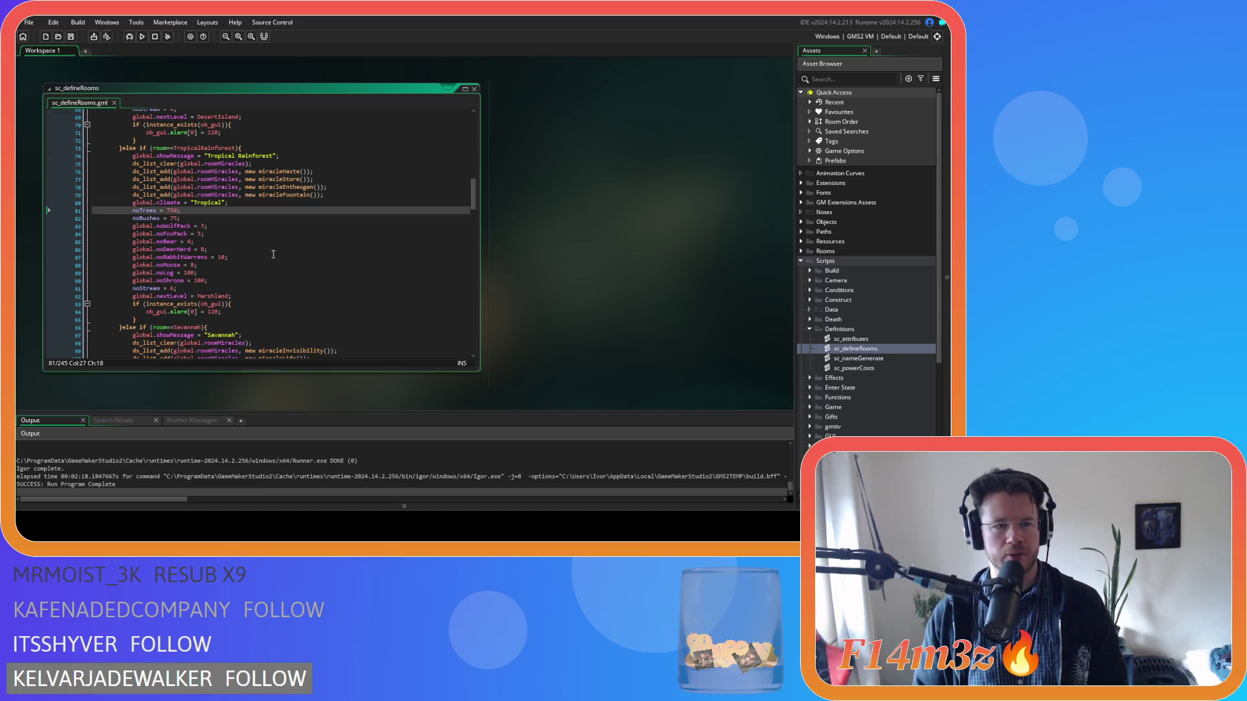
Step: Change Tropical Rainforest's global.noLog from 100 to 375 and save the script
{"action": "scroll", "coordinate": [218, 271], "scroll_direction": "down", "scroll_amount": 3}
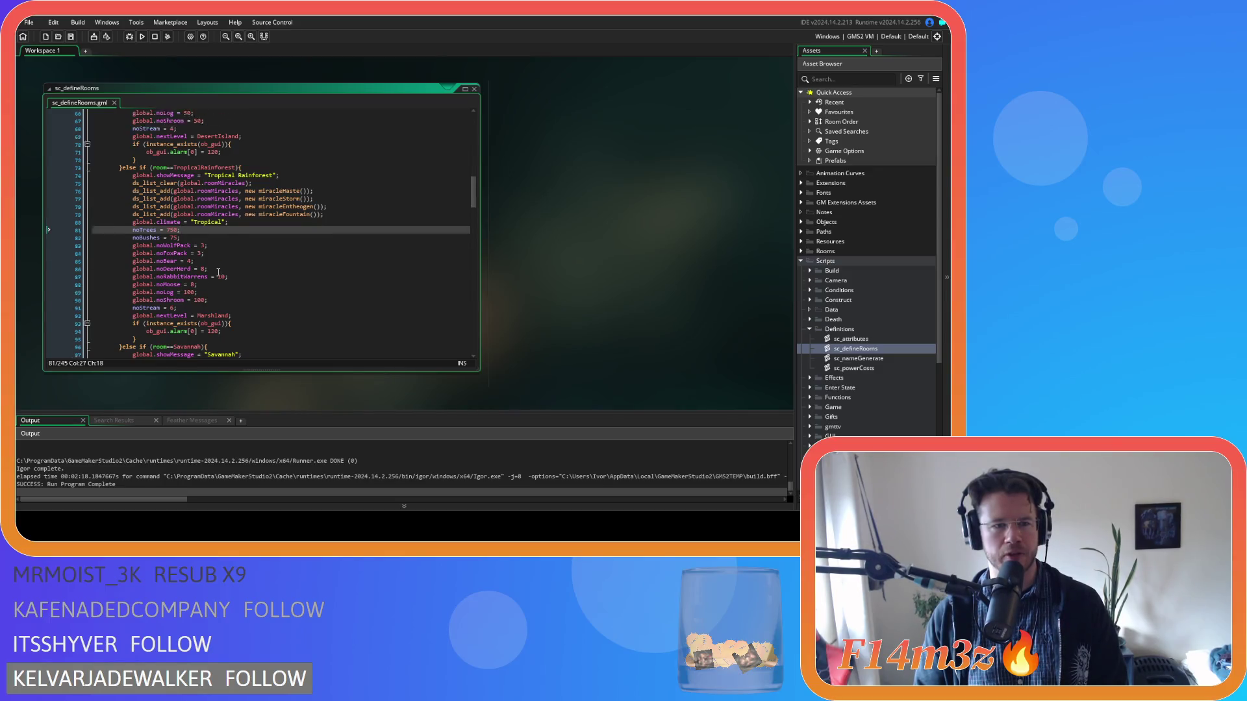
{"action": "double_click", "coordinate": [189, 214]}
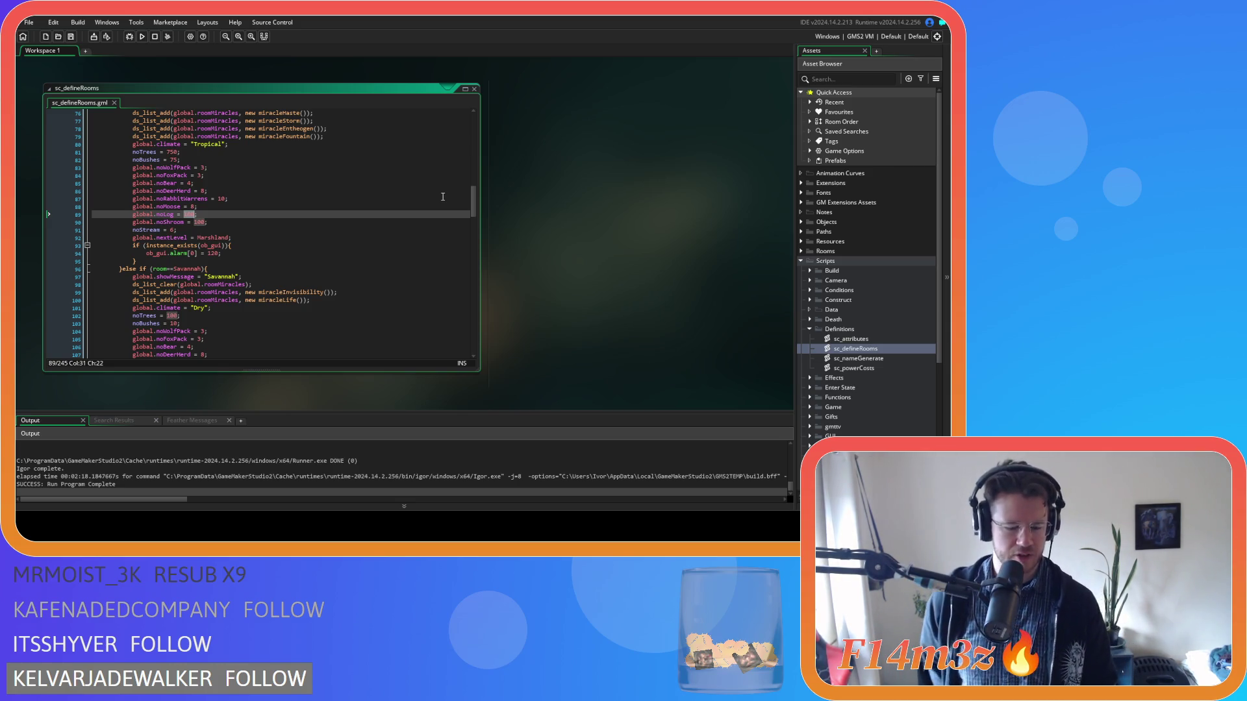
{"action": "type", "text": "37"}
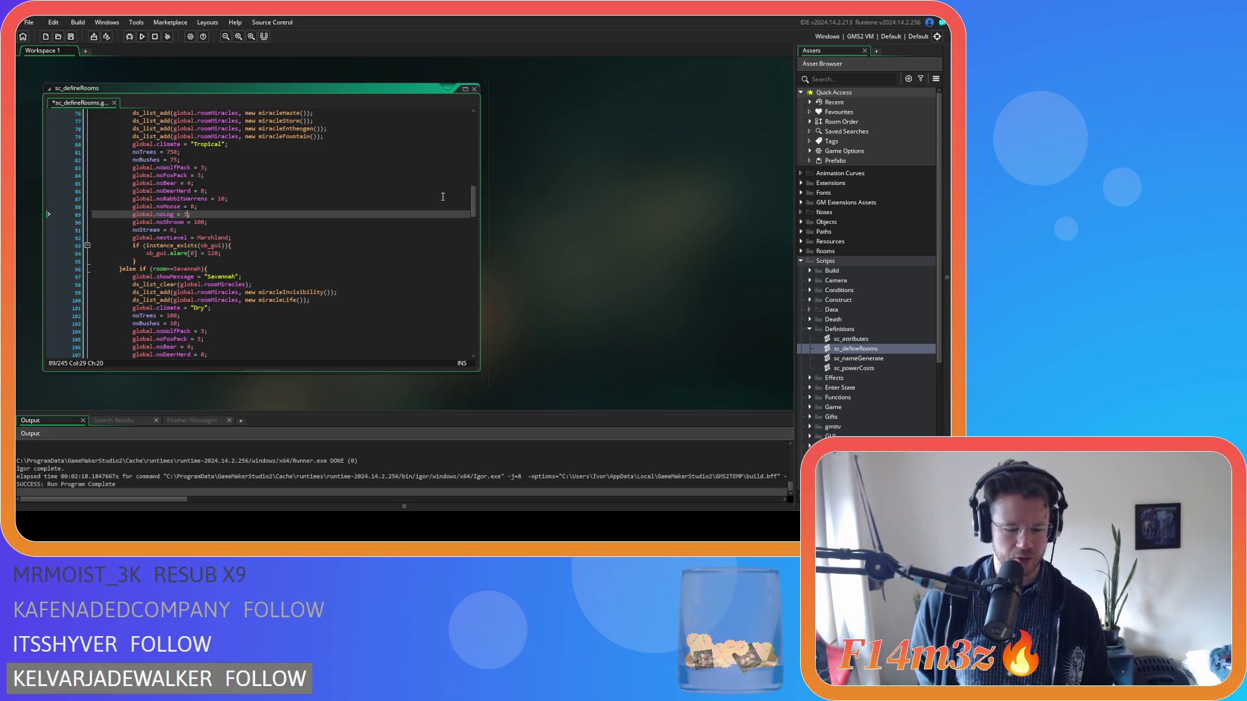
{"action": "type", "text": "5"}
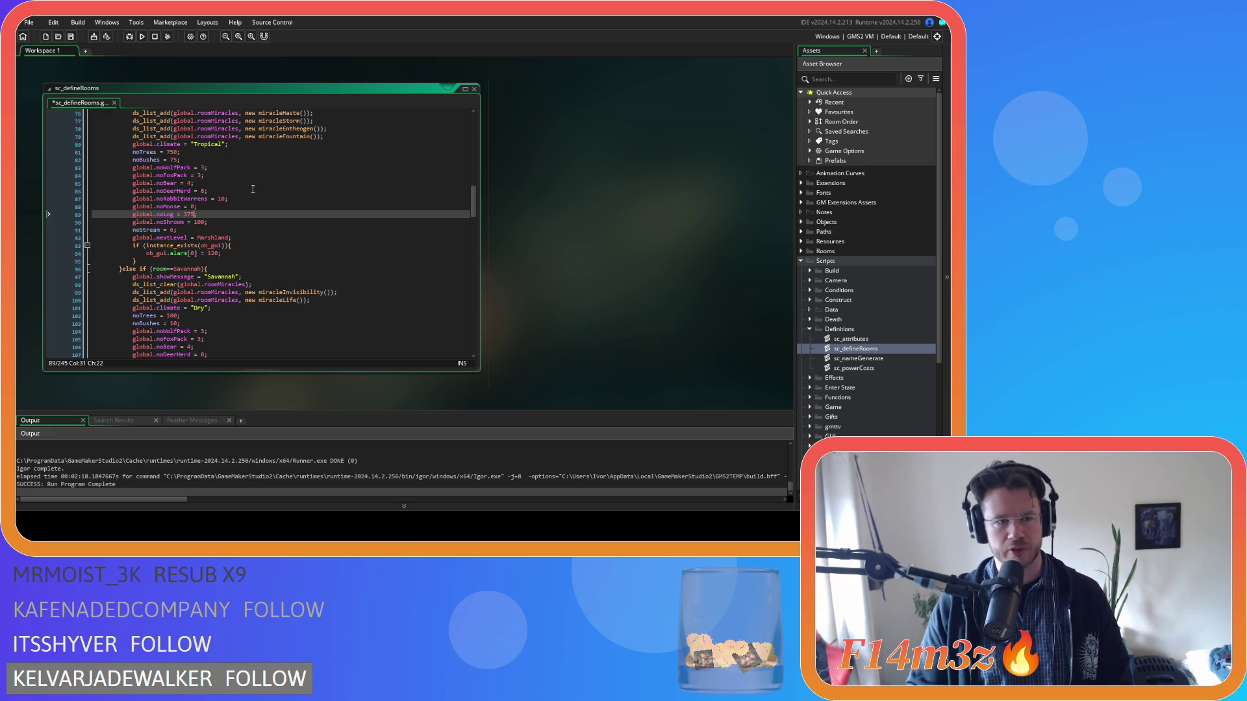
{"action": "left_click", "coordinate": [248, 222]}
{"action": "key", "text": "ctrl+s"}
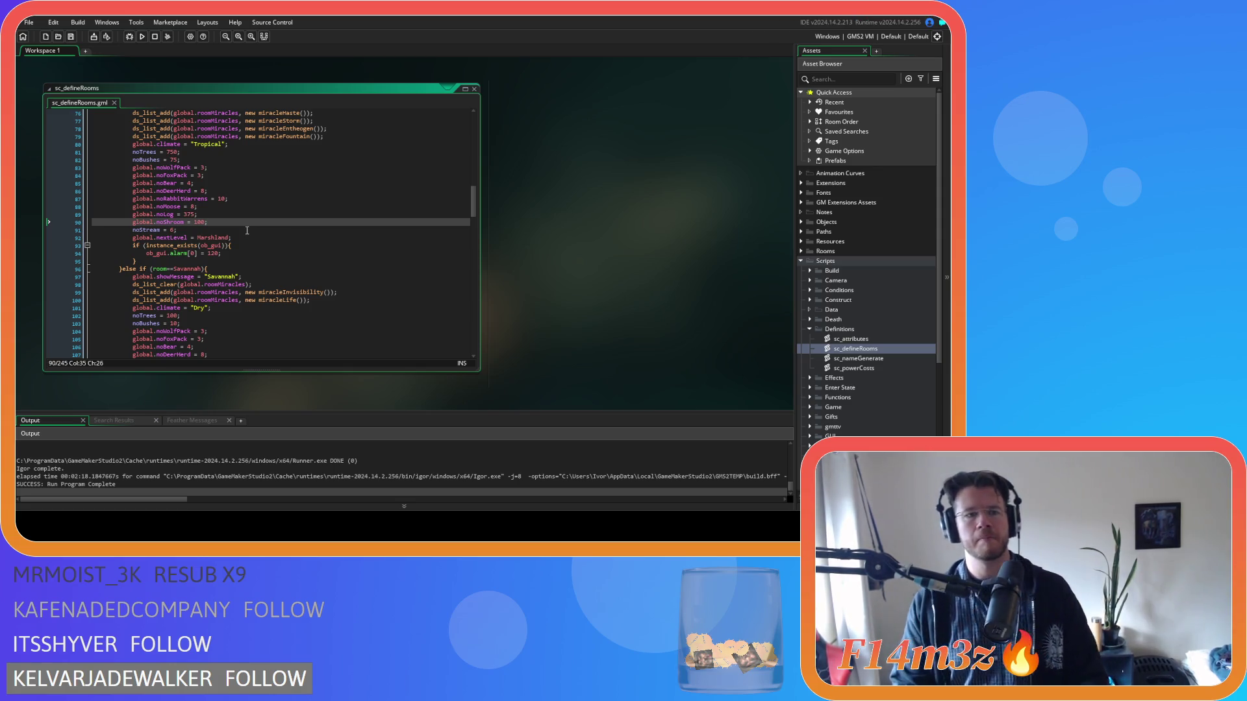
Step: Look over the following room blocks and return to the edited global.noLog line
{"action": "scroll", "coordinate": [246, 242], "scroll_direction": "down", "scroll_amount": 4}
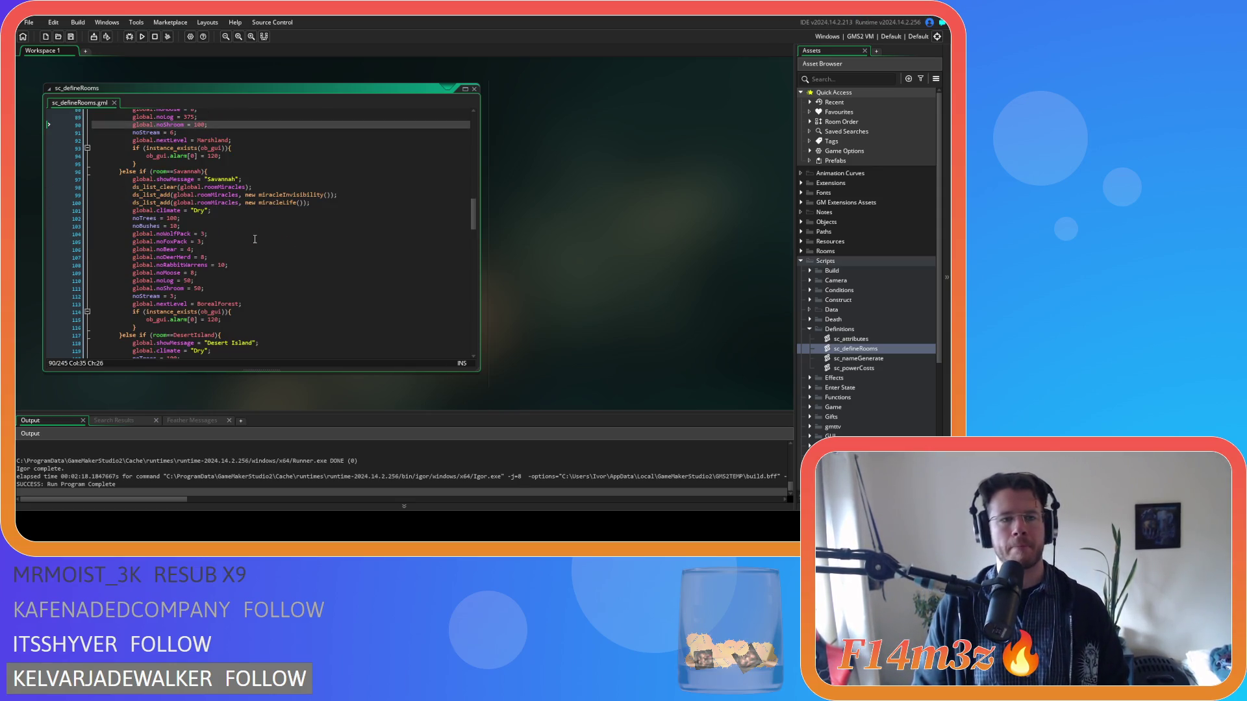
{"action": "scroll", "coordinate": [258, 234], "scroll_direction": "down", "scroll_amount": 3}
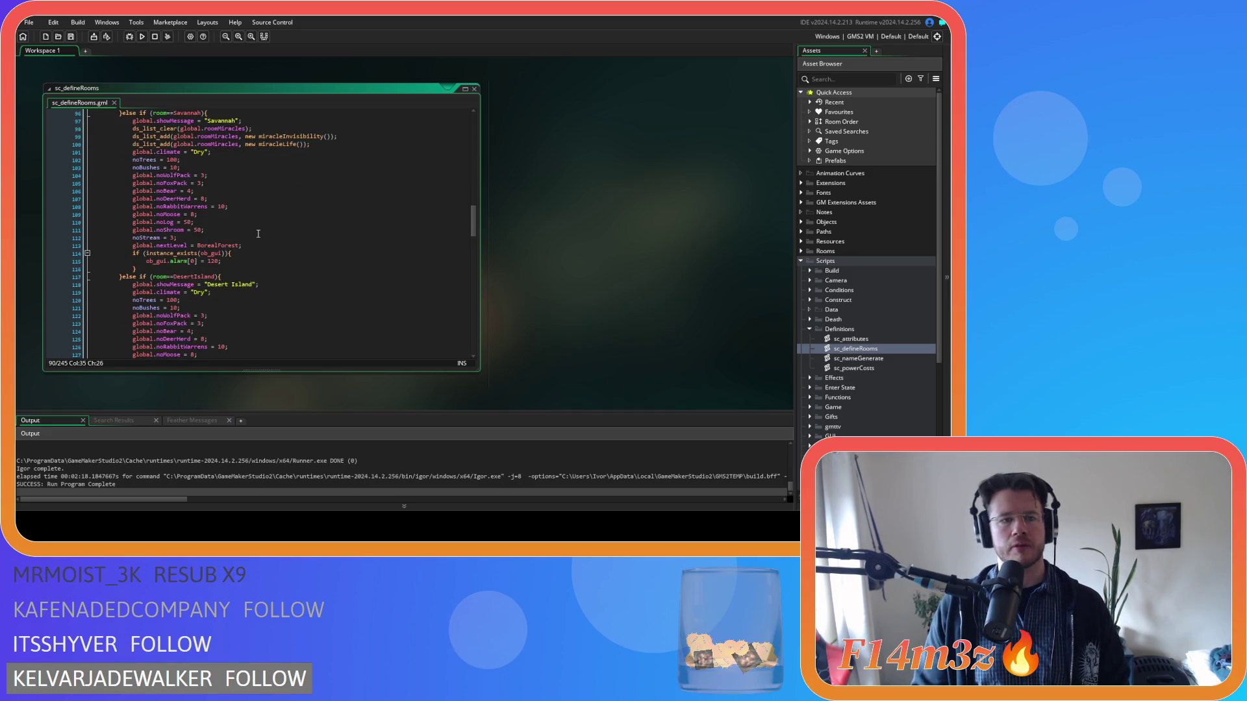
{"action": "scroll", "coordinate": [258, 234], "scroll_direction": "down", "scroll_amount": 5}
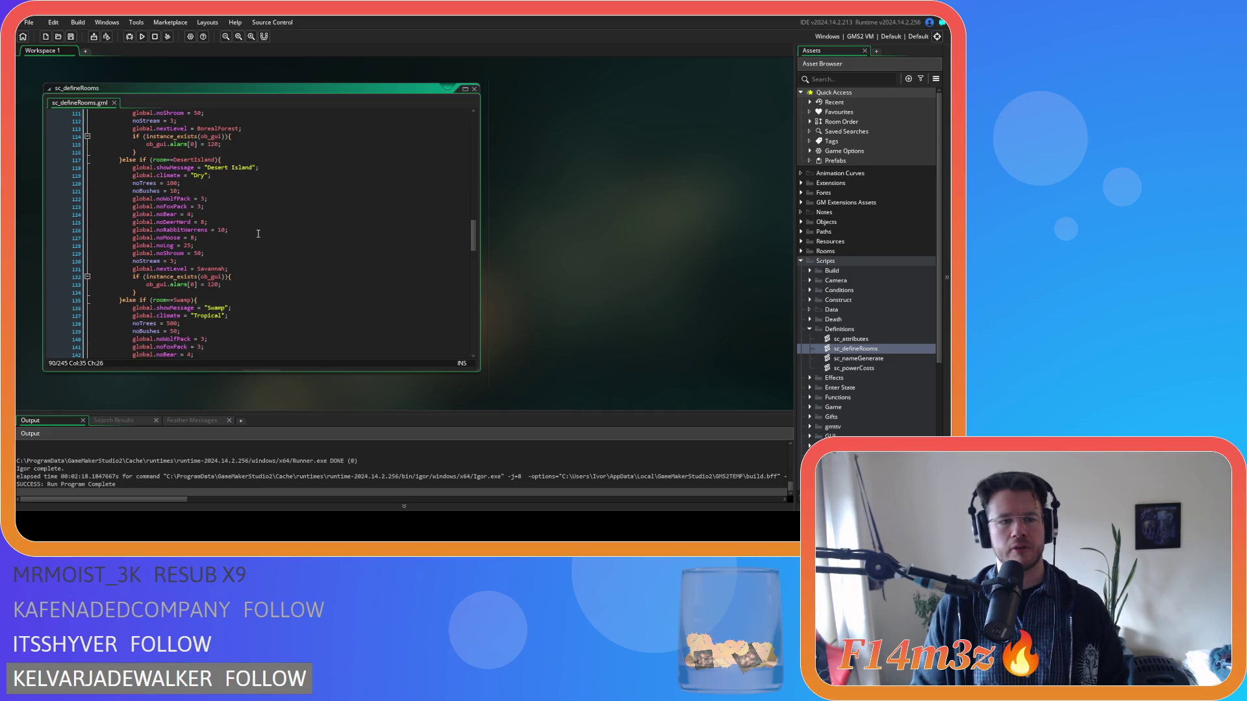
{"action": "scroll", "coordinate": [258, 234], "scroll_direction": "up", "scroll_amount": 13}
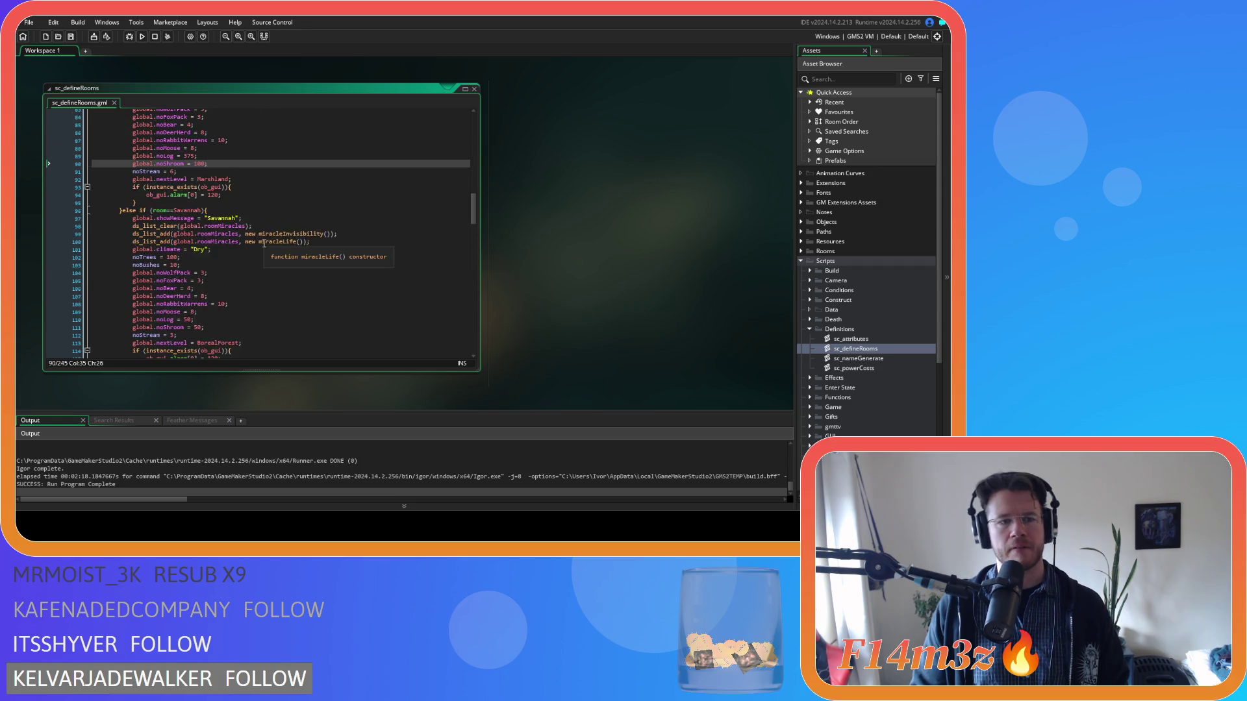
{"action": "scroll", "coordinate": [264, 242], "scroll_direction": "up", "scroll_amount": 2}
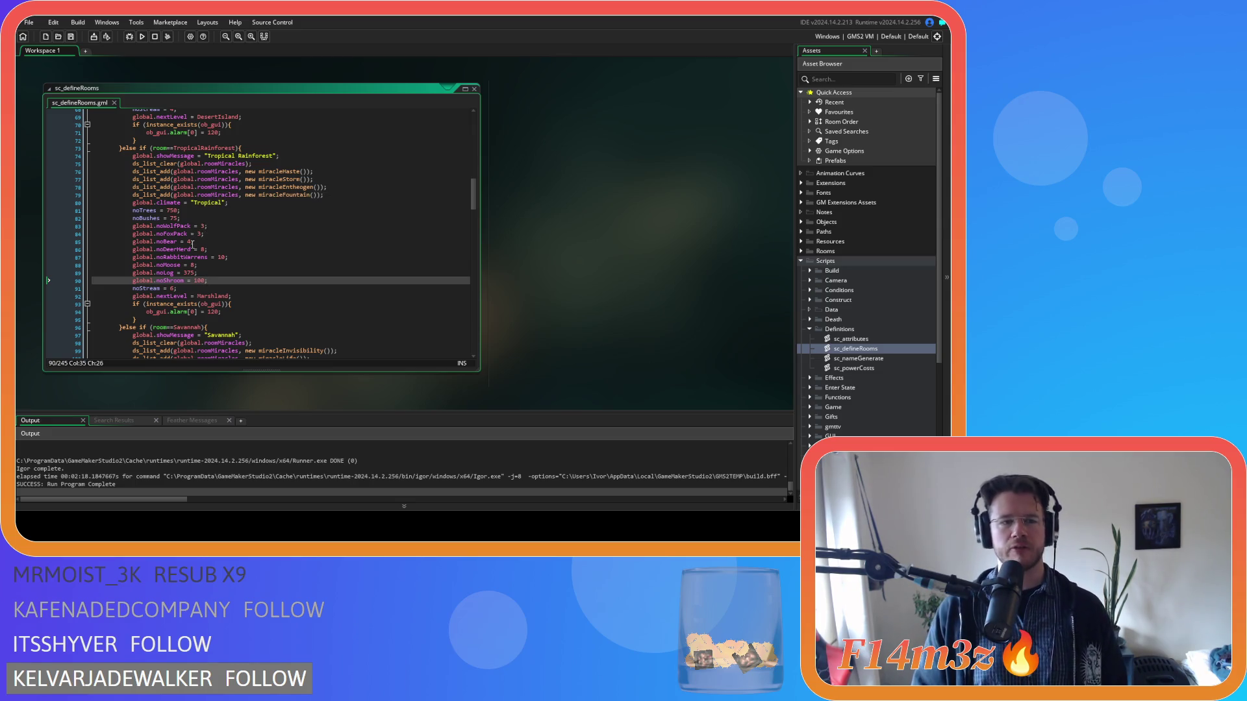
{"action": "left_click", "coordinate": [223, 274]}
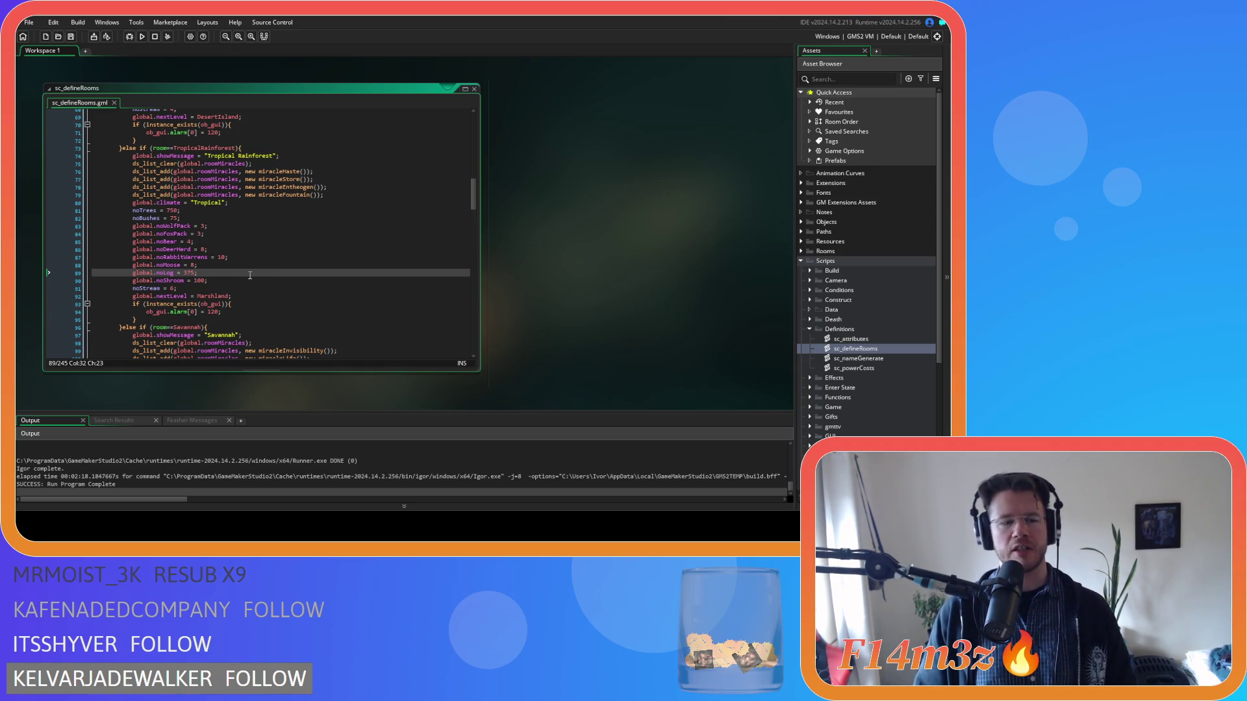
Step: Set Desert Island's global.noLog from 25 to 5, save, then select Swamp's log value 50
{"action": "scroll", "coordinate": [245, 261], "scroll_direction": "down", "scroll_amount": 3}
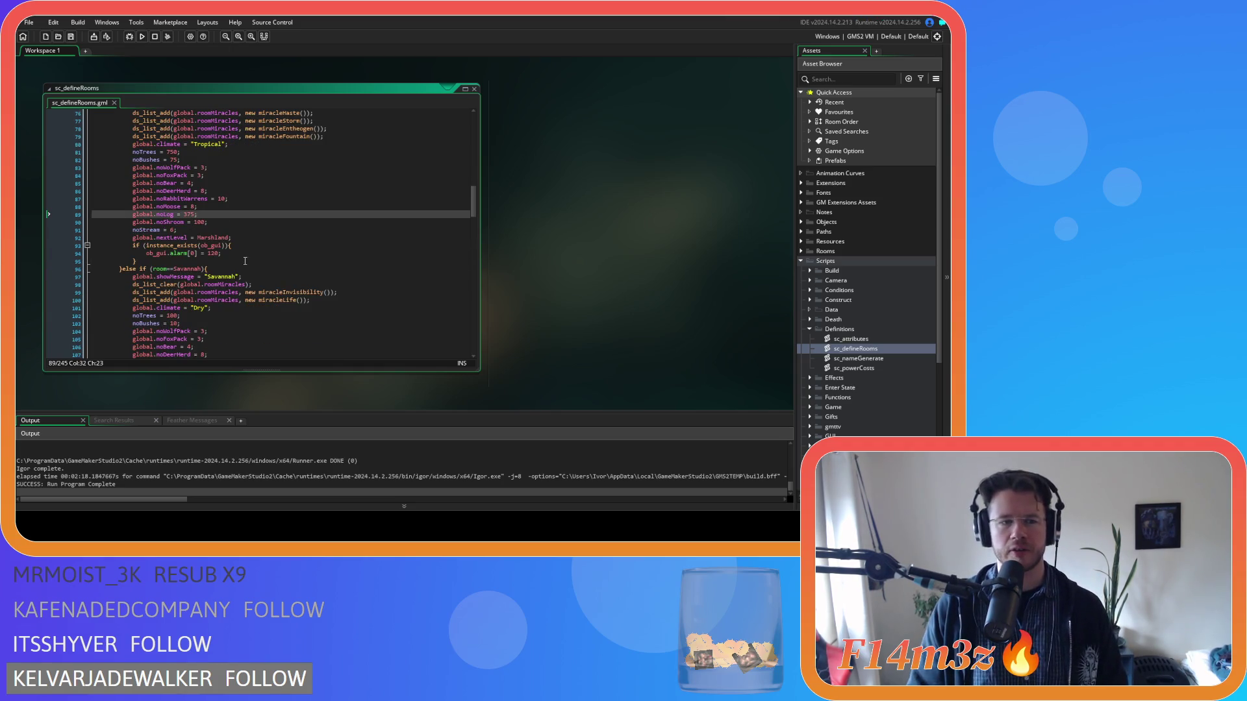
{"action": "scroll", "coordinate": [245, 261], "scroll_direction": "down", "scroll_amount": 7}
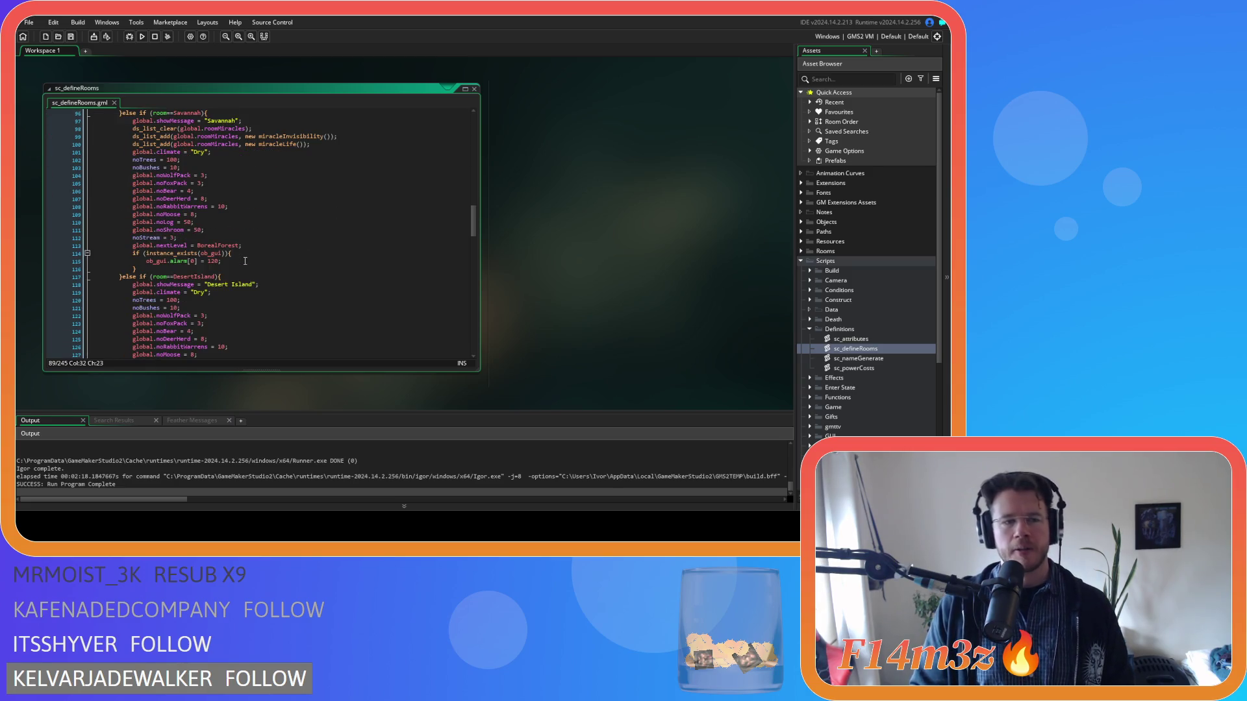
{"action": "scroll", "coordinate": [244, 261], "scroll_direction": "down", "scroll_amount": 5}
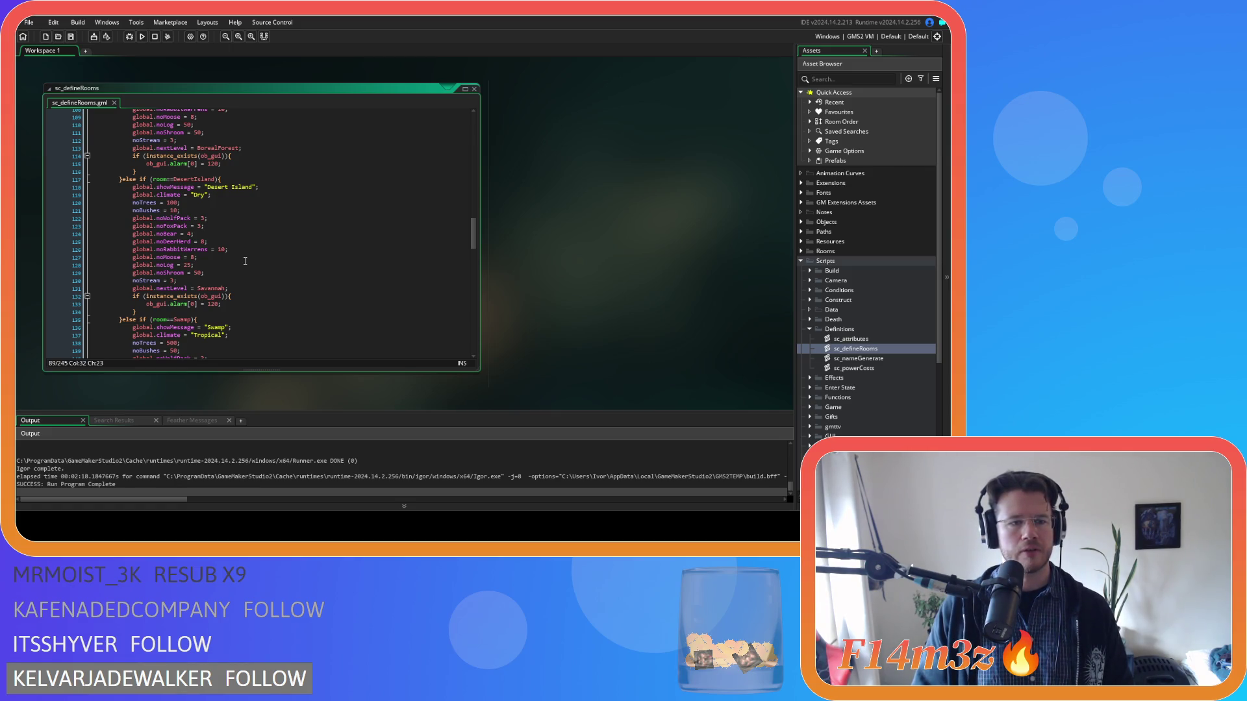
{"action": "left_click", "coordinate": [191, 265]}
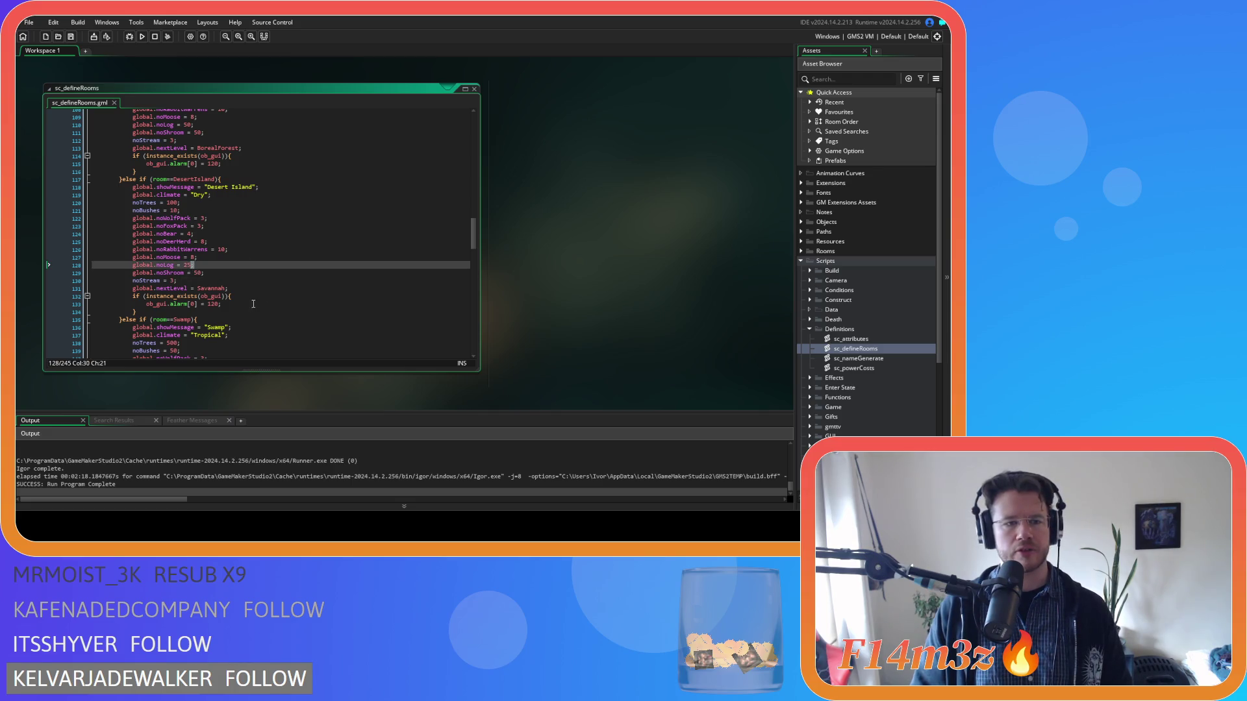
{"action": "key", "text": "Left"}
{"action": "double_click", "coordinate": [187, 265]}
{"action": "type", "text": "5"}
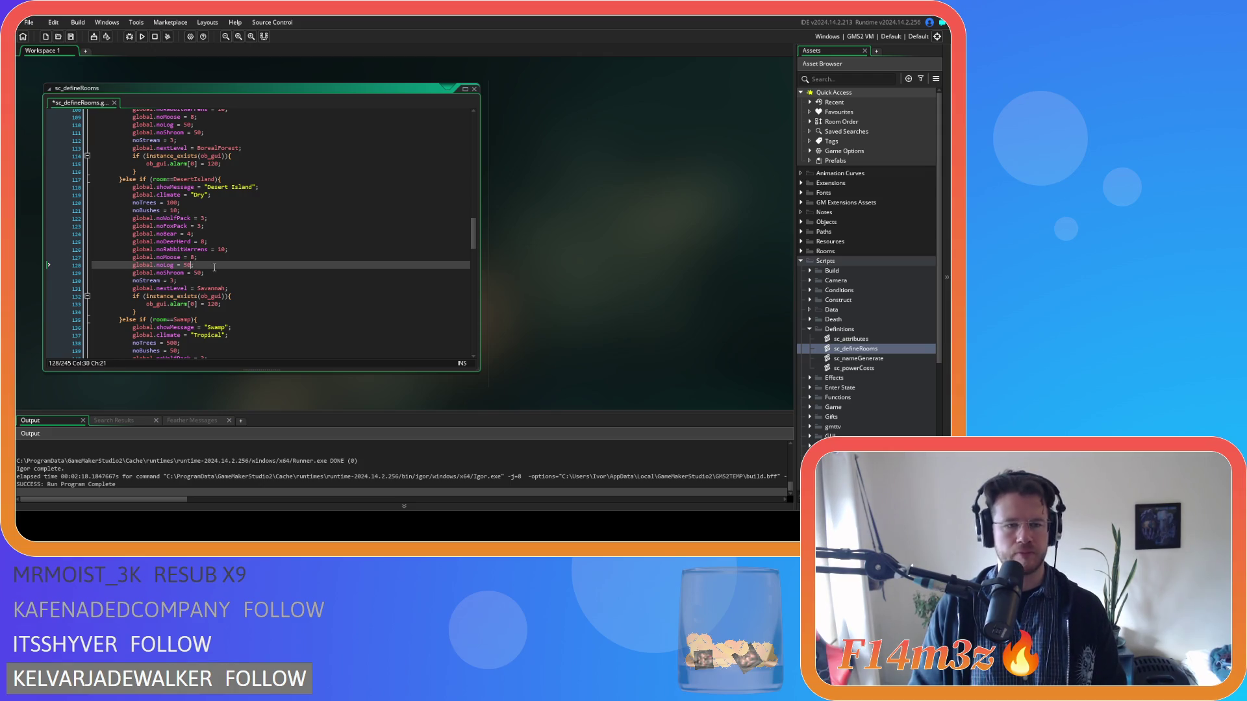
{"action": "key", "text": "Right"}
{"action": "key", "text": "ctrl+s"}
{"action": "scroll", "coordinate": [214, 268], "scroll_direction": "down", "scroll_amount": 7}
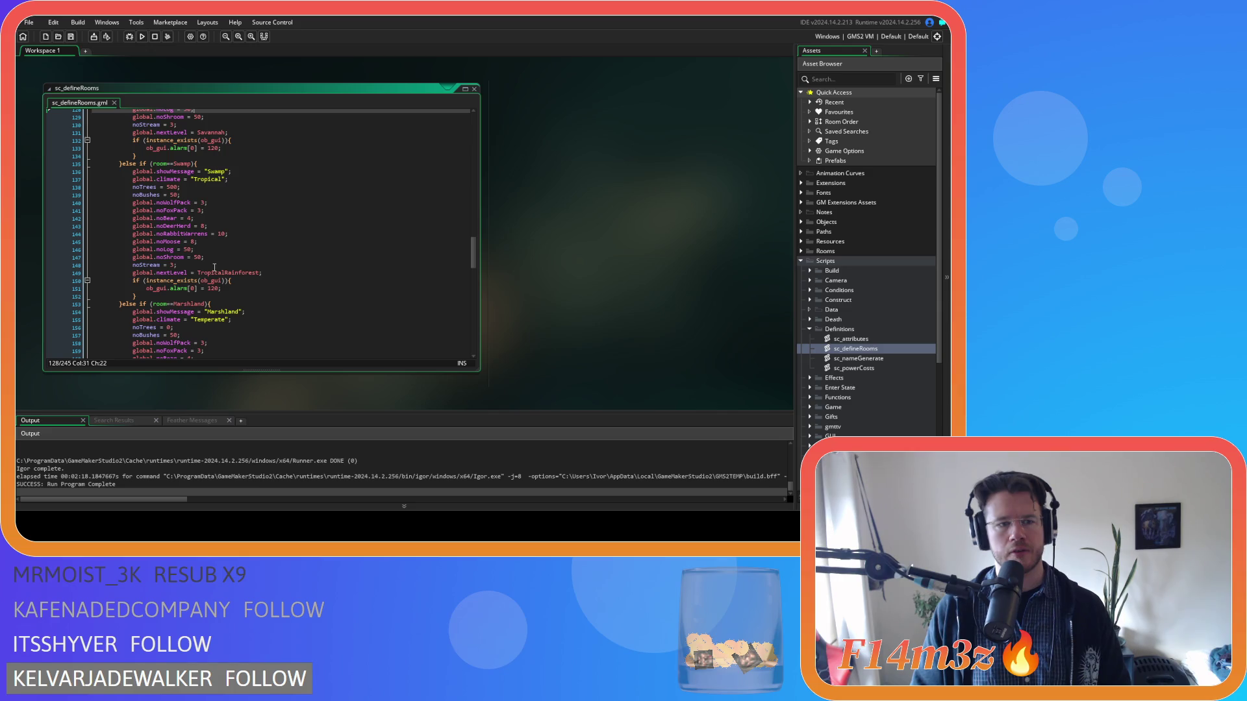
{"action": "double_click", "coordinate": [191, 250]}
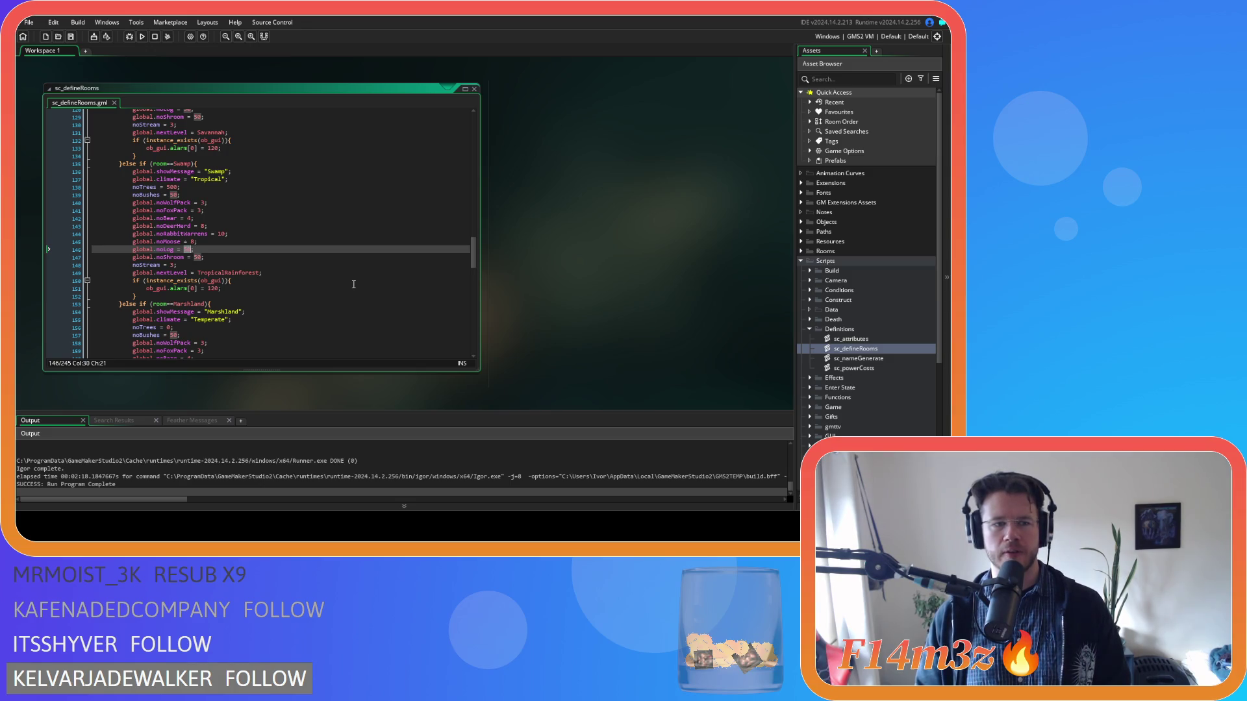
{"action": "scroll", "coordinate": [354, 285], "scroll_direction": "up", "scroll_amount": 10}
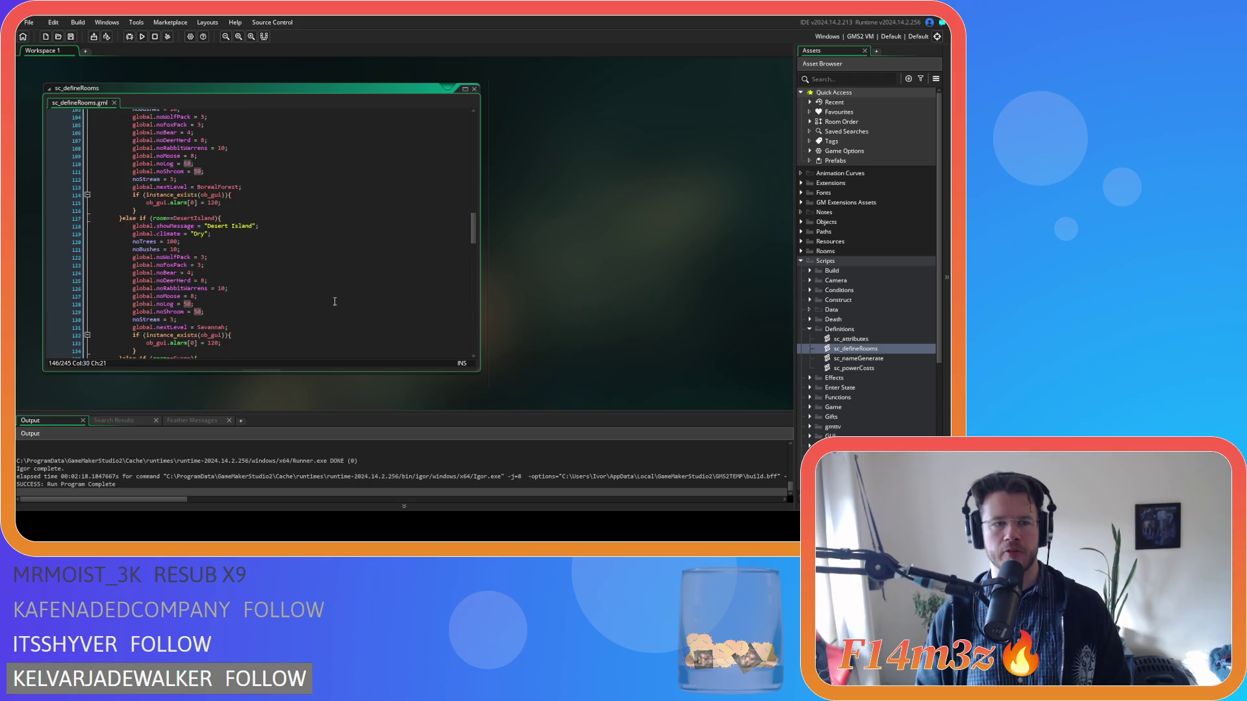
{"action": "scroll", "coordinate": [313, 307], "scroll_direction": "up", "scroll_amount": 8}
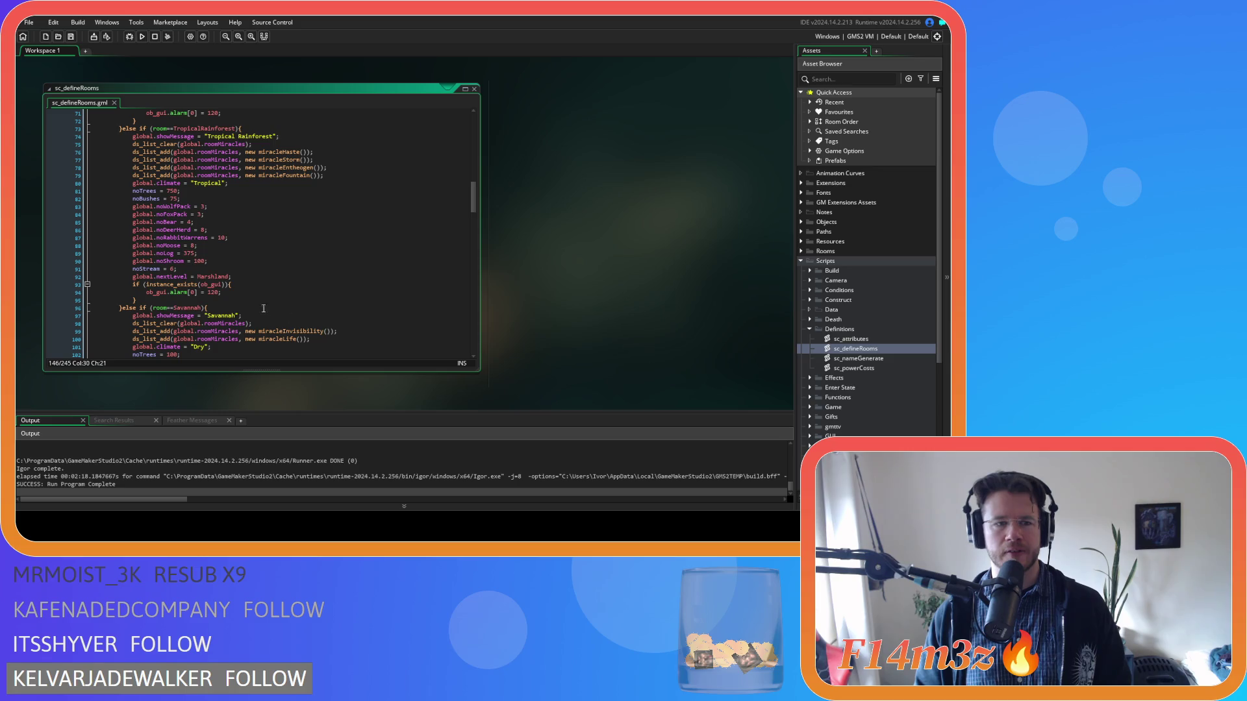
{"action": "double_click", "coordinate": [190, 253]}
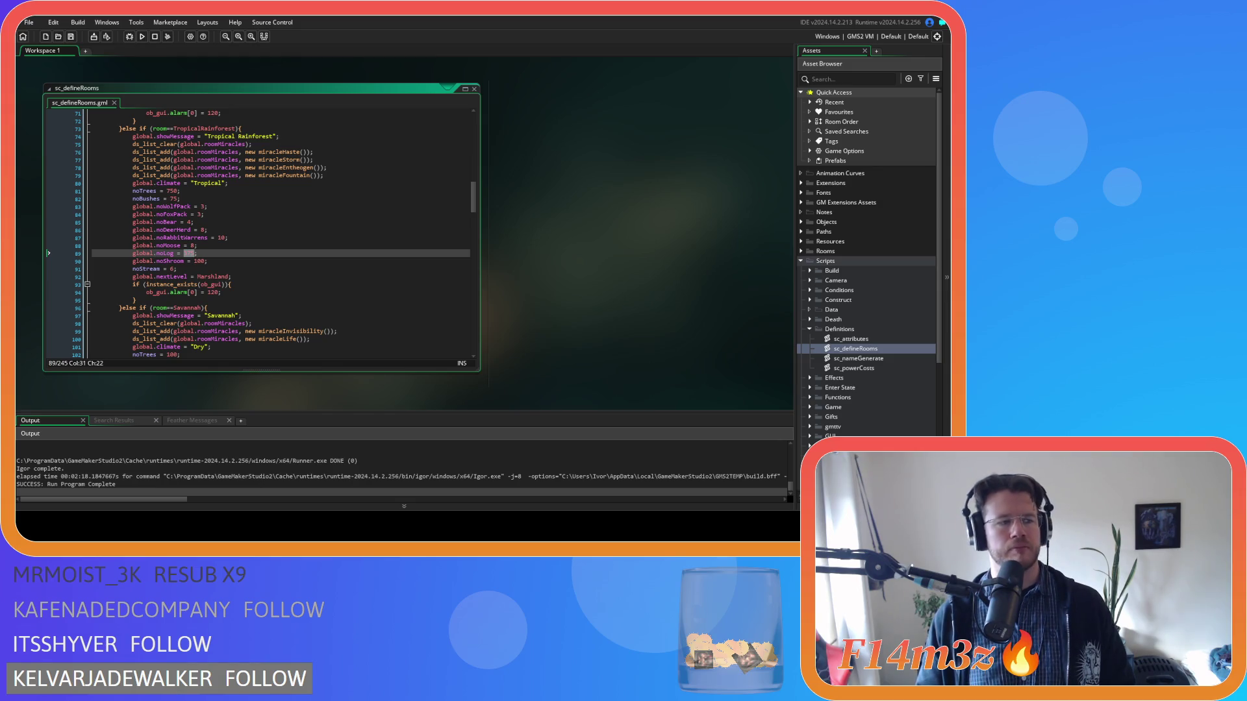
{"action": "type", "text": "375"}
{"action": "double_click", "coordinate": [189, 254]}
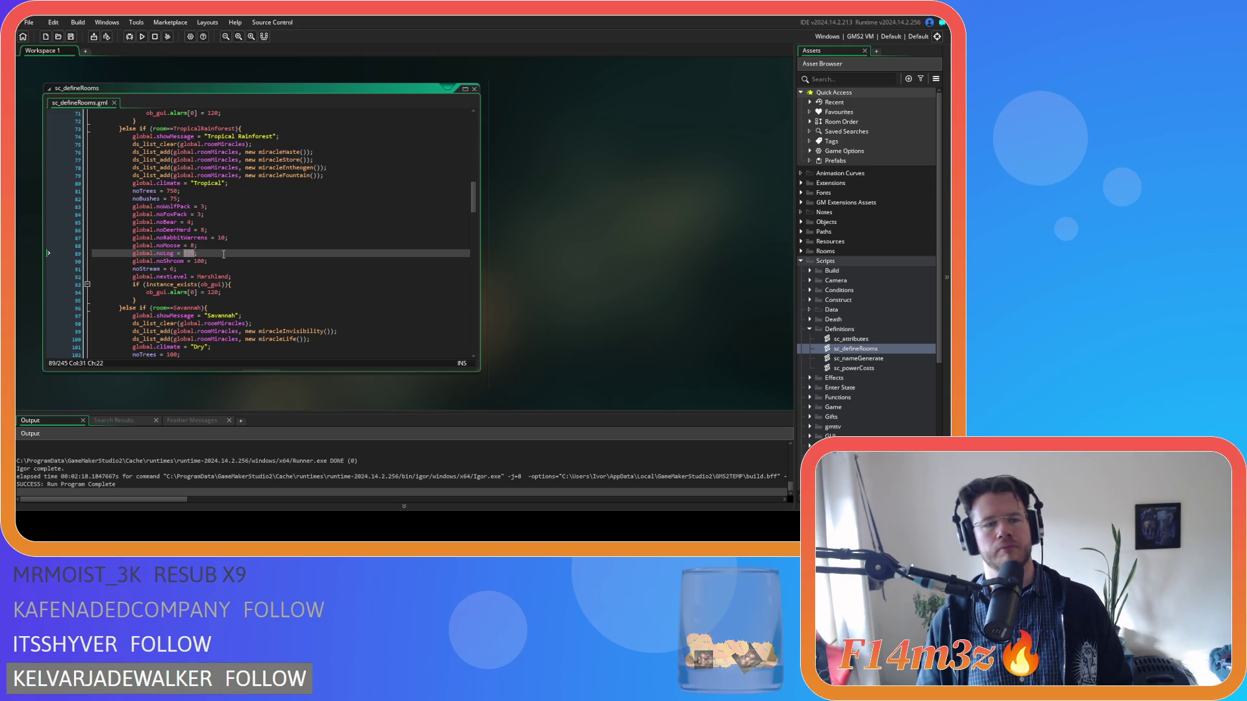
{"action": "scroll", "coordinate": [223, 253], "scroll_direction": "up", "scroll_amount": 11}
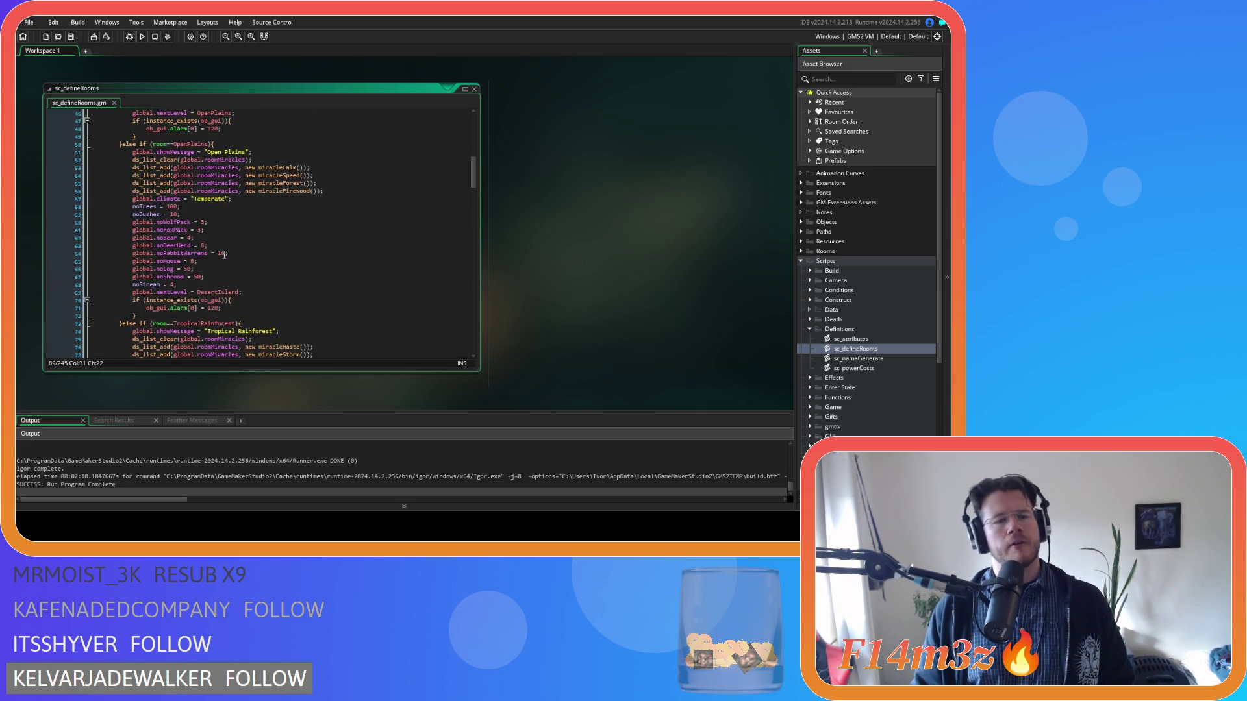
{"action": "scroll", "coordinate": [262, 293], "scroll_direction": "down", "scroll_amount": 3}
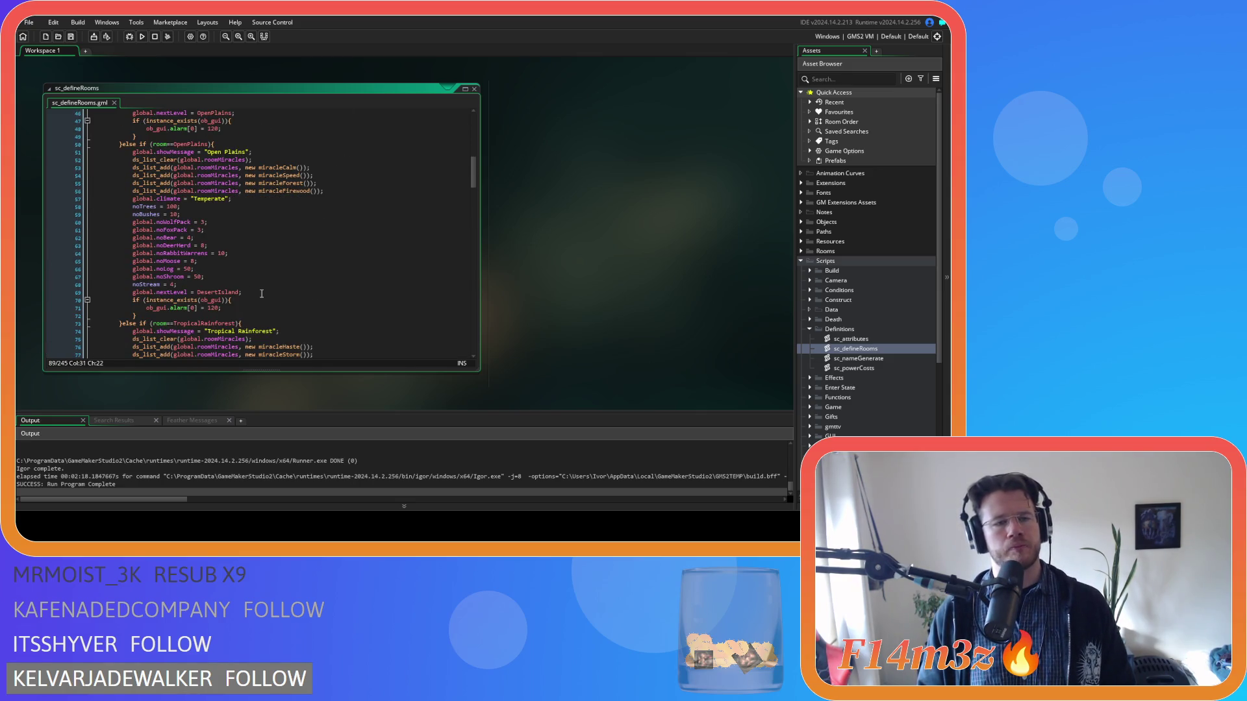
{"action": "scroll", "coordinate": [262, 294], "scroll_direction": "up", "scroll_amount": 8}
{"action": "scroll", "coordinate": [261, 294], "scroll_direction": "up", "scroll_amount": 7}
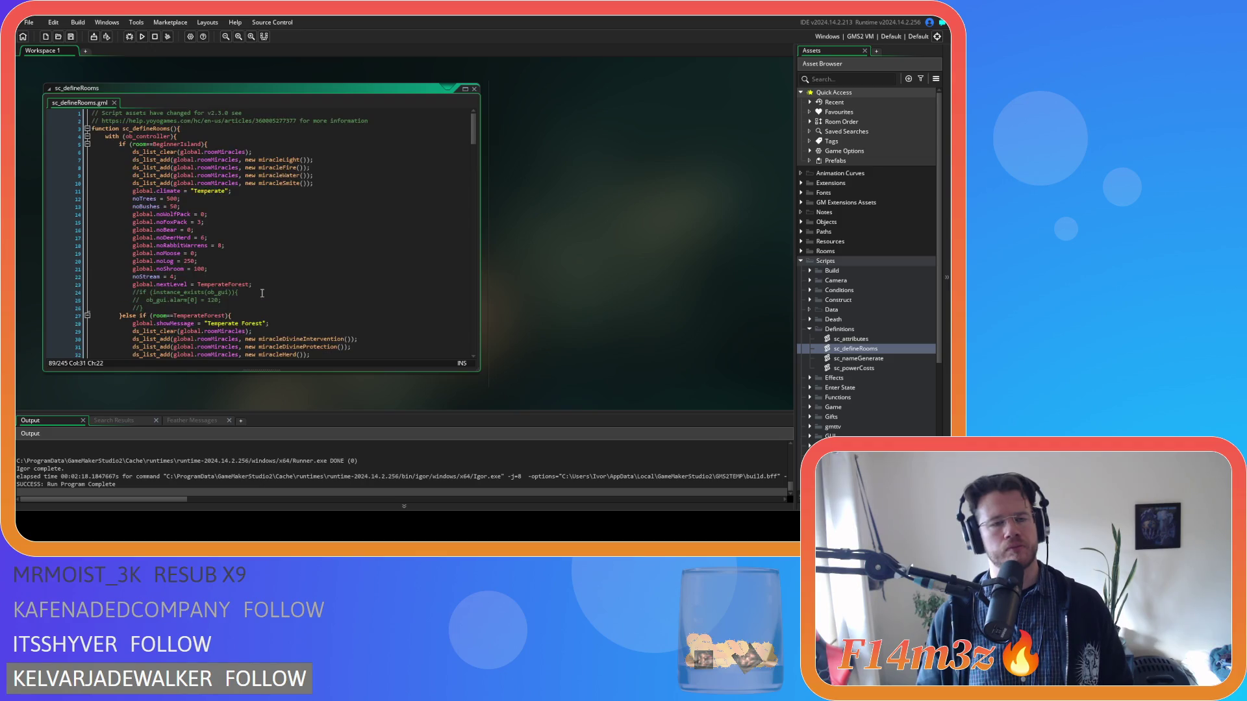
{"action": "scroll", "coordinate": [262, 293], "scroll_direction": "down", "scroll_amount": 20}
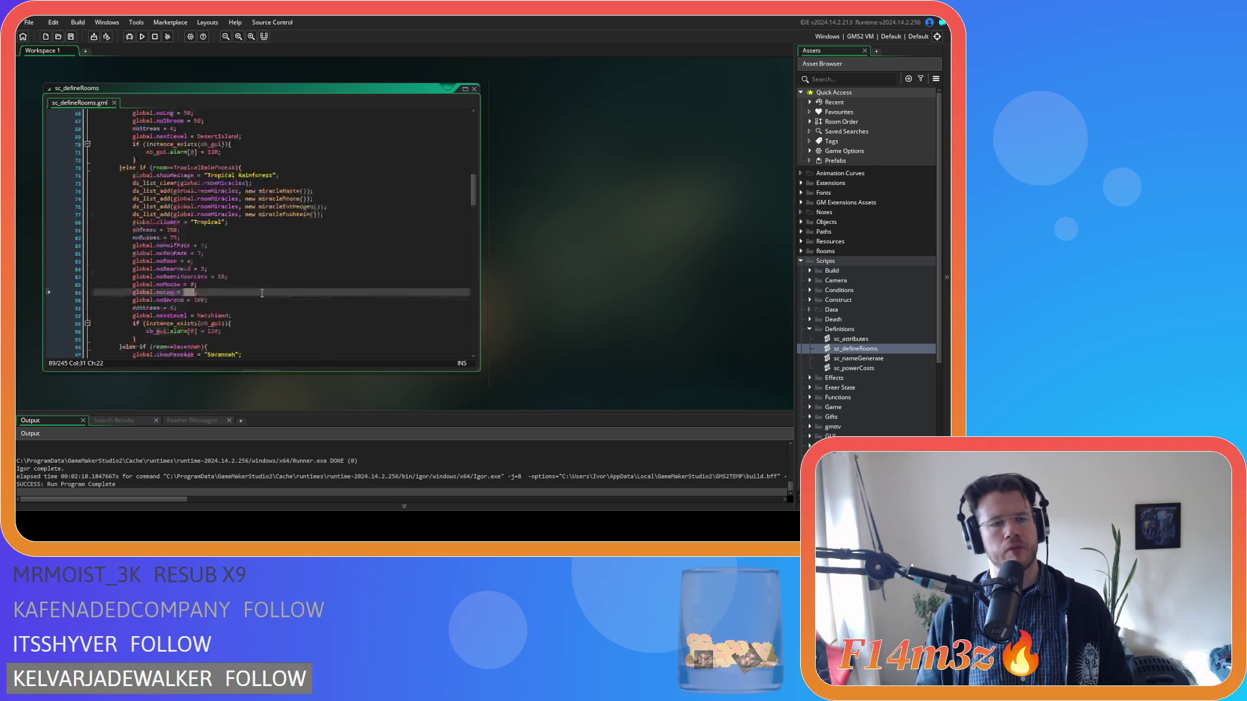
Step: Save the Tropical Rainforest log edit, using undo/redo to keep the value 375
{"action": "type", "text": "1"}
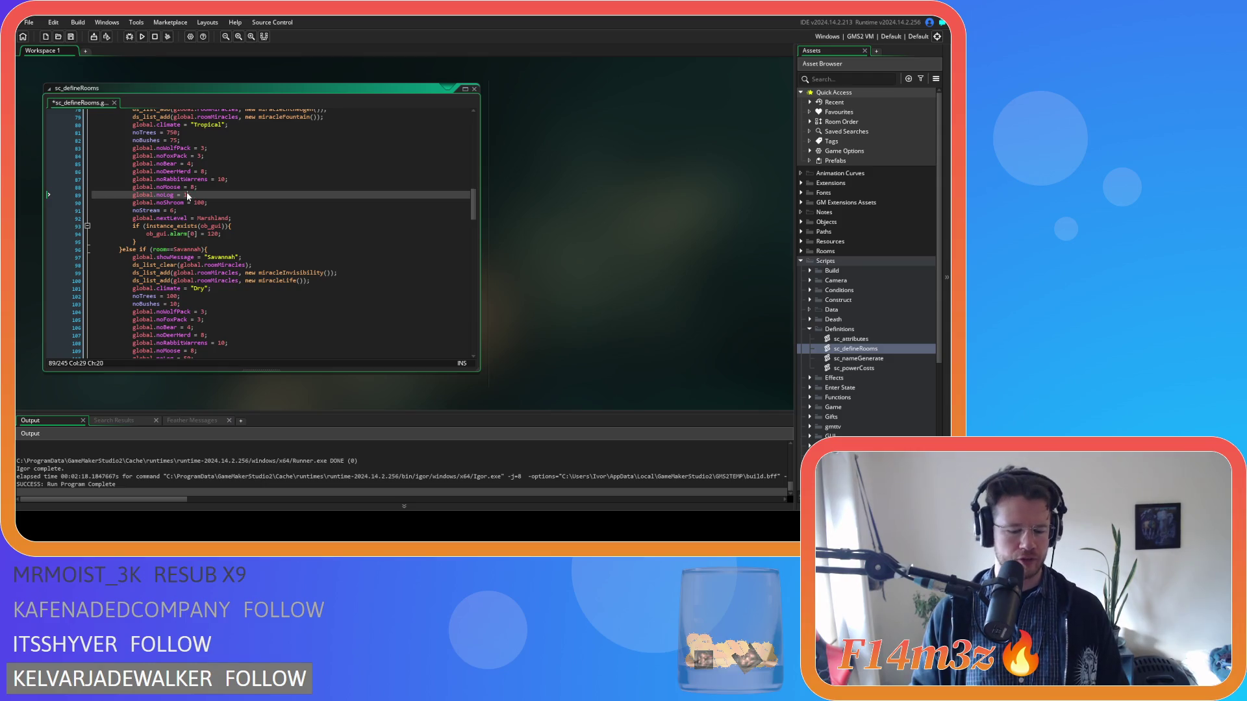
{"action": "type", "text": "0050"}
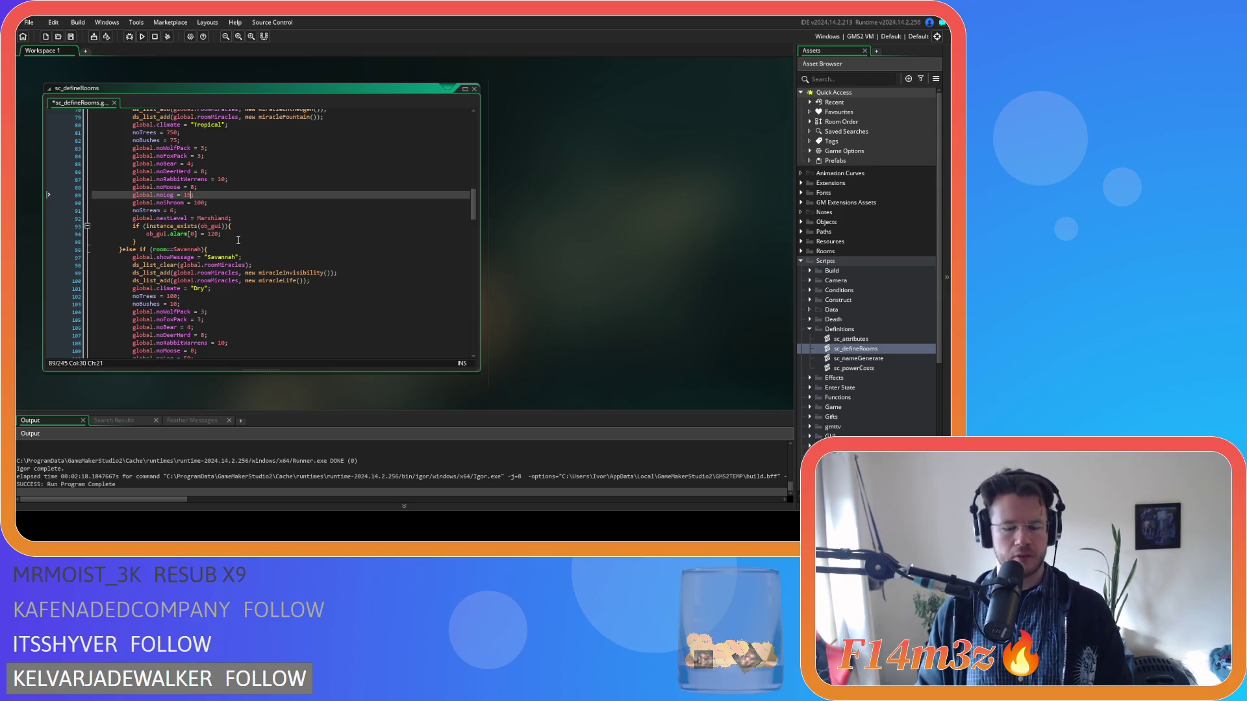
{"action": "key", "text": "End"}
{"action": "key", "text": "ctrl+s"}
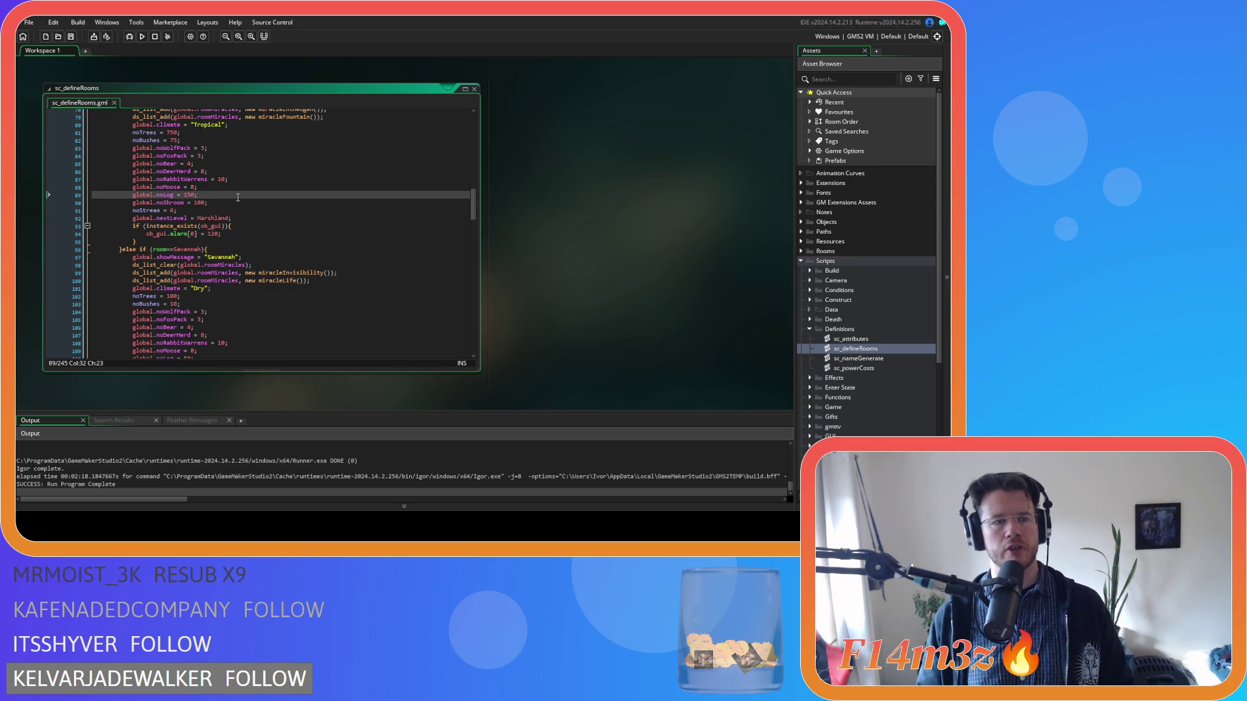
{"action": "key", "text": "ctrl+z"}
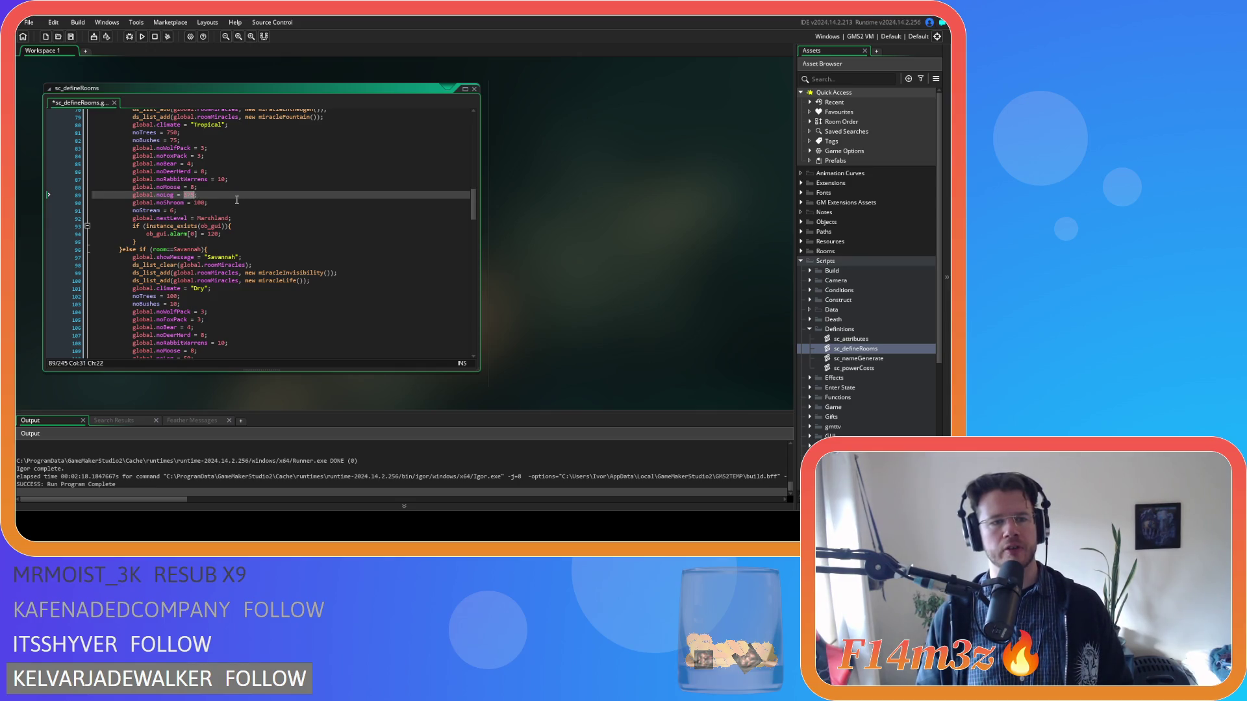
{"action": "key", "text": "ctrl+y"}
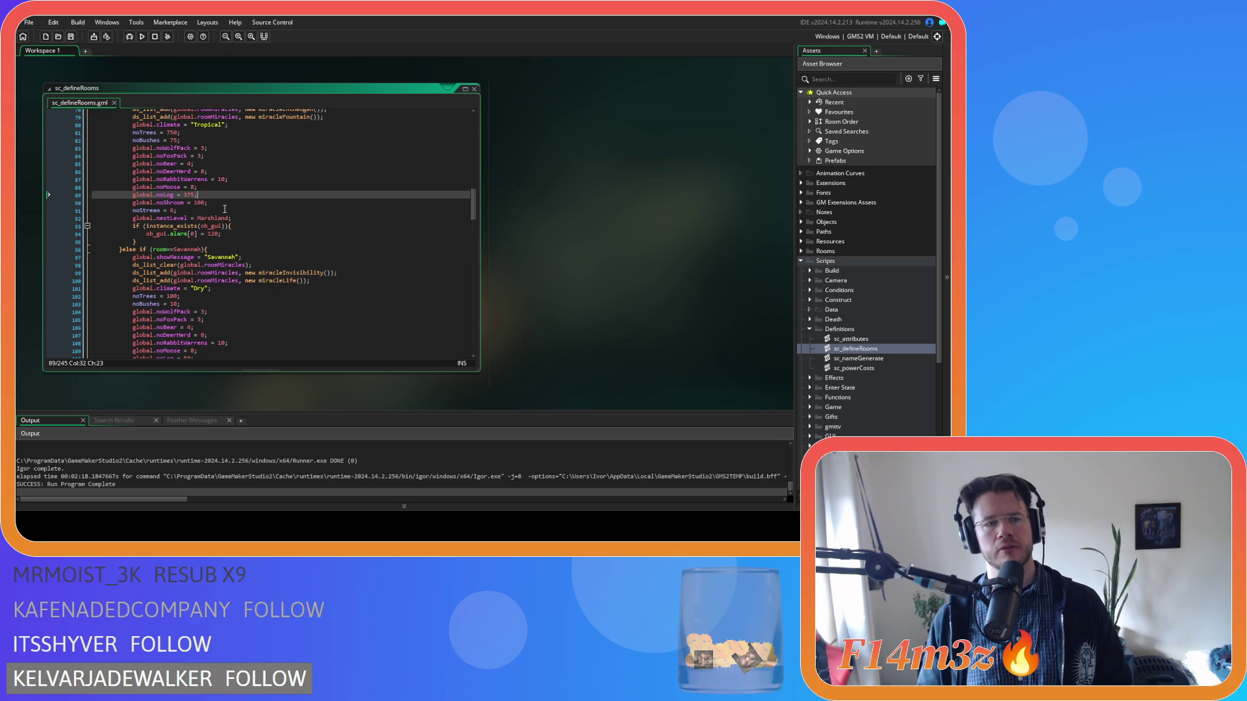
{"action": "scroll", "coordinate": [224, 209], "scroll_direction": "down", "scroll_amount": 4}
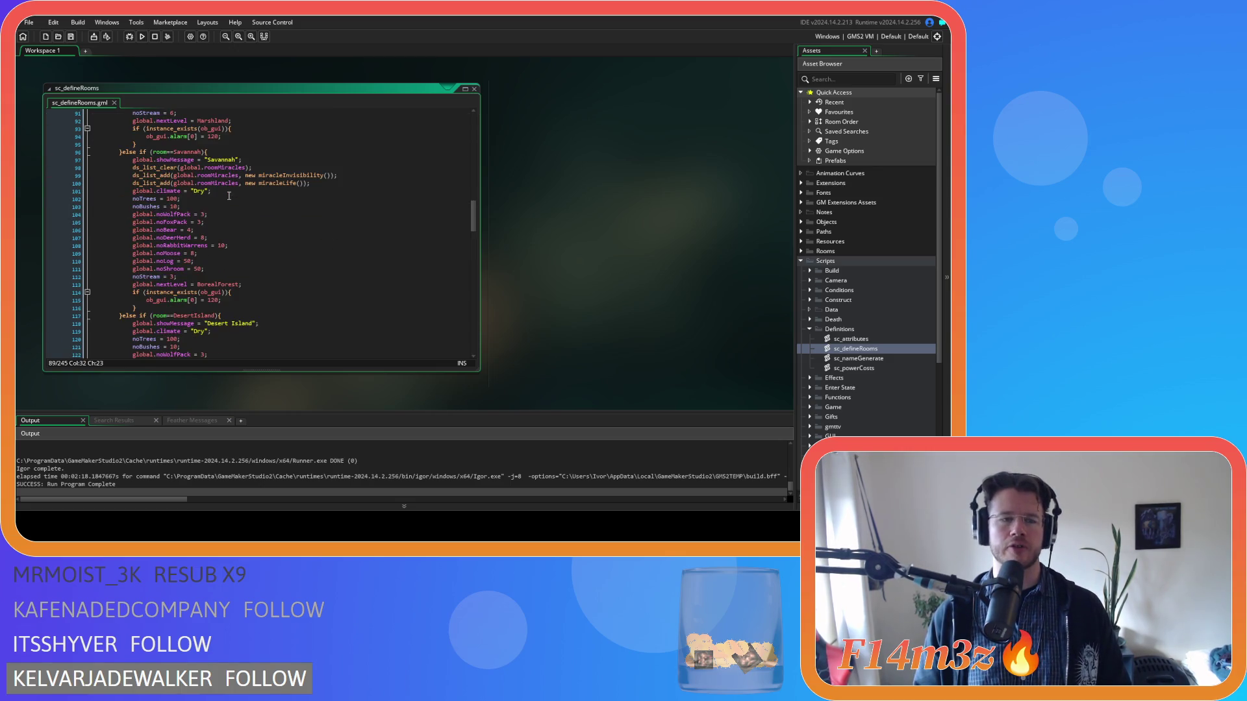
{"action": "scroll", "coordinate": [228, 196], "scroll_direction": "up", "scroll_amount": 4}
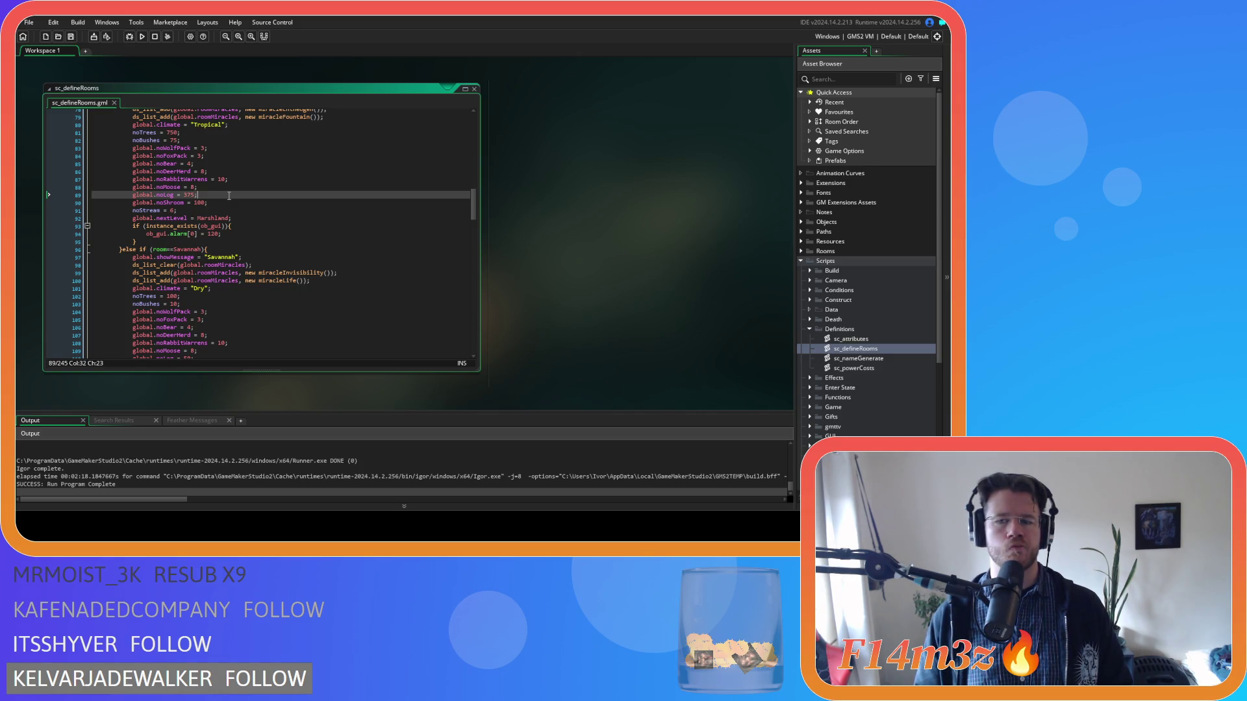
{"action": "scroll", "coordinate": [229, 196], "scroll_direction": "up", "scroll_amount": 9}
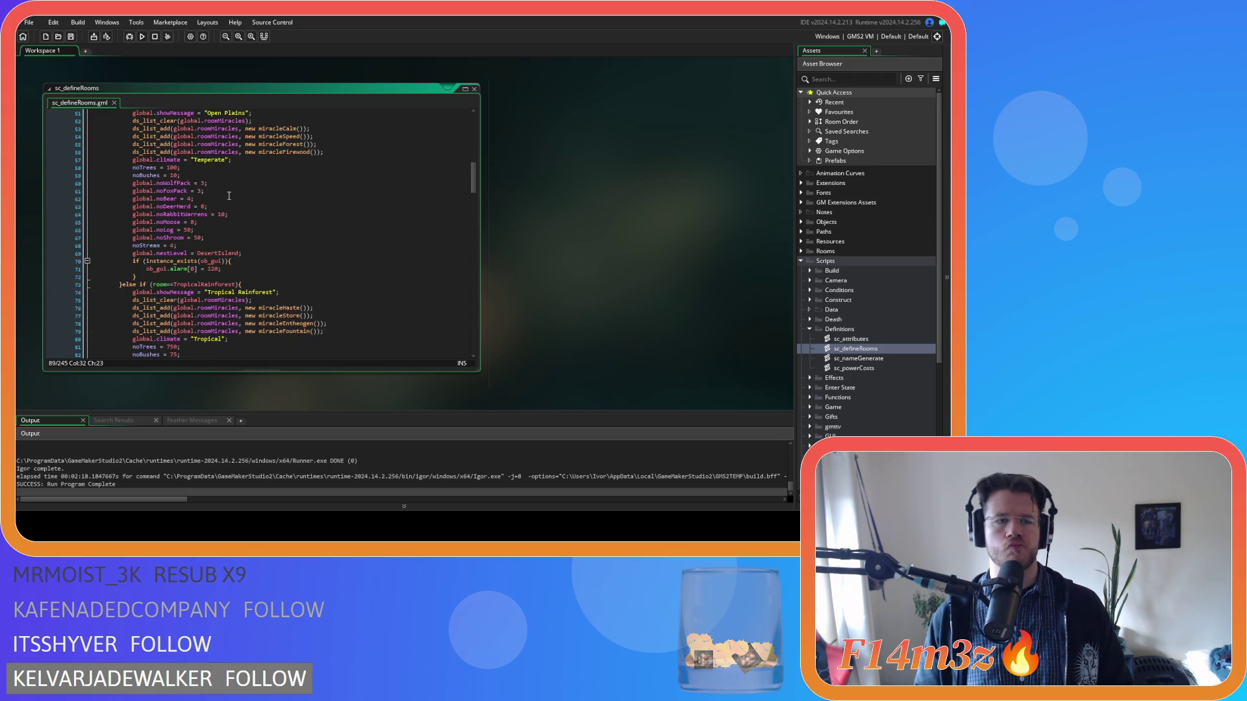
{"action": "scroll", "coordinate": [228, 195], "scroll_direction": "down", "scroll_amount": 7}
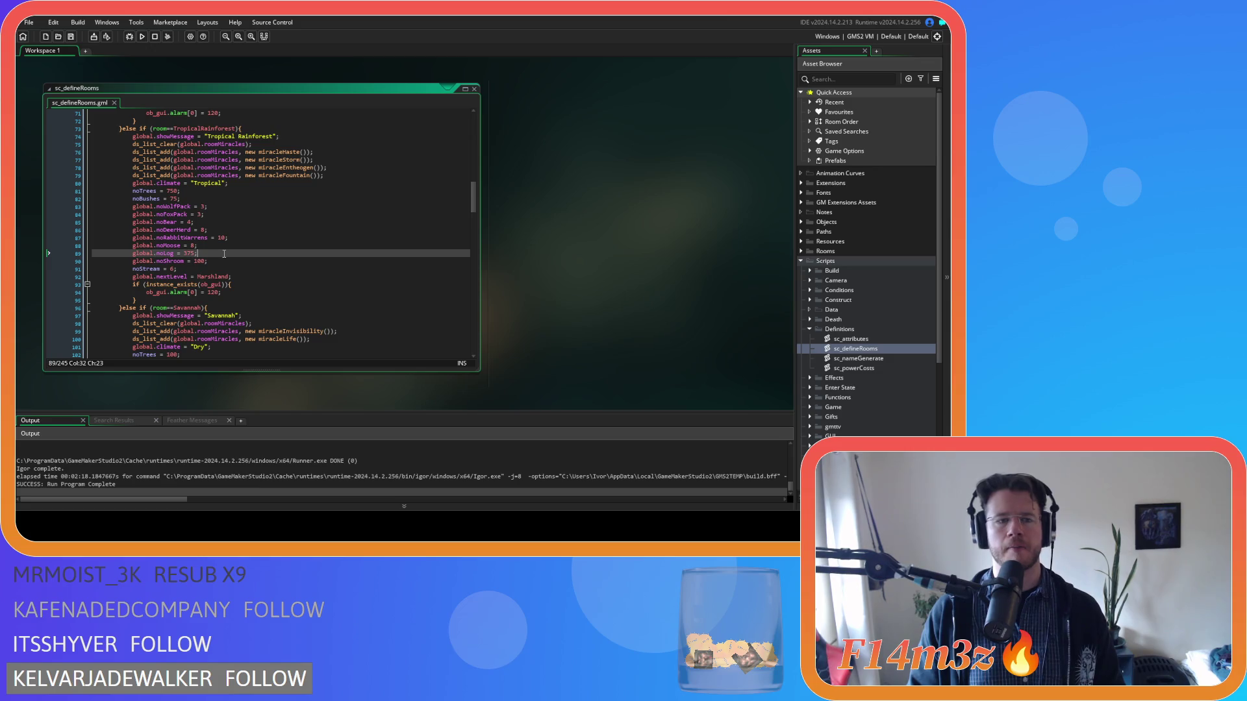
Step: Set the Swamp room's global.noLog to 250 and save
{"action": "scroll", "coordinate": [224, 254], "scroll_direction": "down", "scroll_amount": 4}
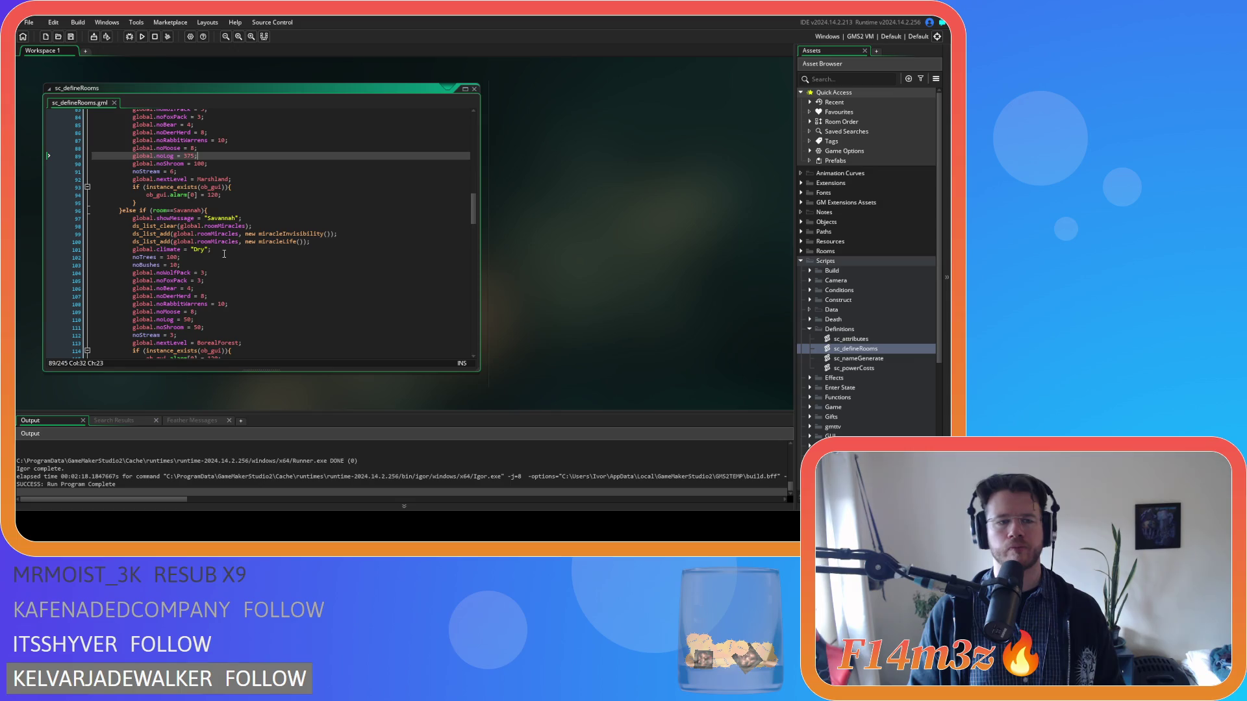
{"action": "scroll", "coordinate": [224, 254], "scroll_direction": "down", "scroll_amount": 8}
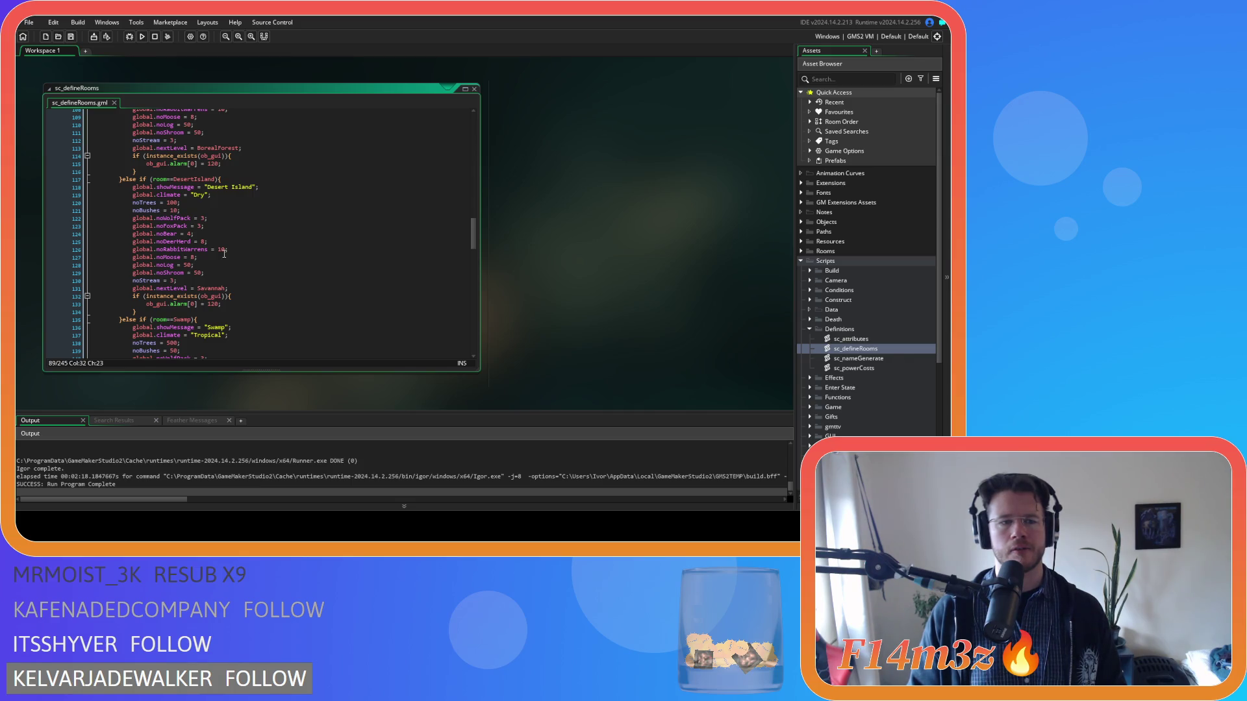
{"action": "scroll", "coordinate": [224, 254], "scroll_direction": "down", "scroll_amount": 7}
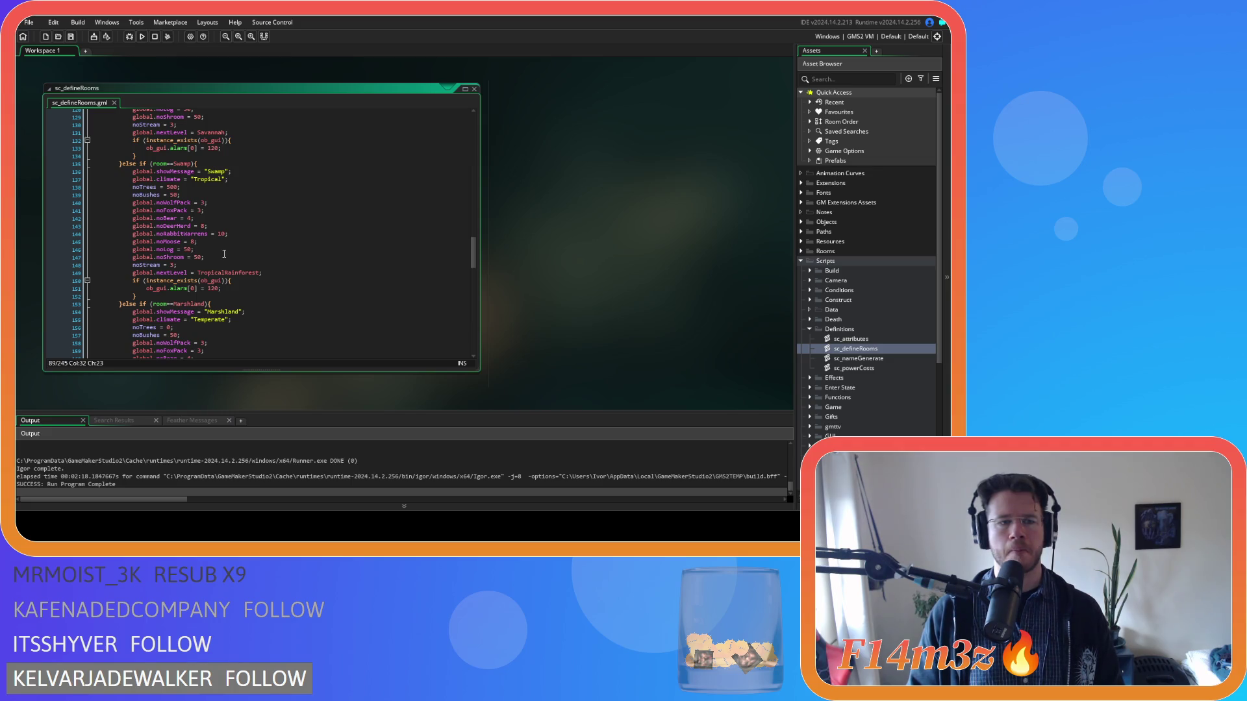
{"action": "double_click", "coordinate": [187, 249]}
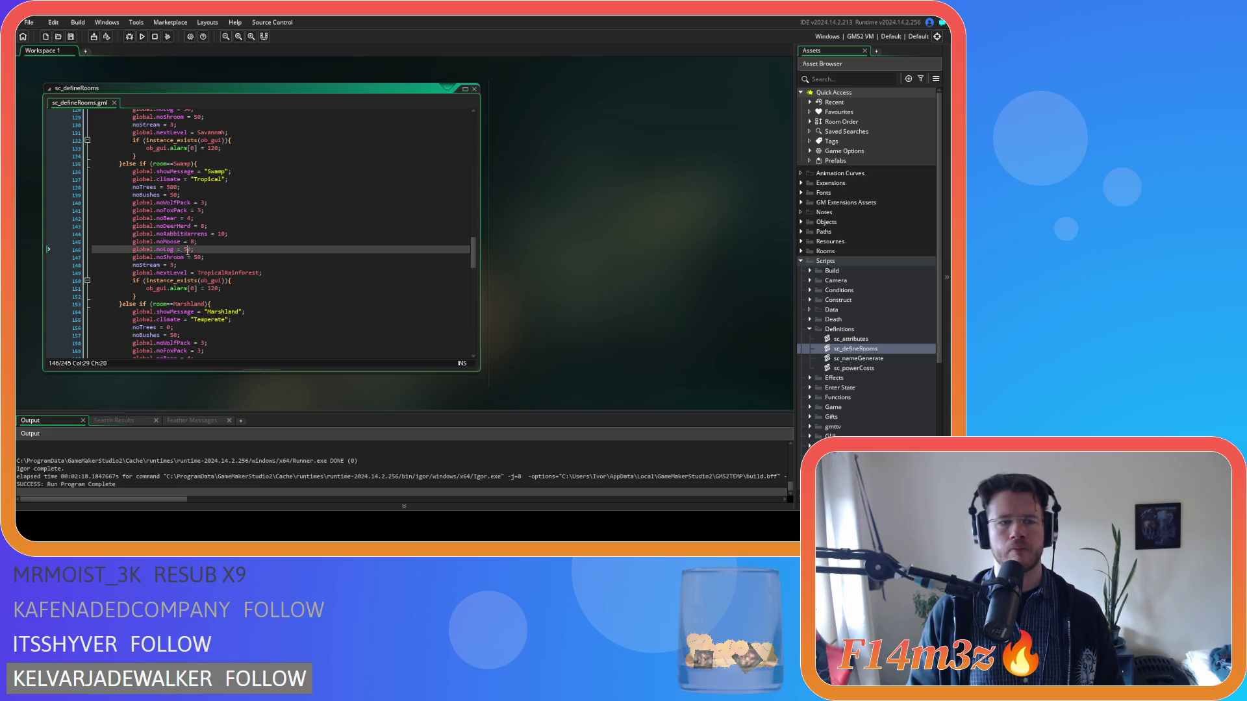
{"action": "type", "text": "250"}
{"action": "left_click", "coordinate": [229, 252]}
{"action": "key", "text": "ctrl+s"}
Step: Move down to the Marshland block's mushroom count line
{"action": "scroll", "coordinate": [229, 252], "scroll_direction": "down", "scroll_amount": 5}
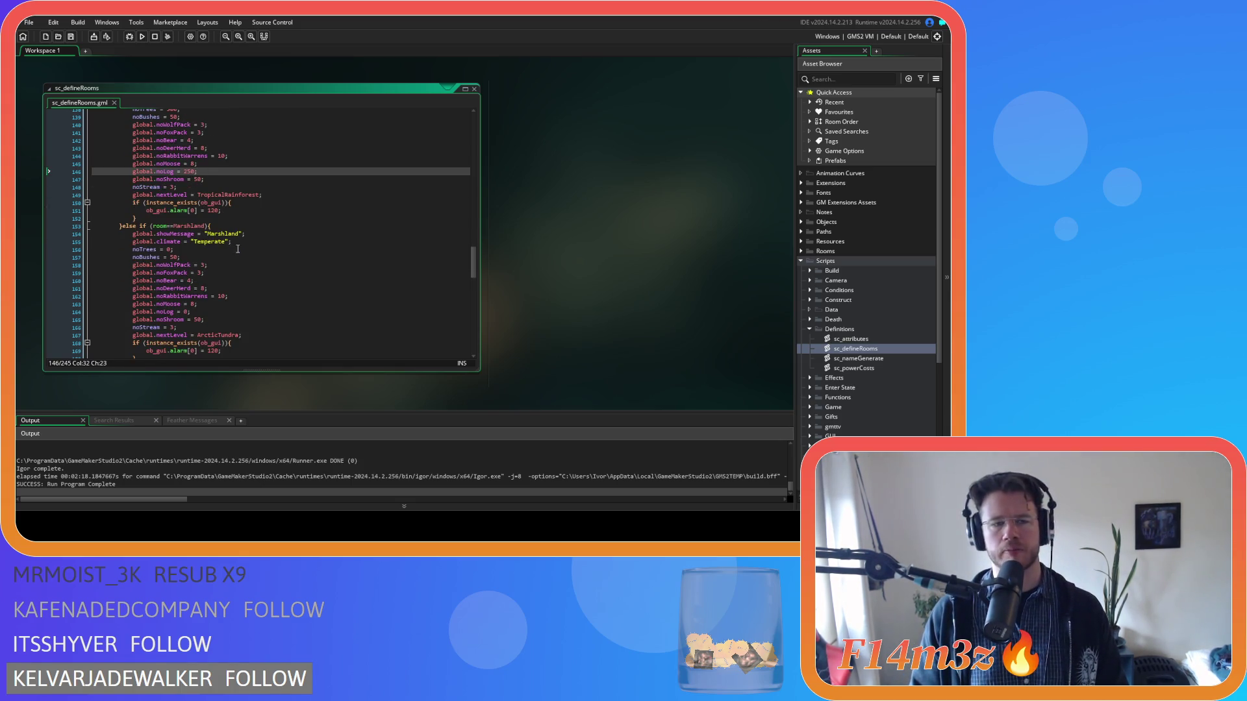
{"action": "scroll", "coordinate": [237, 249], "scroll_direction": "down", "scroll_amount": 4}
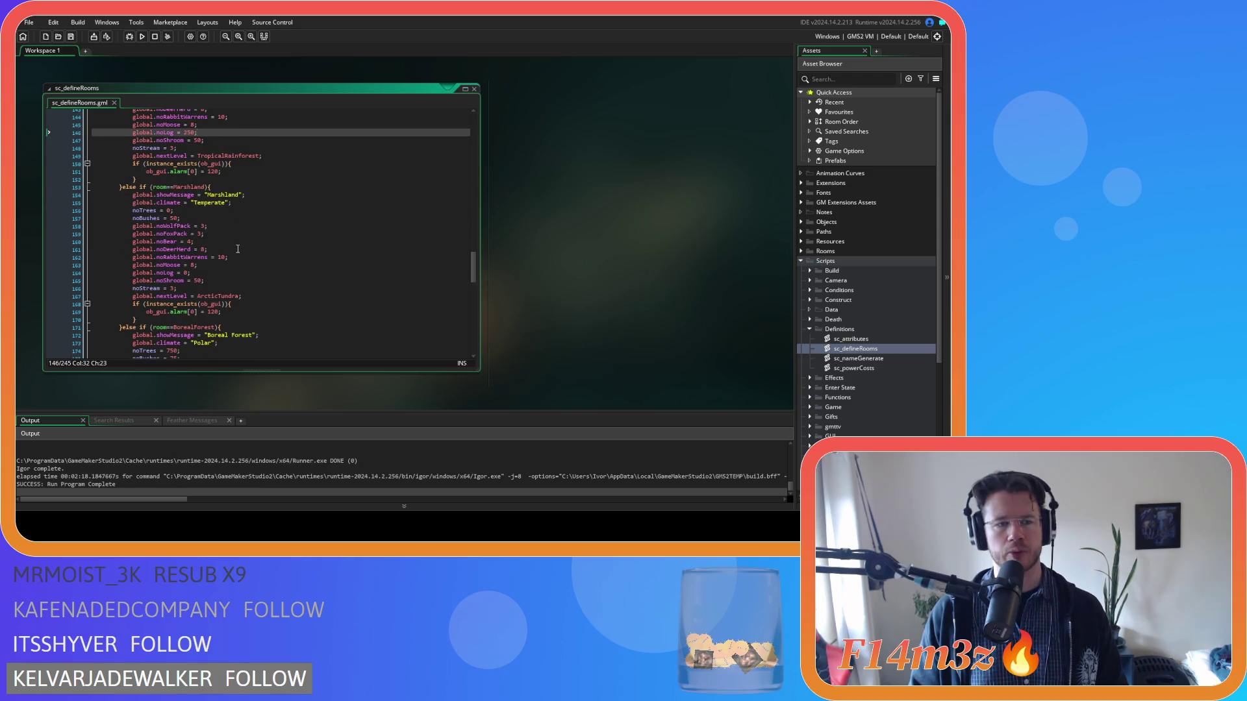
{"action": "left_click", "coordinate": [212, 262]}
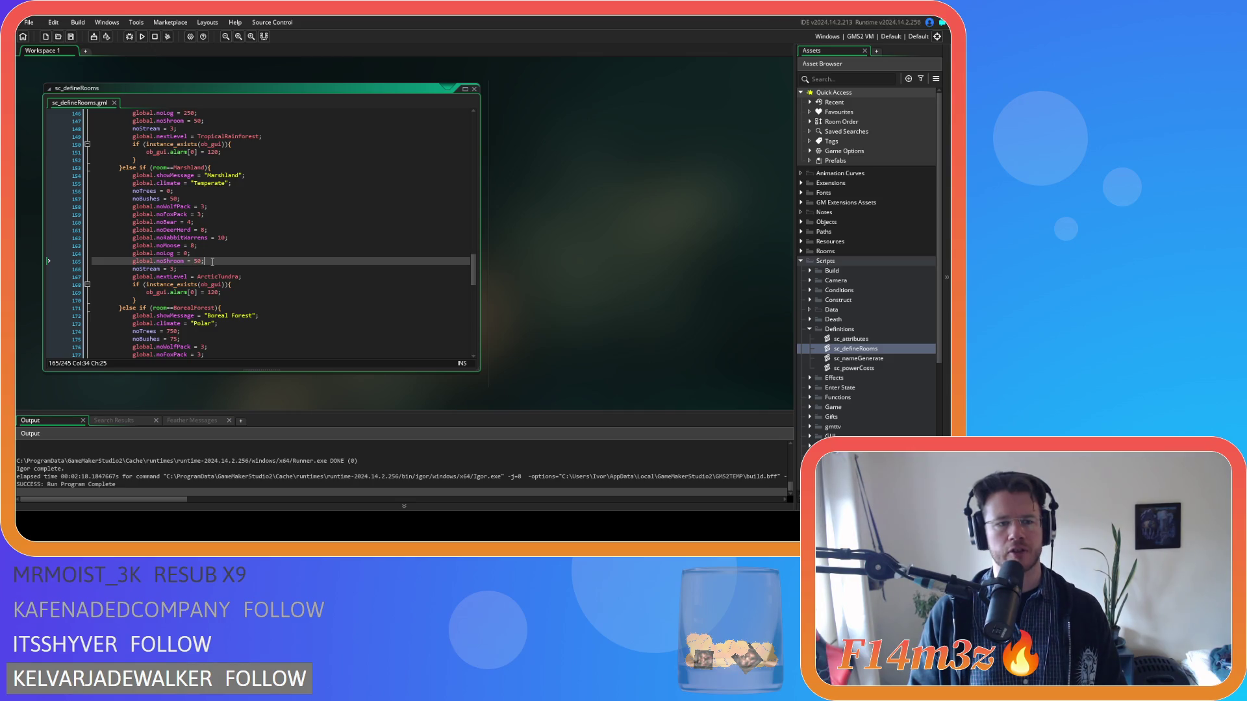
{"action": "scroll", "coordinate": [212, 262], "scroll_direction": "down", "scroll_amount": 6}
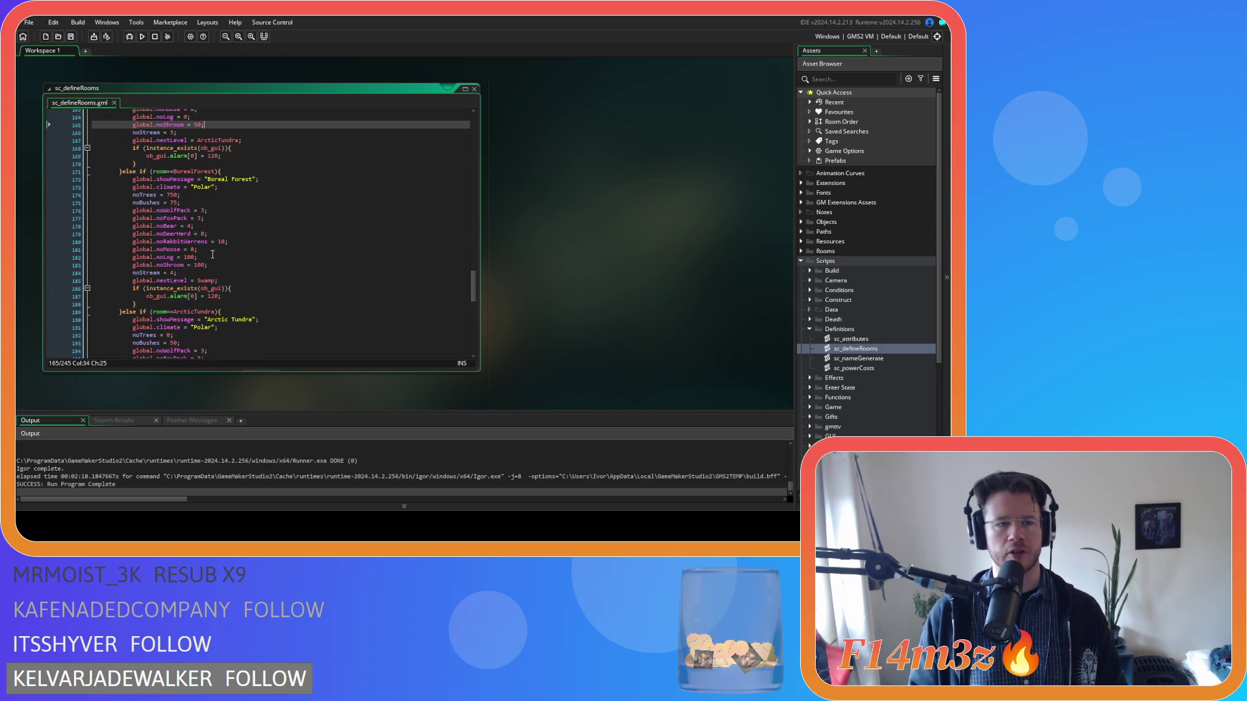
{"action": "scroll", "coordinate": [212, 255], "scroll_direction": "down", "scroll_amount": 1}
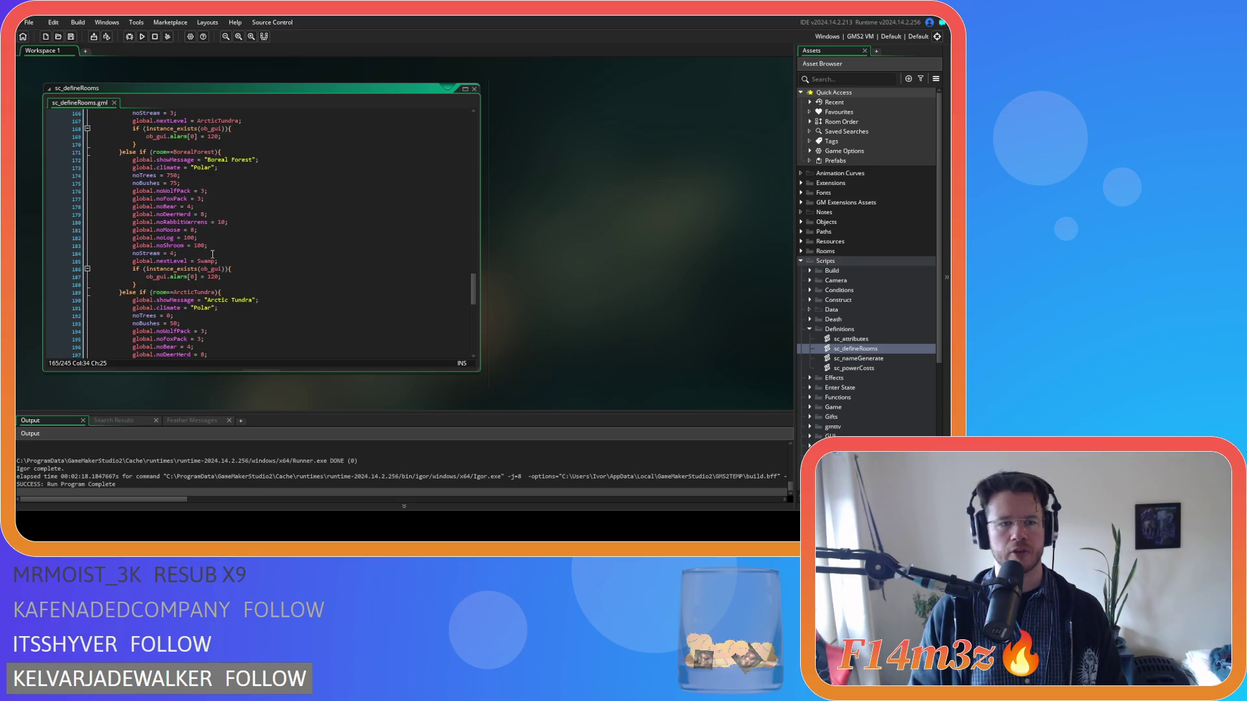
Step: Replace Boreal Forest's 750 tree count and raise its global.noLog from 100 to 500, then save
{"action": "double_click", "coordinate": [174, 174]}
{"action": "type", "text": "100"}
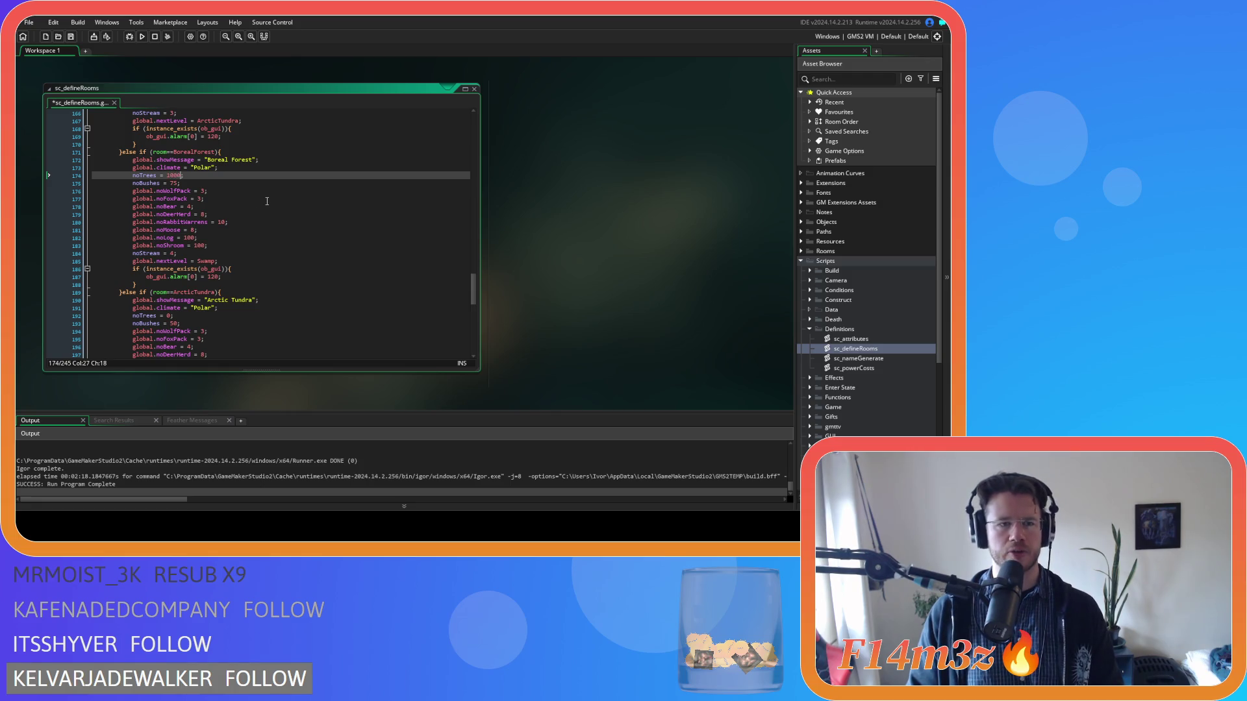
{"action": "double_click", "coordinate": [188, 238]}
{"action": "type", "text": "500"}
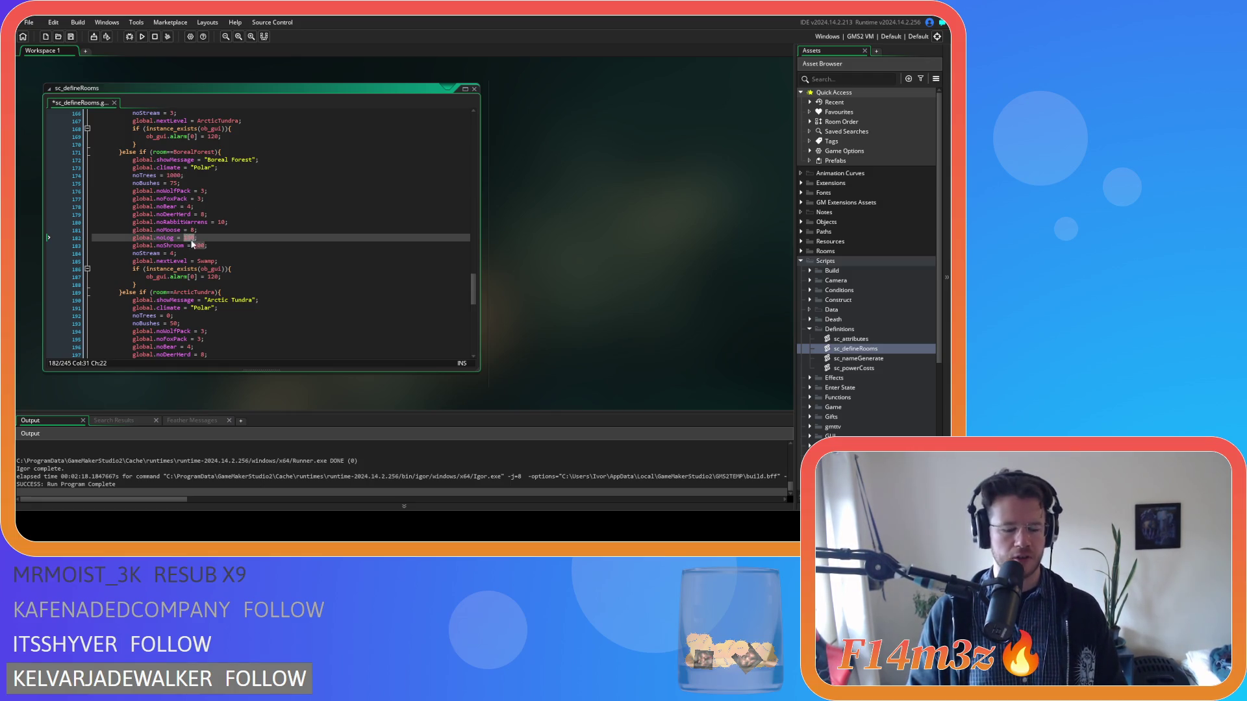
{"action": "left_click", "coordinate": [209, 238]}
{"action": "key", "text": "ctrl+s"}
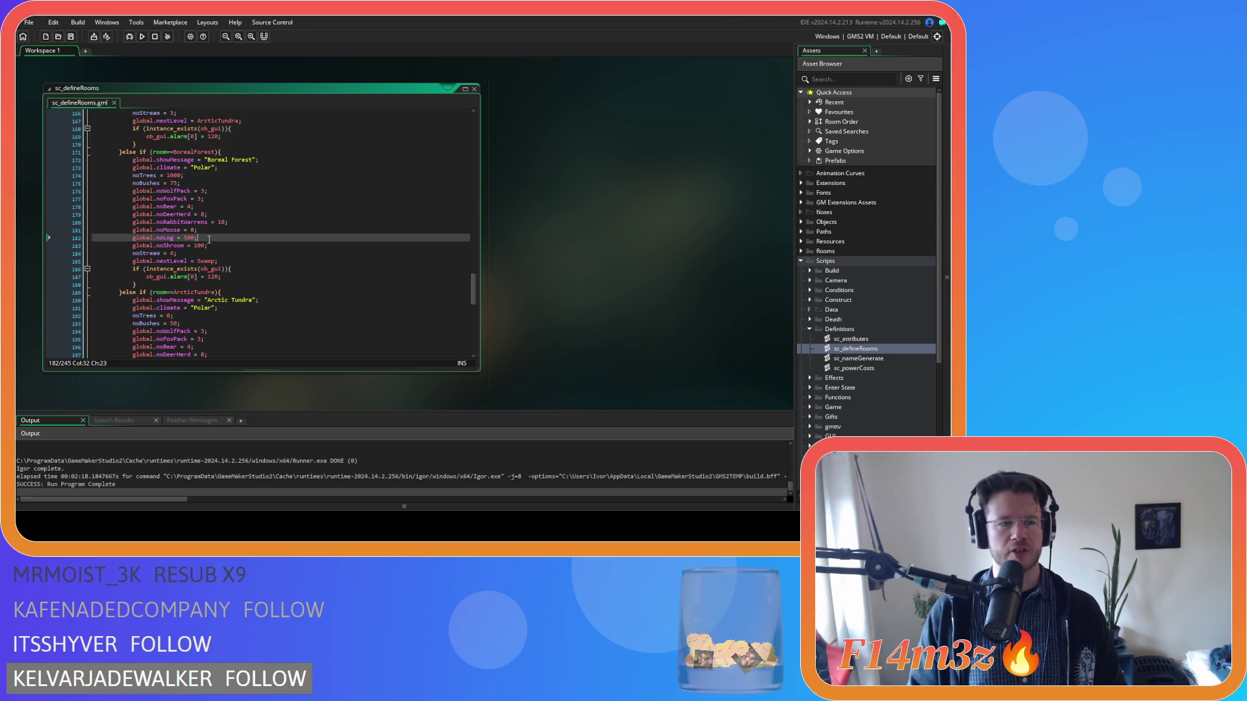
Step: Move down to the Arctic Tundra block's climate line
{"action": "scroll", "coordinate": [209, 240], "scroll_direction": "down", "scroll_amount": 2}
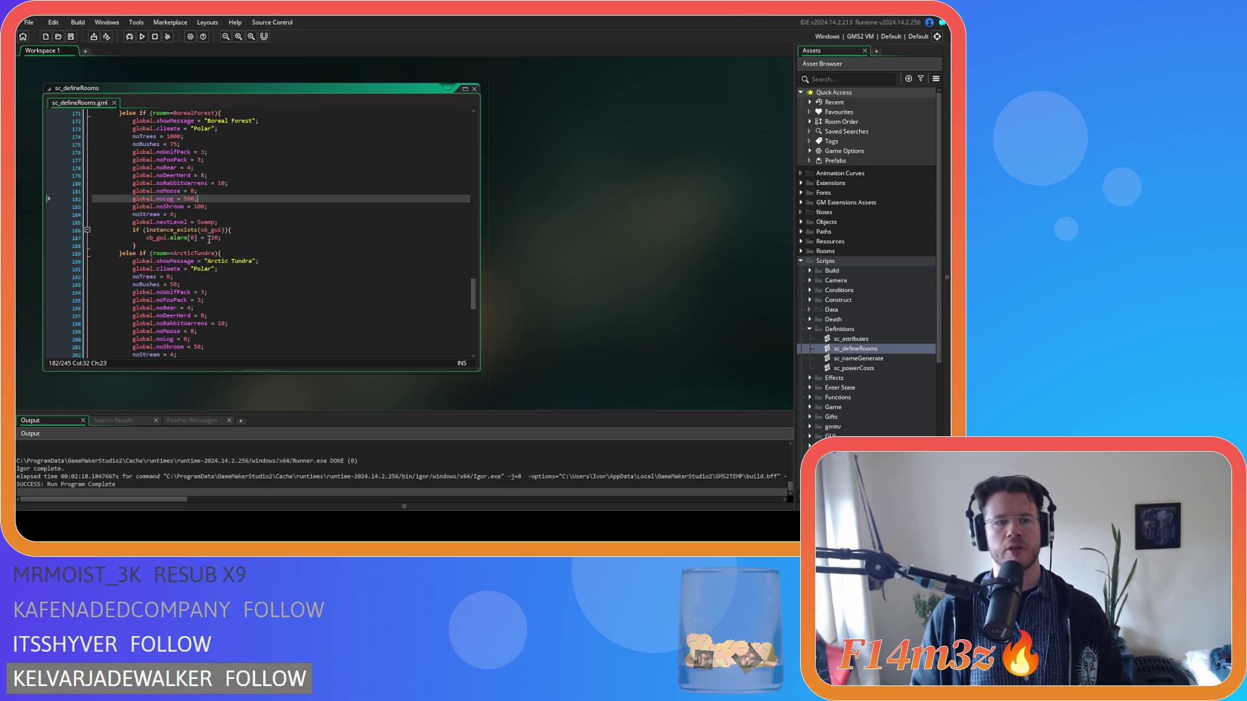
{"action": "scroll", "coordinate": [209, 240], "scroll_direction": "down", "scroll_amount": 2}
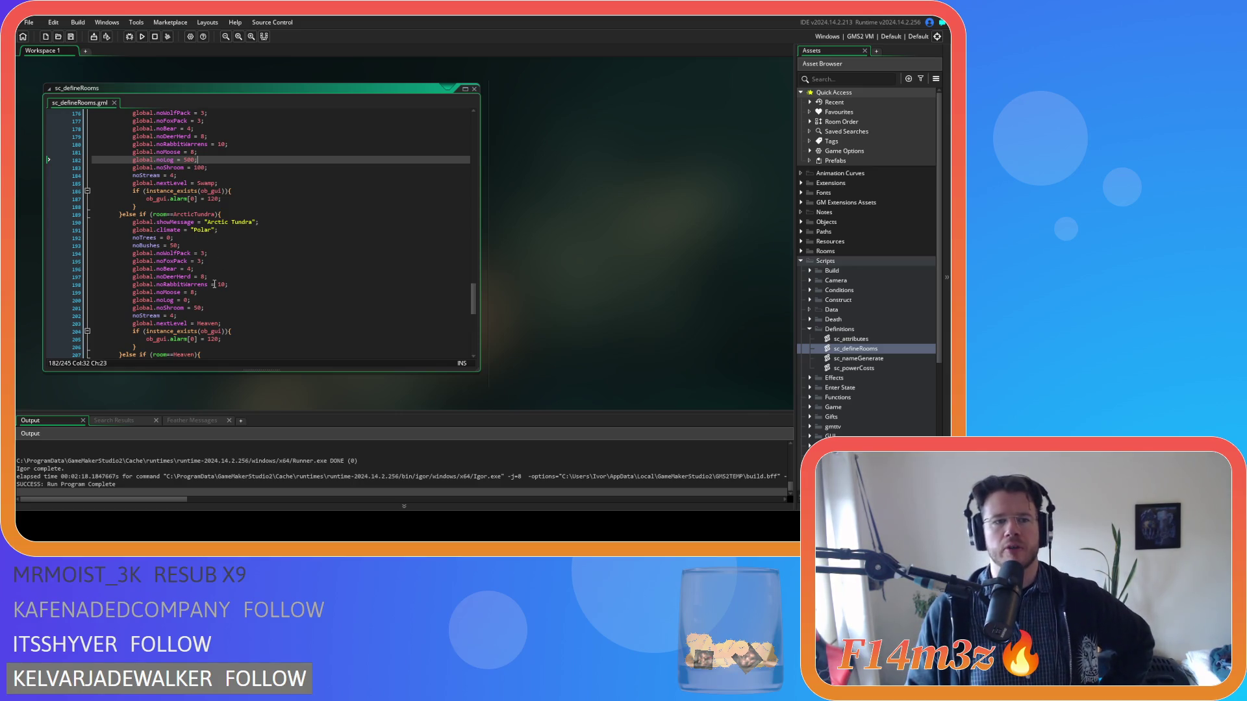
{"action": "scroll", "coordinate": [214, 284], "scroll_direction": "down", "scroll_amount": 2}
{"action": "left_click", "coordinate": [260, 184]}
{"action": "left_click", "coordinate": [281, 208]}
{"action": "left_click", "coordinate": [167, 191]}
{"action": "key", "text": "End"}
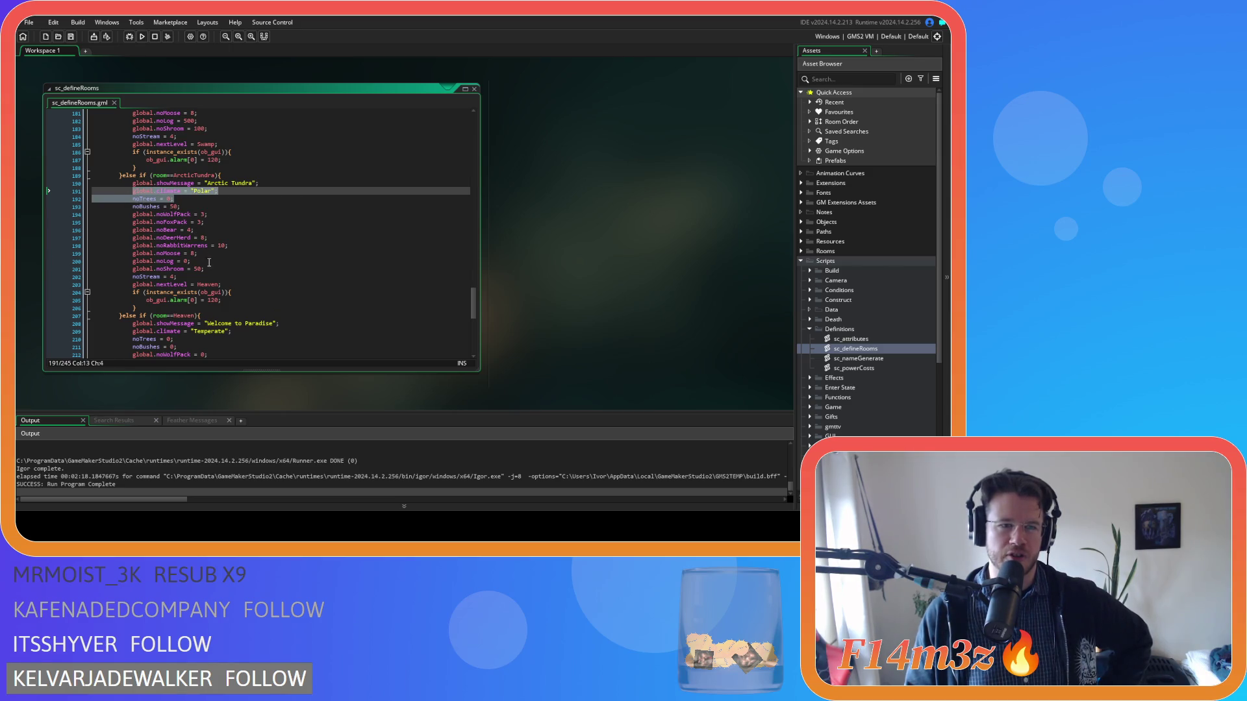
{"action": "left_click_drag", "start_coordinate": [190, 261], "coordinate": [147, 261]}
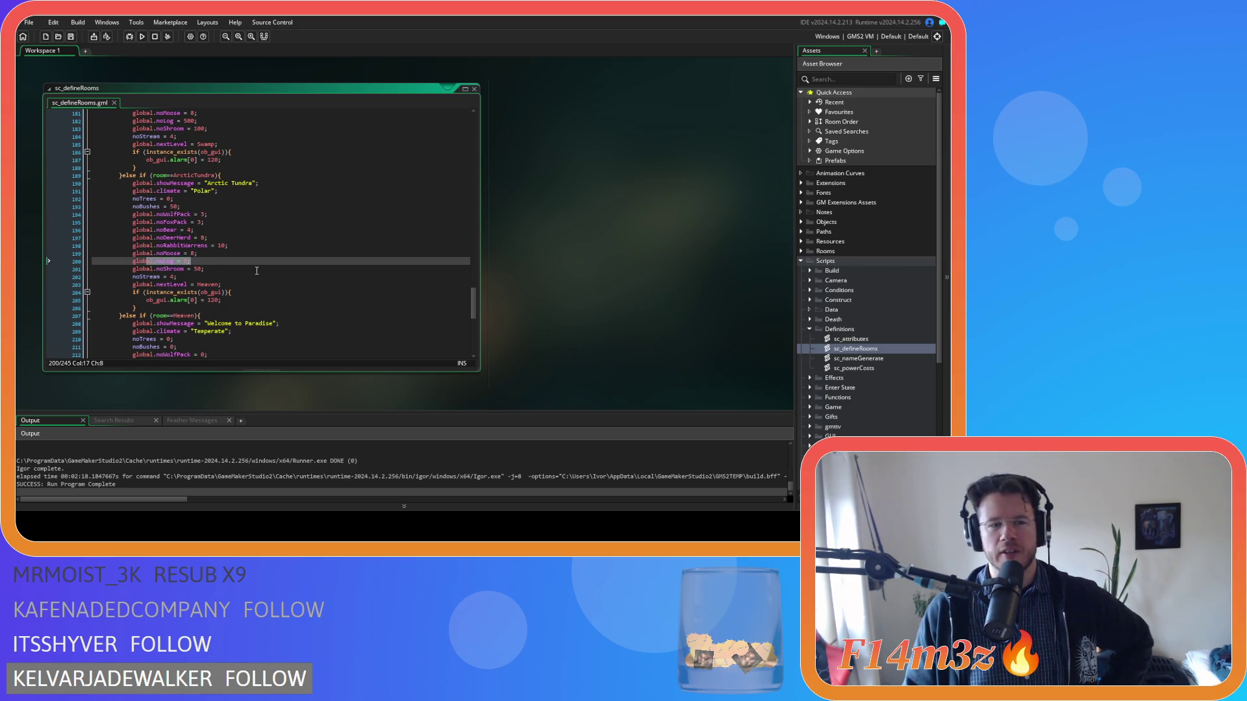
{"action": "mouse_move", "coordinate": [216, 305]}
{"action": "left_mouse_down"}
{"action": "mouse_move", "coordinate": [117, 298]}
{"action": "mouse_move", "coordinate": [244, 328]}
{"action": "mouse_move", "coordinate": [162, 285]}
{"action": "mouse_move", "coordinate": [136, 214]}
{"action": "left_mouse_up"}
{"action": "left_click", "coordinate": [264, 253]}
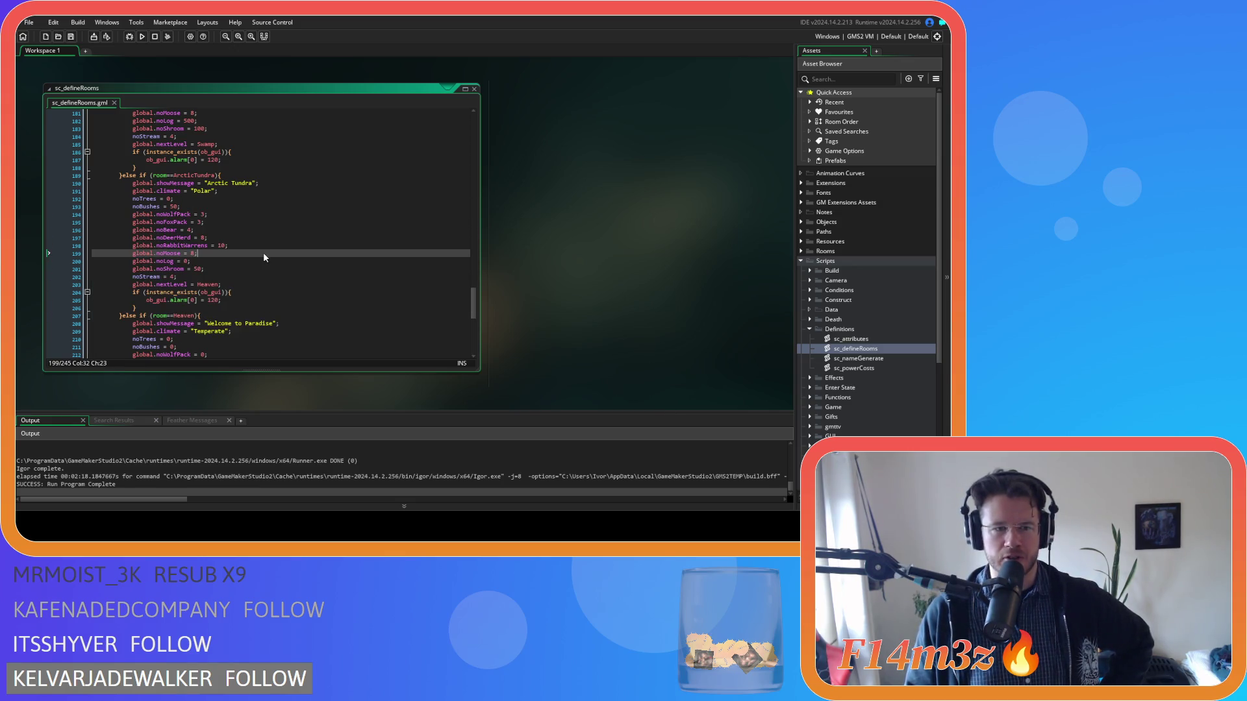
{"action": "left_click", "coordinate": [237, 214]}
{"action": "left_click", "coordinate": [237, 206]}
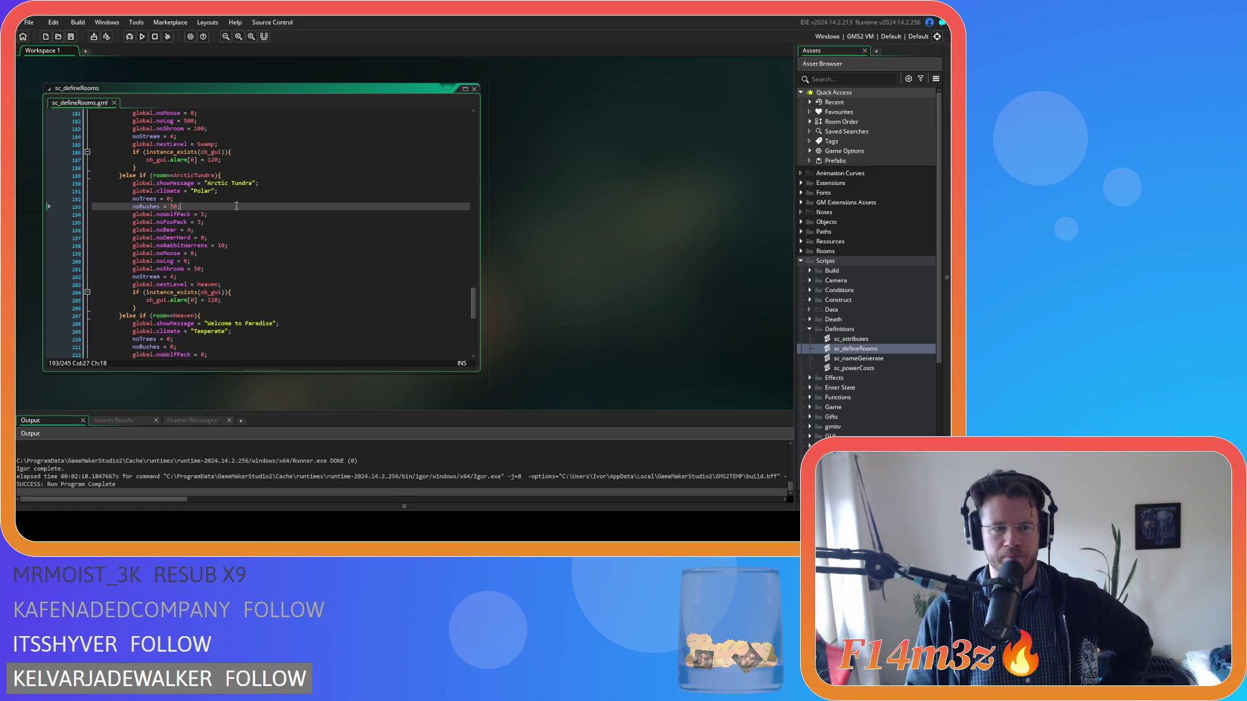
{"action": "left_click", "coordinate": [220, 259]}
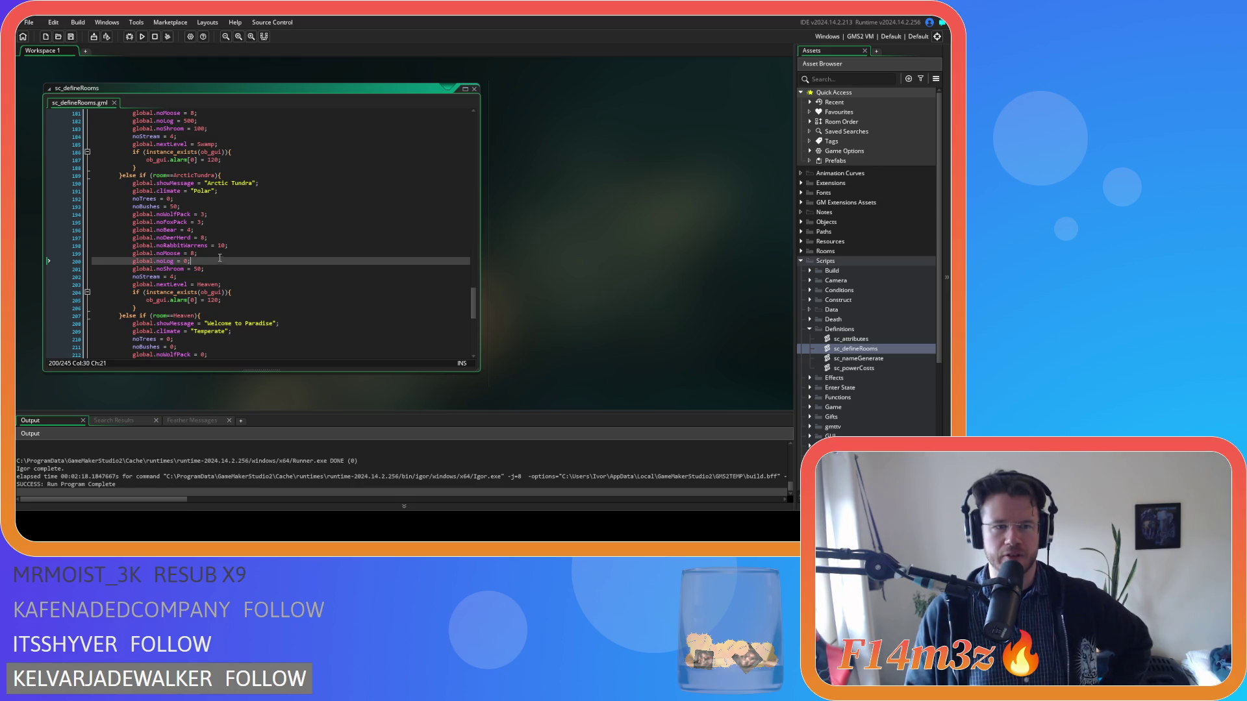
{"action": "left_click", "coordinate": [170, 199]}
{"action": "left_click", "coordinate": [193, 261]}
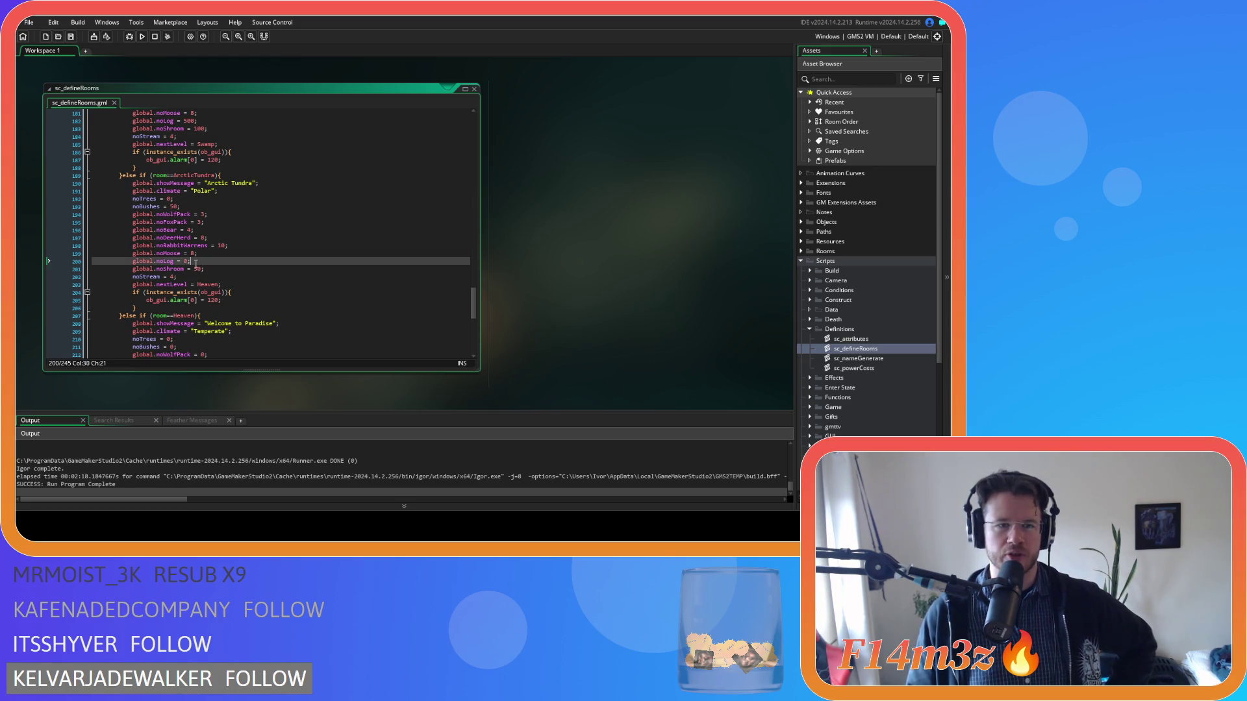
{"action": "left_click", "coordinate": [194, 191]}
{"action": "left_click", "coordinate": [196, 198]}
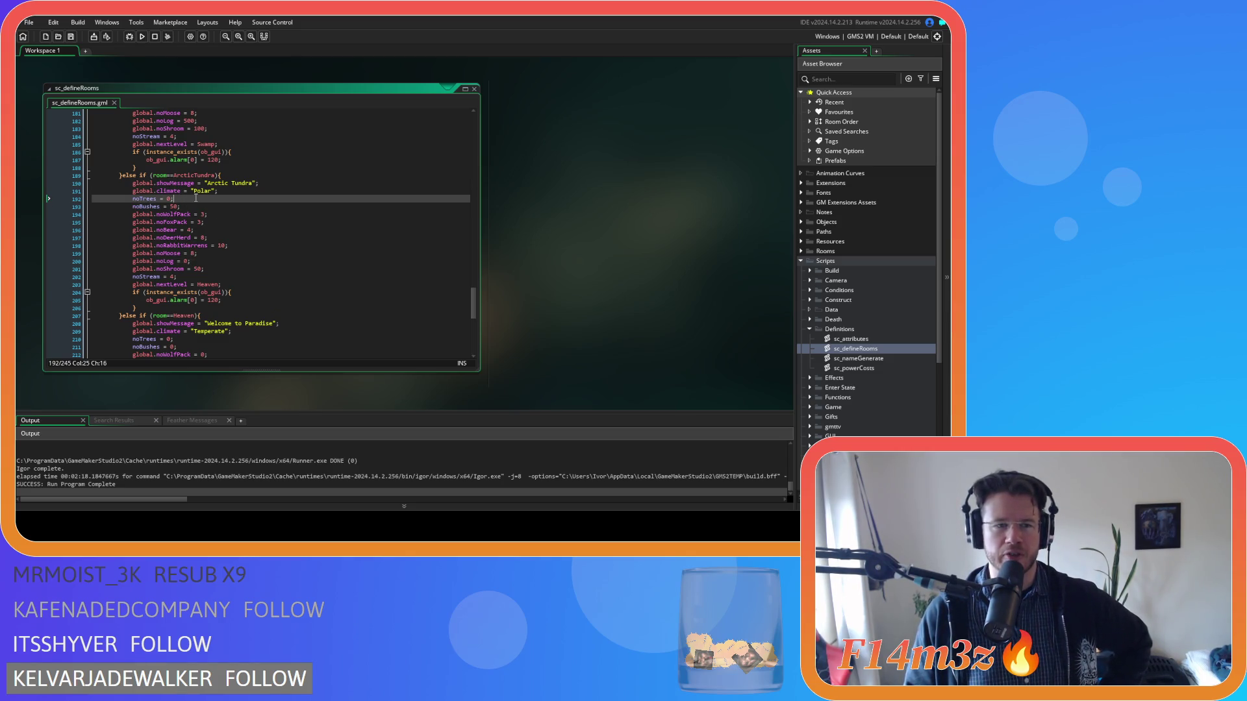
{"action": "left_click", "coordinate": [213, 269]}
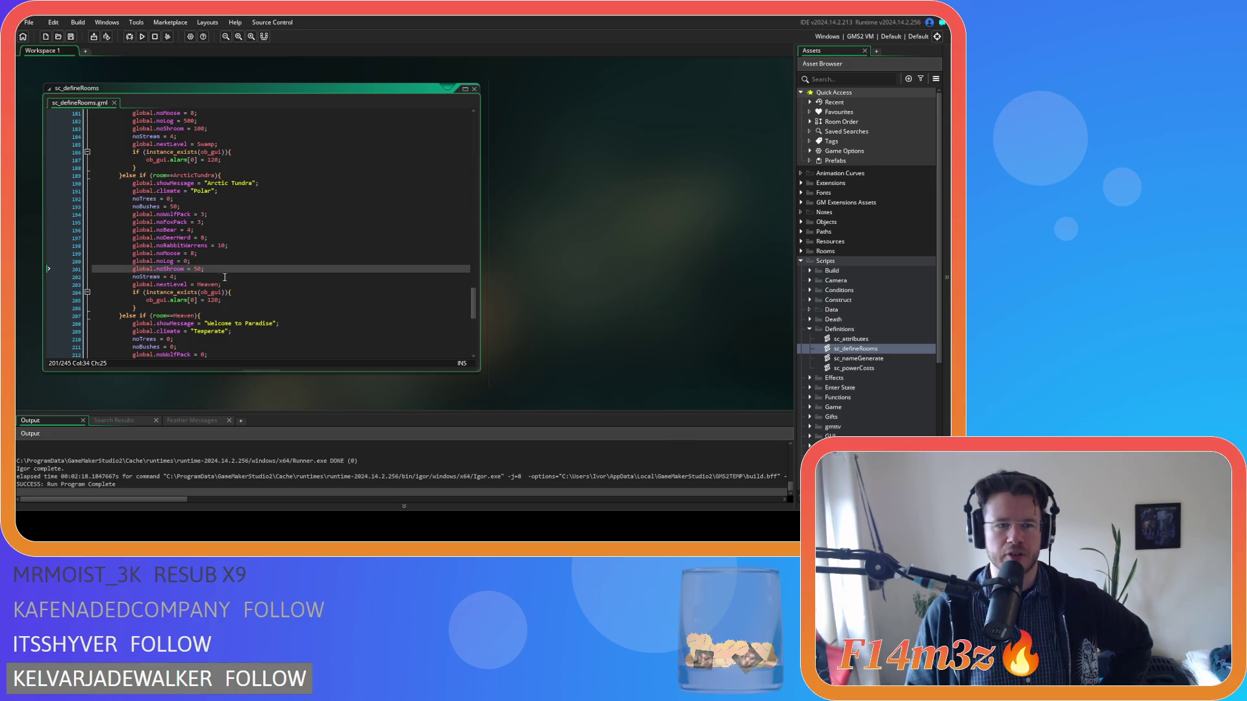
{"action": "scroll", "coordinate": [272, 289], "scroll_direction": "up", "scroll_amount": 4}
{"action": "scroll", "coordinate": [272, 289], "scroll_direction": "up", "scroll_amount": 7}
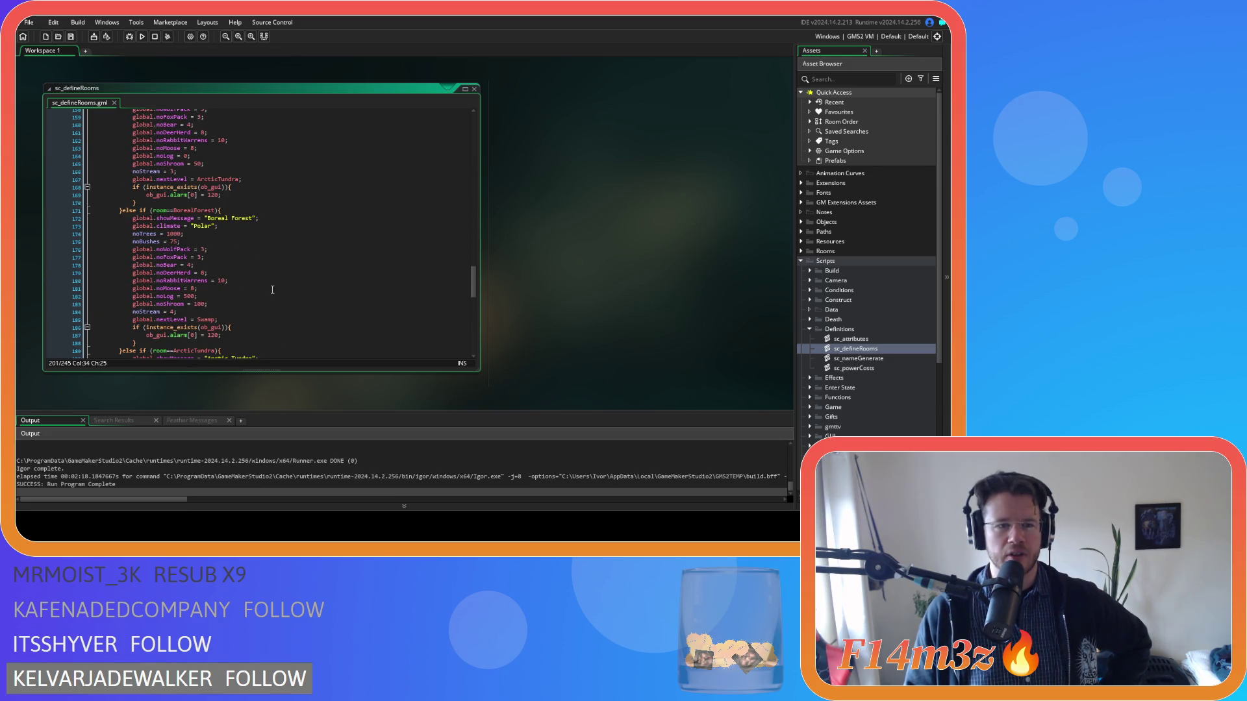
{"action": "scroll", "coordinate": [272, 290], "scroll_direction": "up", "scroll_amount": 1}
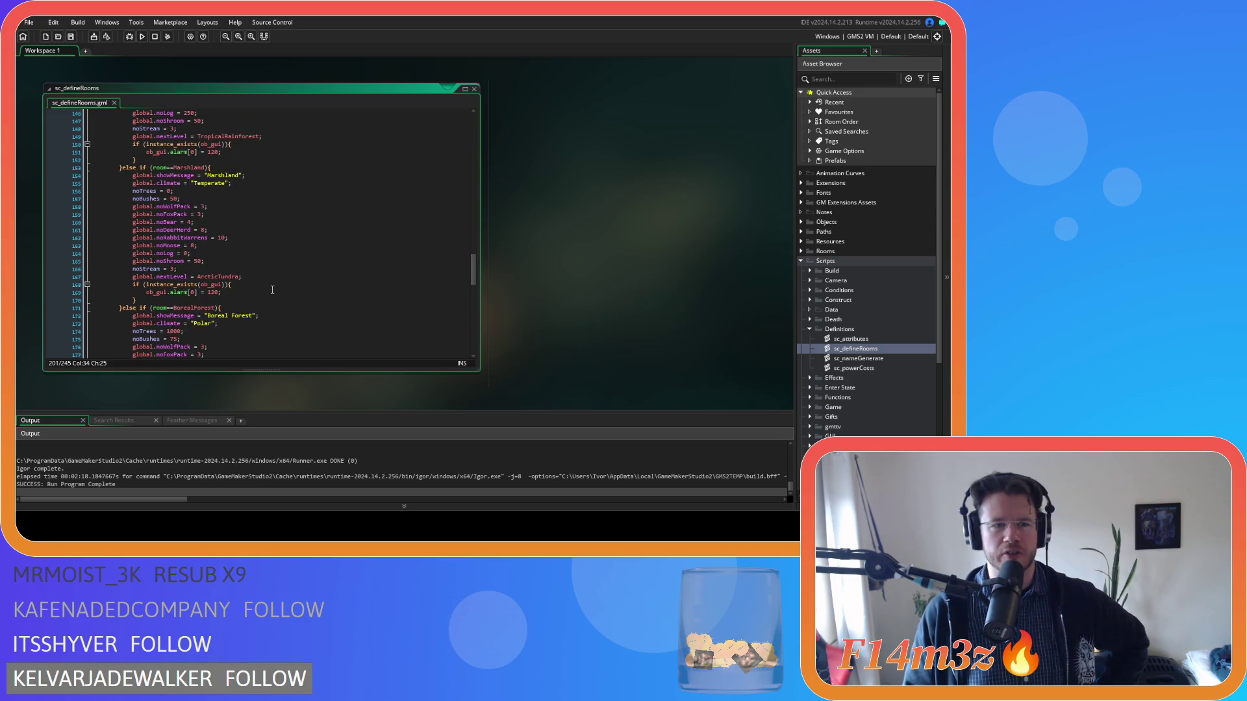
{"action": "scroll", "coordinate": [272, 290], "scroll_direction": "down", "scroll_amount": 10}
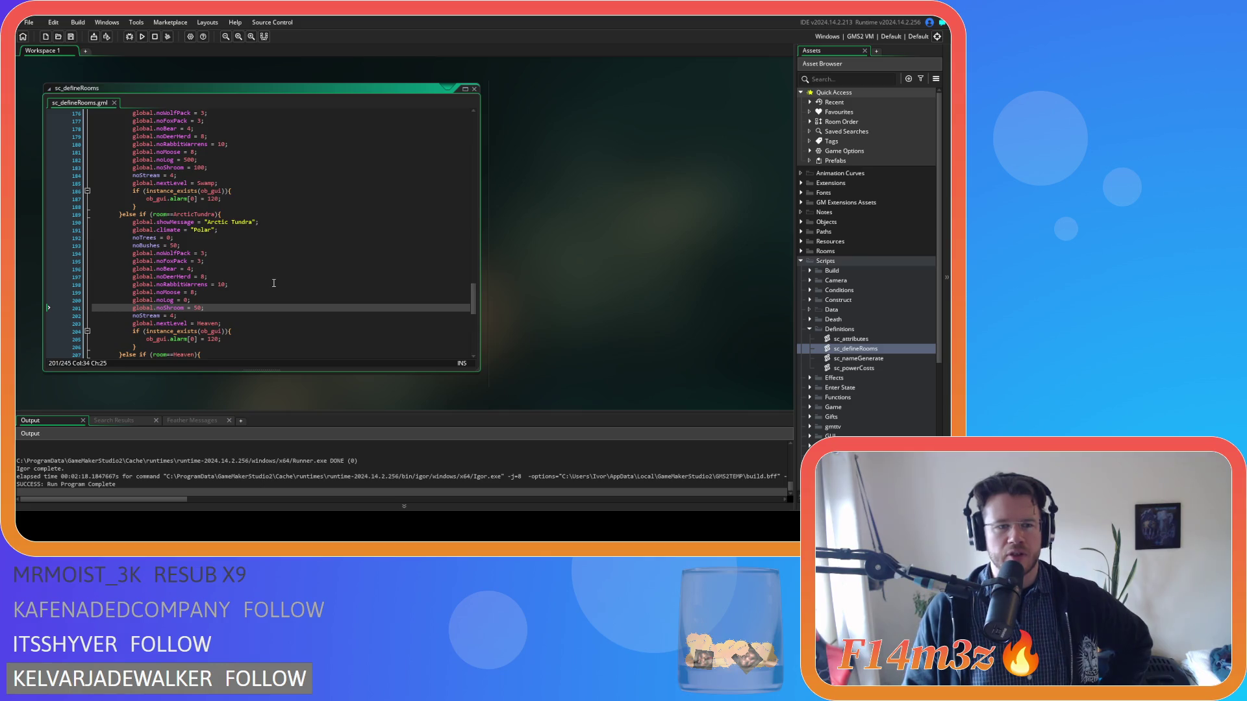
{"action": "left_click", "coordinate": [243, 316]}
{"action": "scroll", "coordinate": [243, 316], "scroll_direction": "up", "scroll_amount": 6}
{"action": "scroll", "coordinate": [243, 316], "scroll_direction": "up", "scroll_amount": 3}
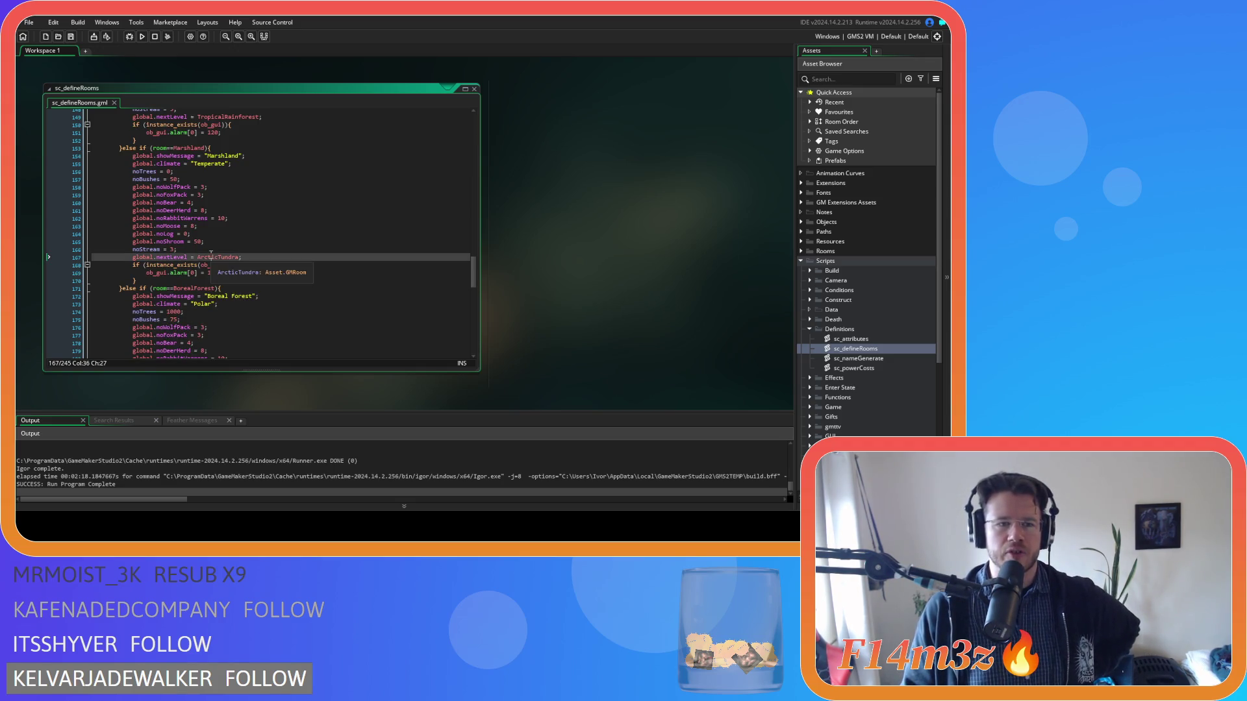
{"action": "left_click_drag", "start_coordinate": [159, 249], "coordinate": [178, 250]}
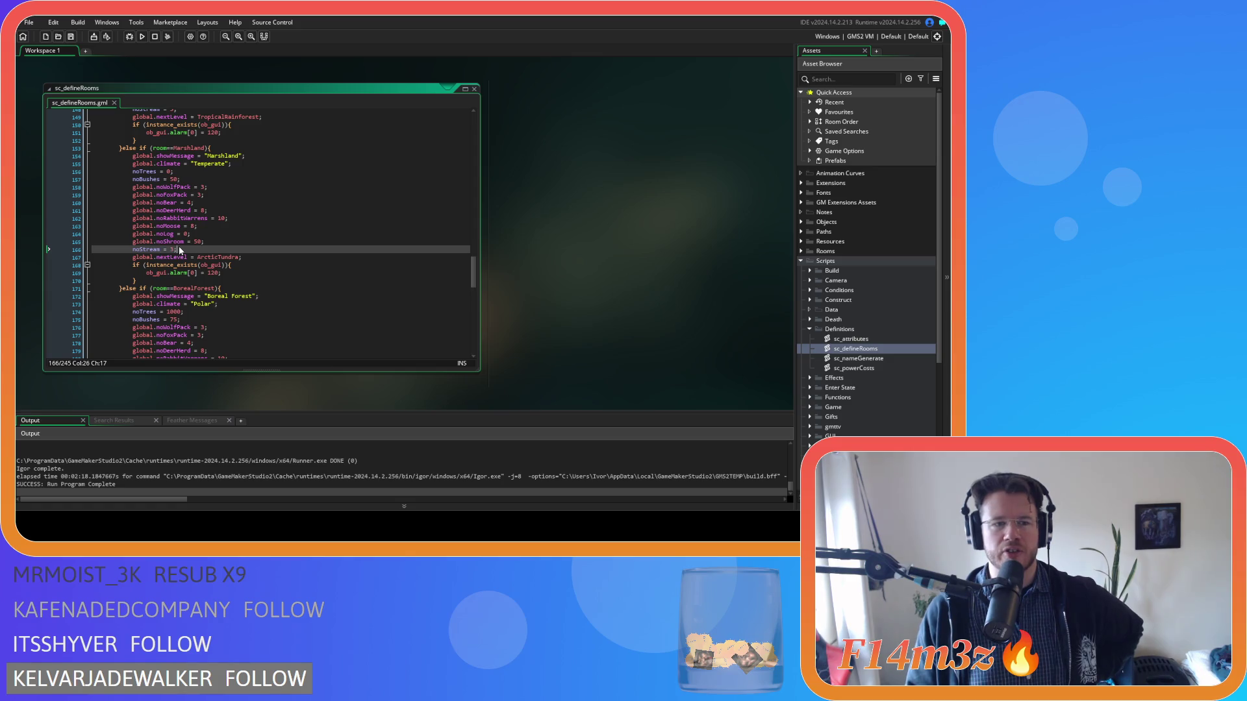
{"action": "scroll", "coordinate": [178, 249], "scroll_direction": "up", "scroll_amount": 3}
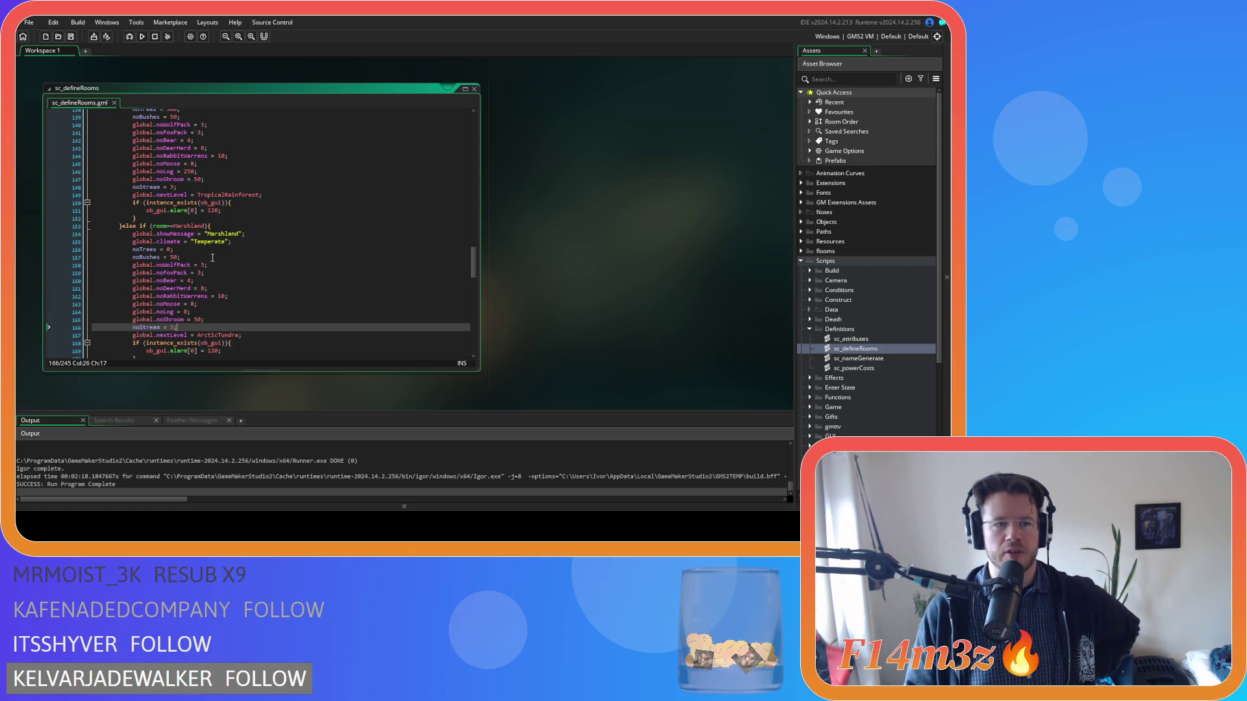
{"action": "scroll", "coordinate": [212, 258], "scroll_direction": "up", "scroll_amount": 2}
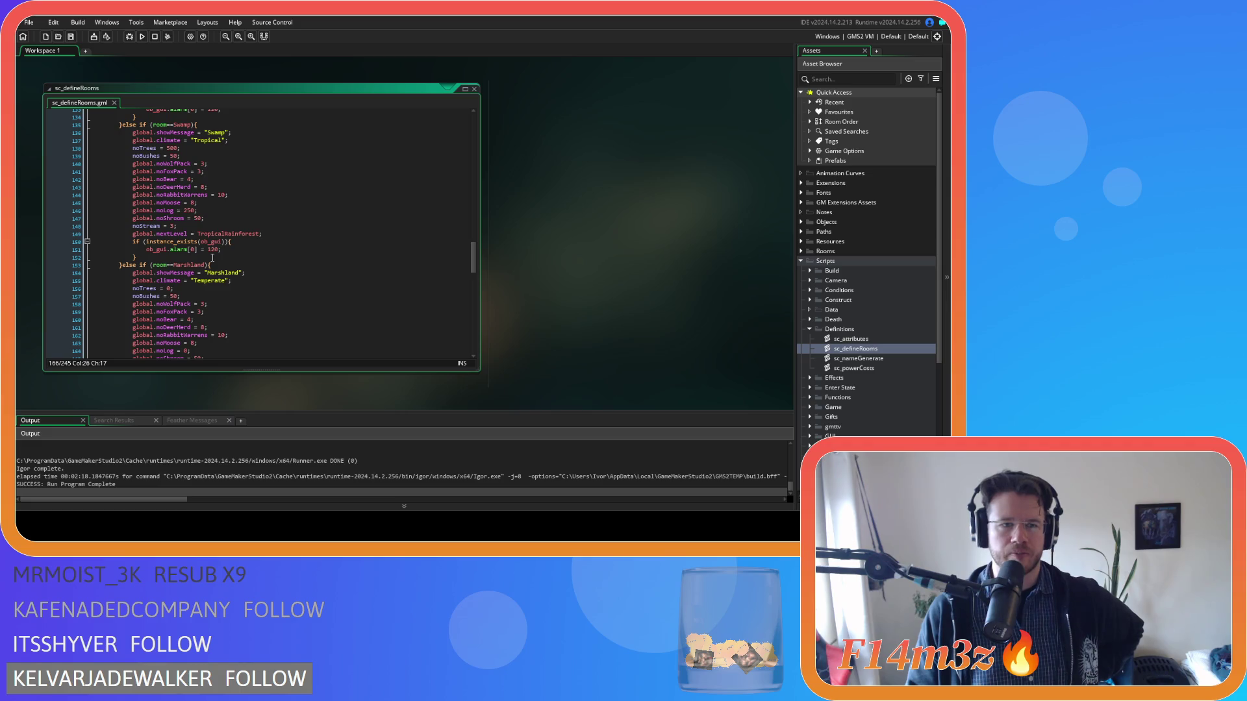
{"action": "scroll", "coordinate": [212, 258], "scroll_direction": "up", "scroll_amount": 3}
{"action": "left_click_drag", "start_coordinate": [138, 284], "coordinate": [222, 284]}
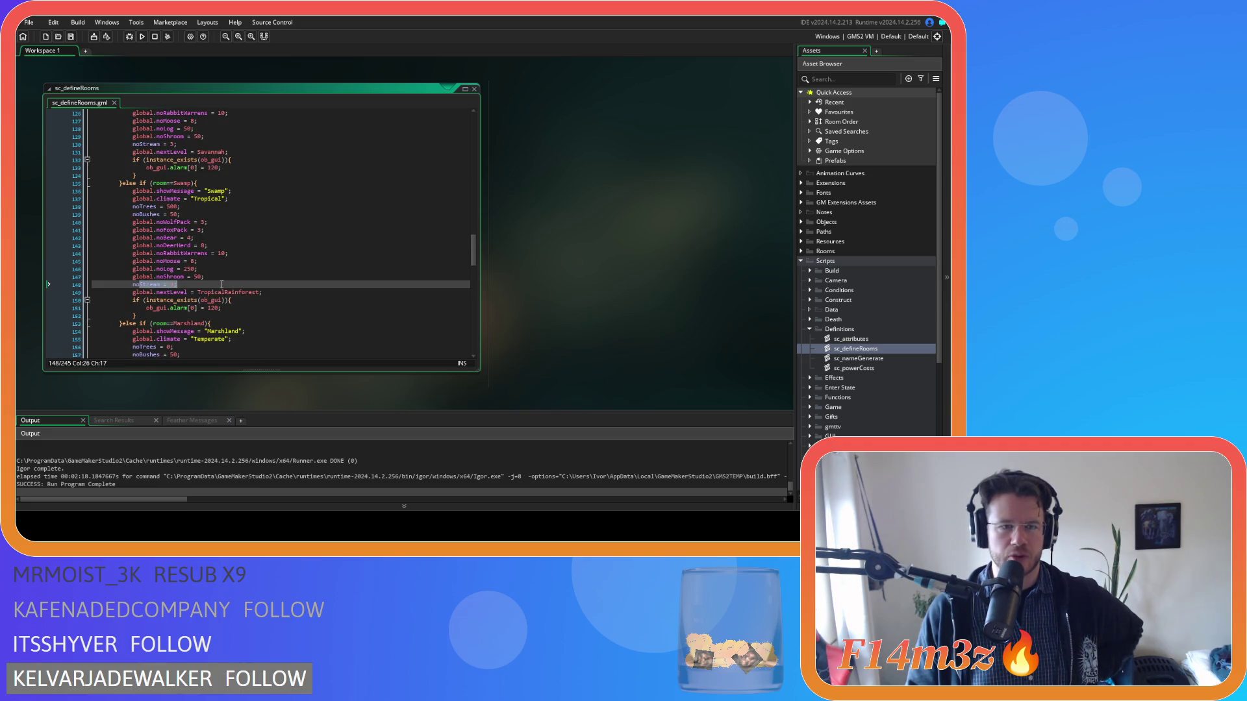
{"action": "scroll", "coordinate": [200, 159], "scroll_direction": "up", "scroll_amount": 5}
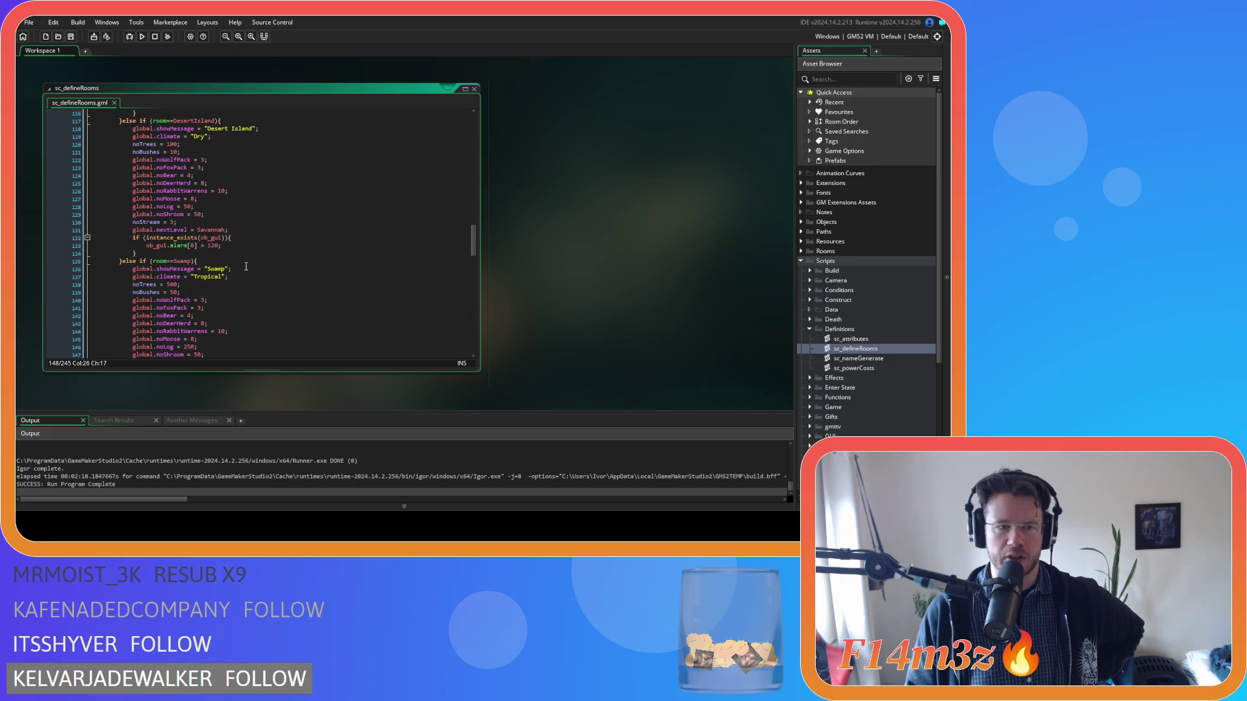
{"action": "scroll", "coordinate": [246, 266], "scroll_direction": "up", "scroll_amount": 1}
{"action": "left_click", "coordinate": [248, 260]}
{"action": "scroll", "coordinate": [250, 256], "scroll_direction": "up", "scroll_amount": 6}
{"action": "left_click", "coordinate": [252, 256]}
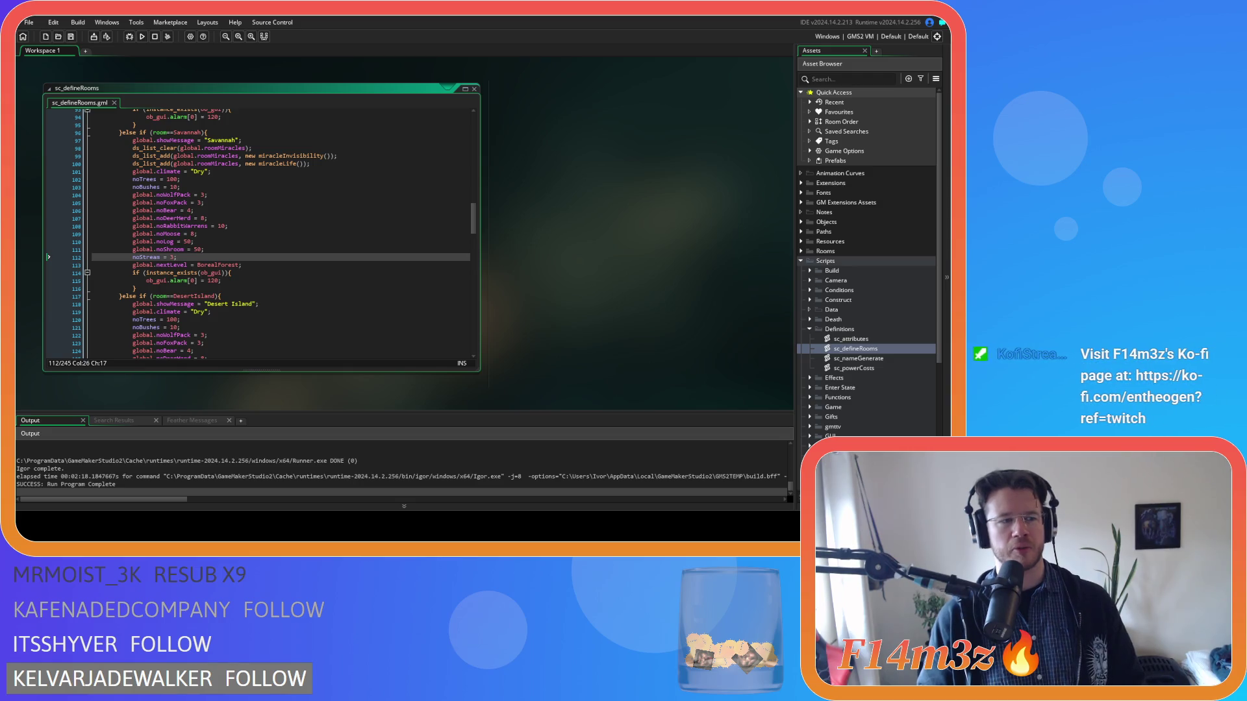
Step: Build and run the game with F5 and switch to the running game window
{"action": "left_click", "coordinate": [215, 195]}
{"action": "left_click", "coordinate": [153, 164]}
{"action": "scroll", "coordinate": [226, 234], "scroll_direction": "up", "scroll_amount": 15}
{"action": "right_click", "coordinate": [530, 215]}
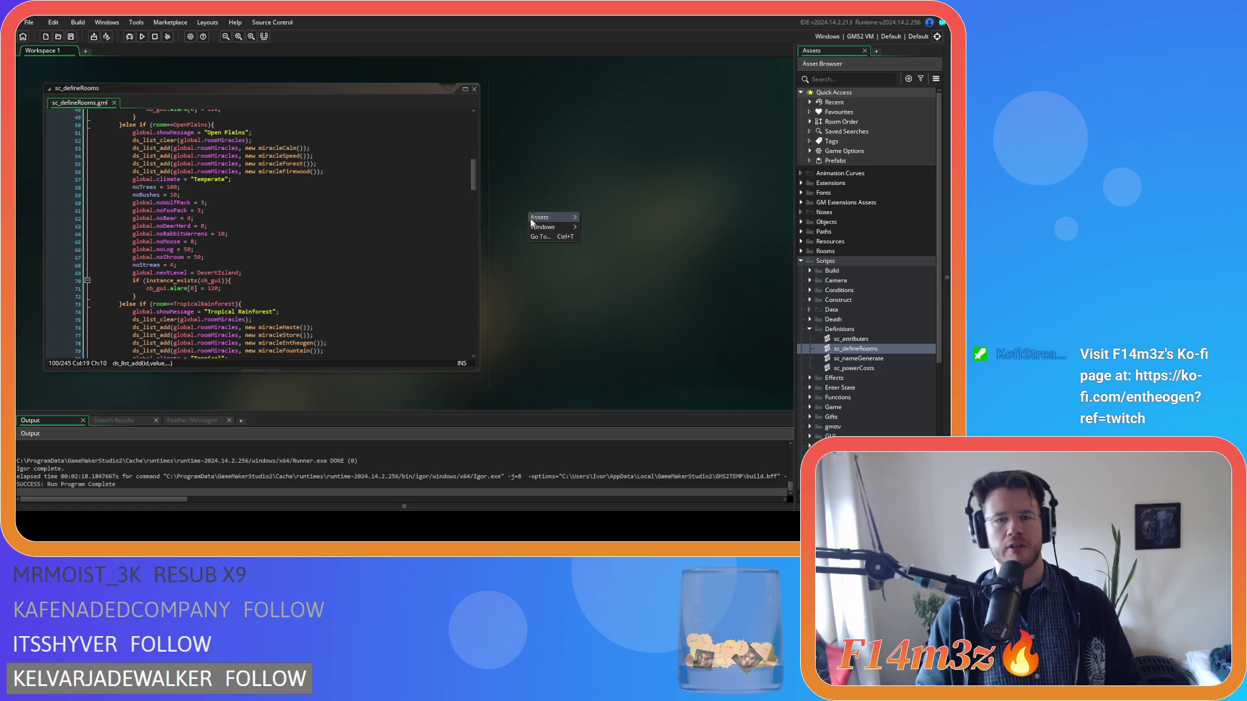
{"action": "left_click", "coordinate": [604, 156]}
{"action": "key", "text": "F5"}
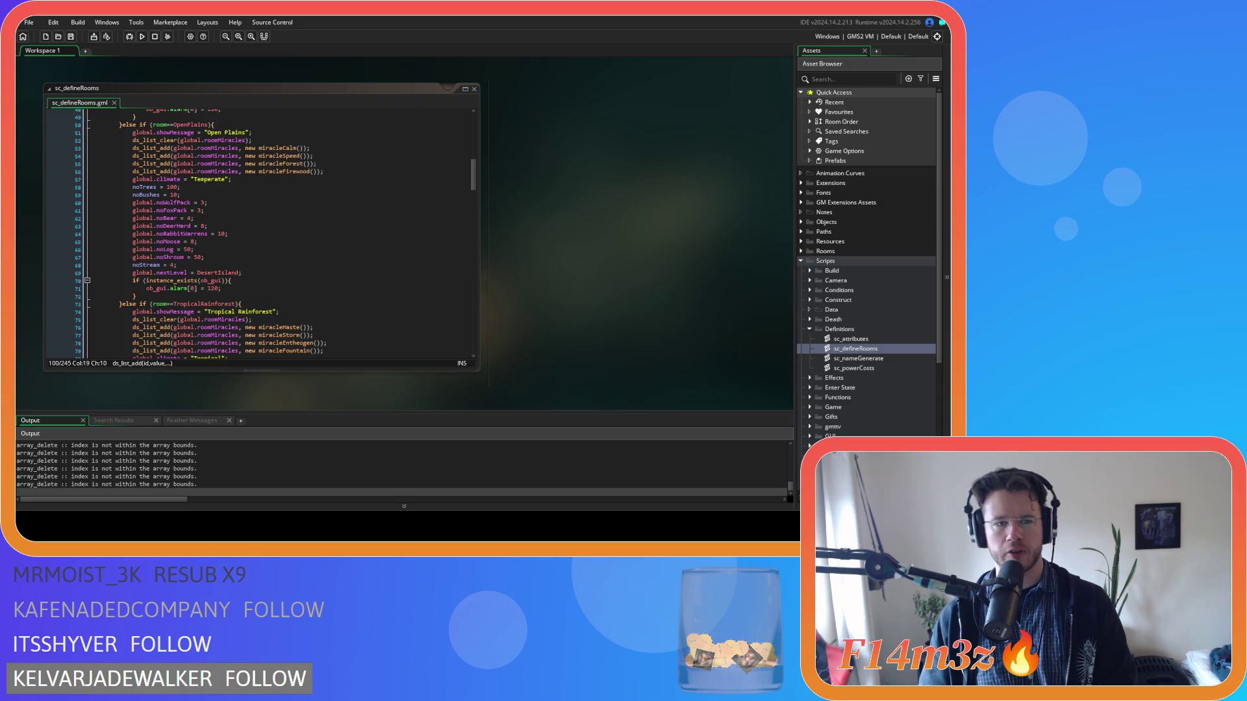
{"action": "key", "text": "alt+Tab"}
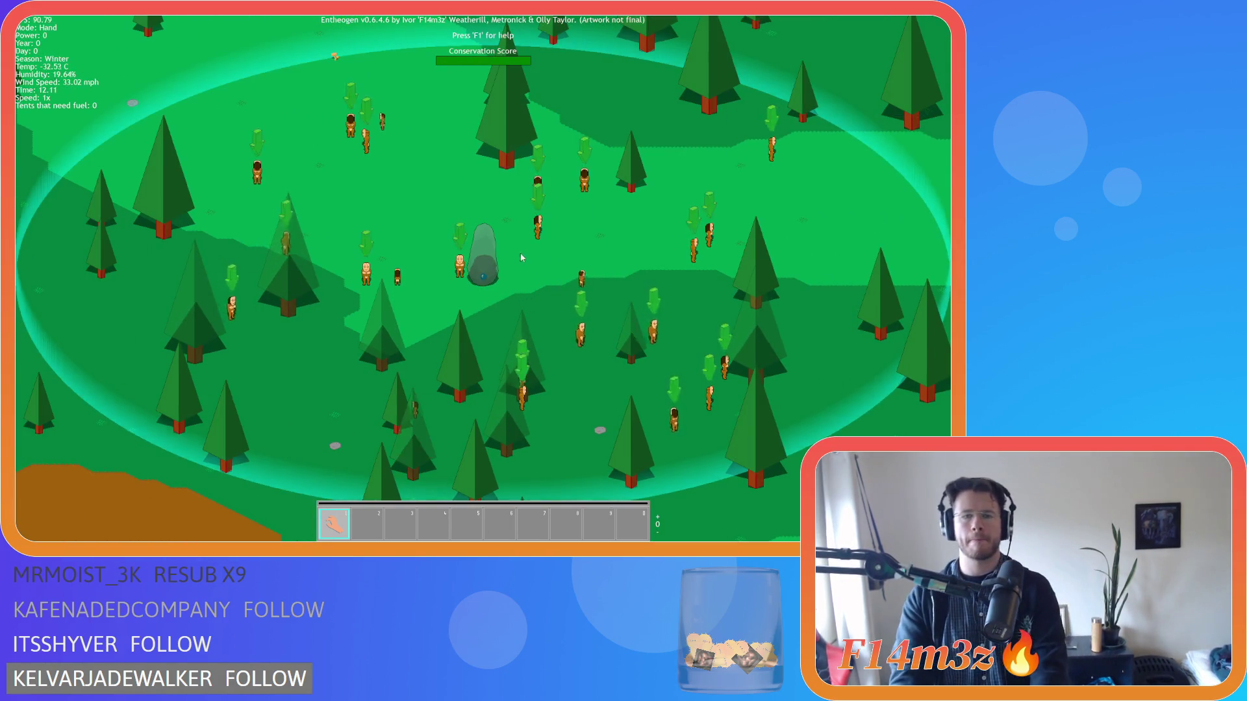
Step: Zoom and pan around the winter forest map, then quit to the title menu
{"action": "scroll", "coordinate": [498, 337], "scroll_direction": "down", "scroll_amount": 5}
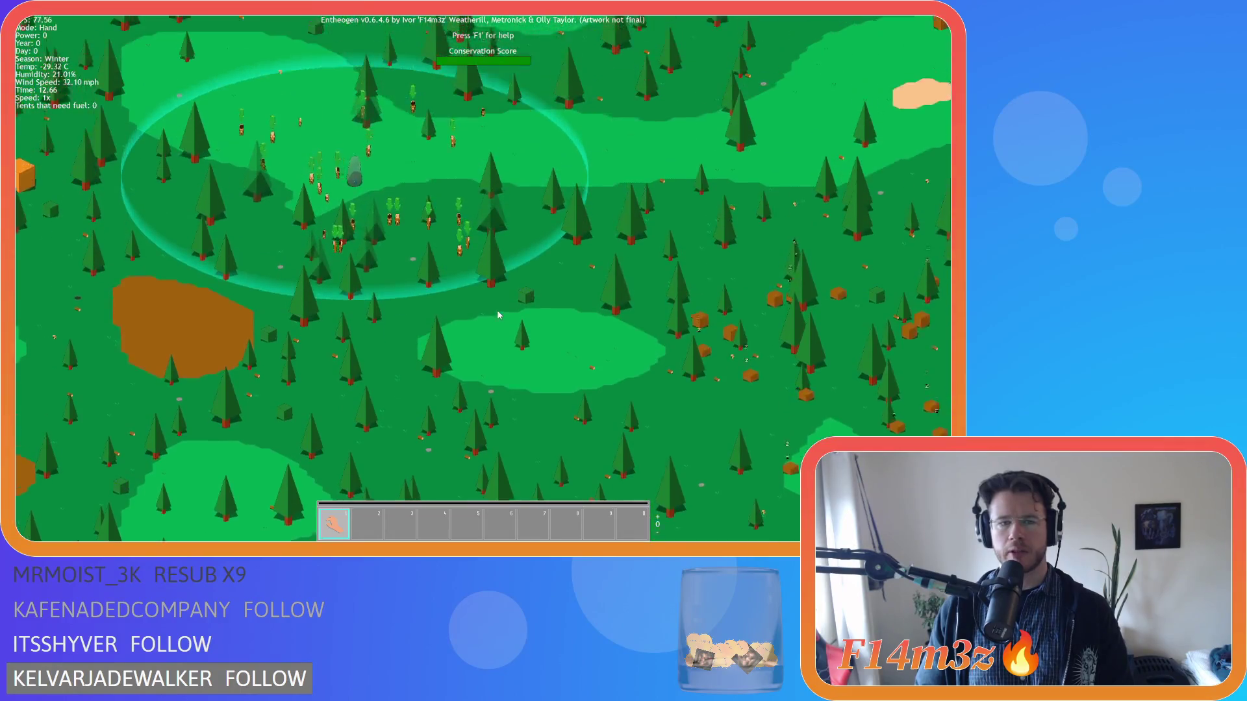
{"action": "scroll", "coordinate": [498, 315], "scroll_direction": "down", "scroll_amount": 5}
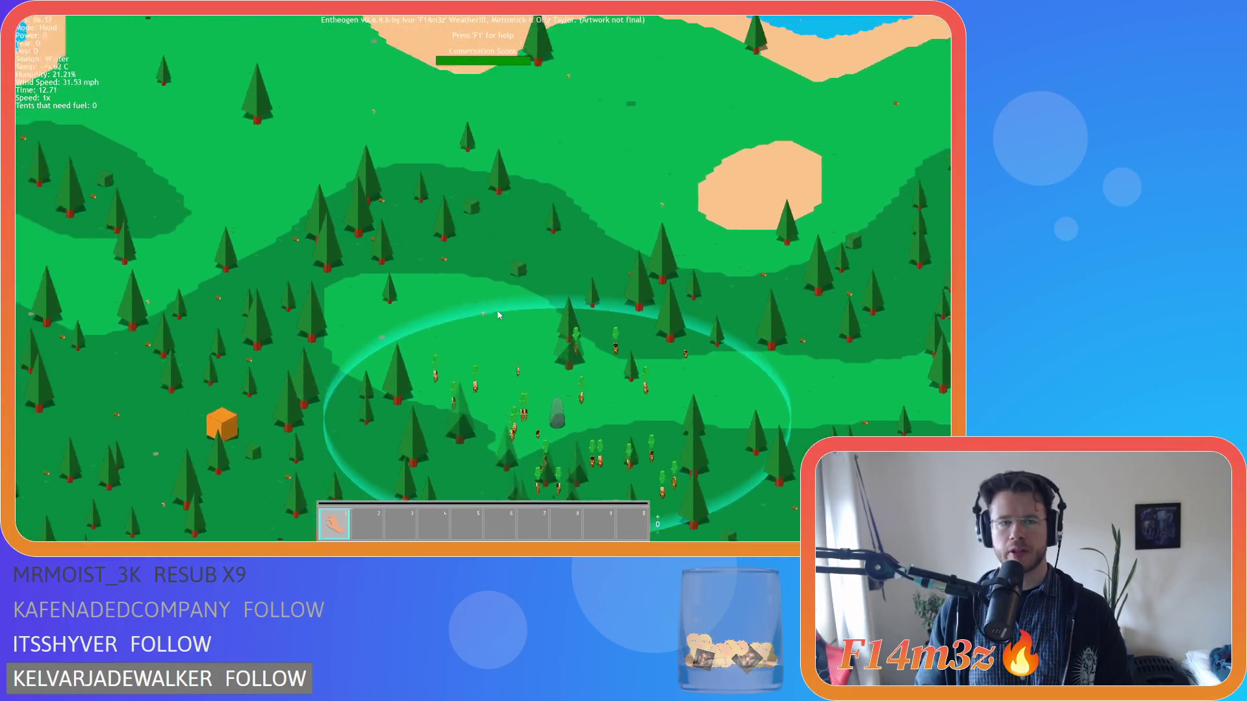
{"action": "scroll", "coordinate": [498, 315], "scroll_direction": "up", "scroll_amount": 5}
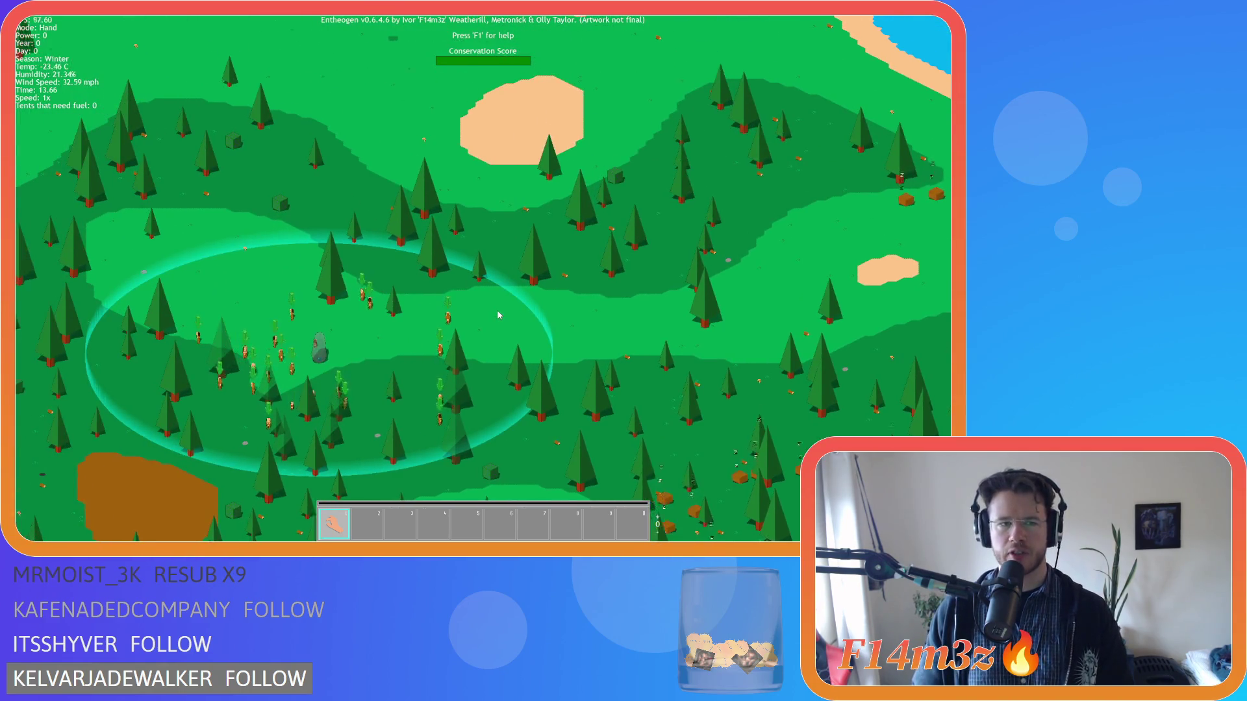
{"action": "key", "text": "a"}
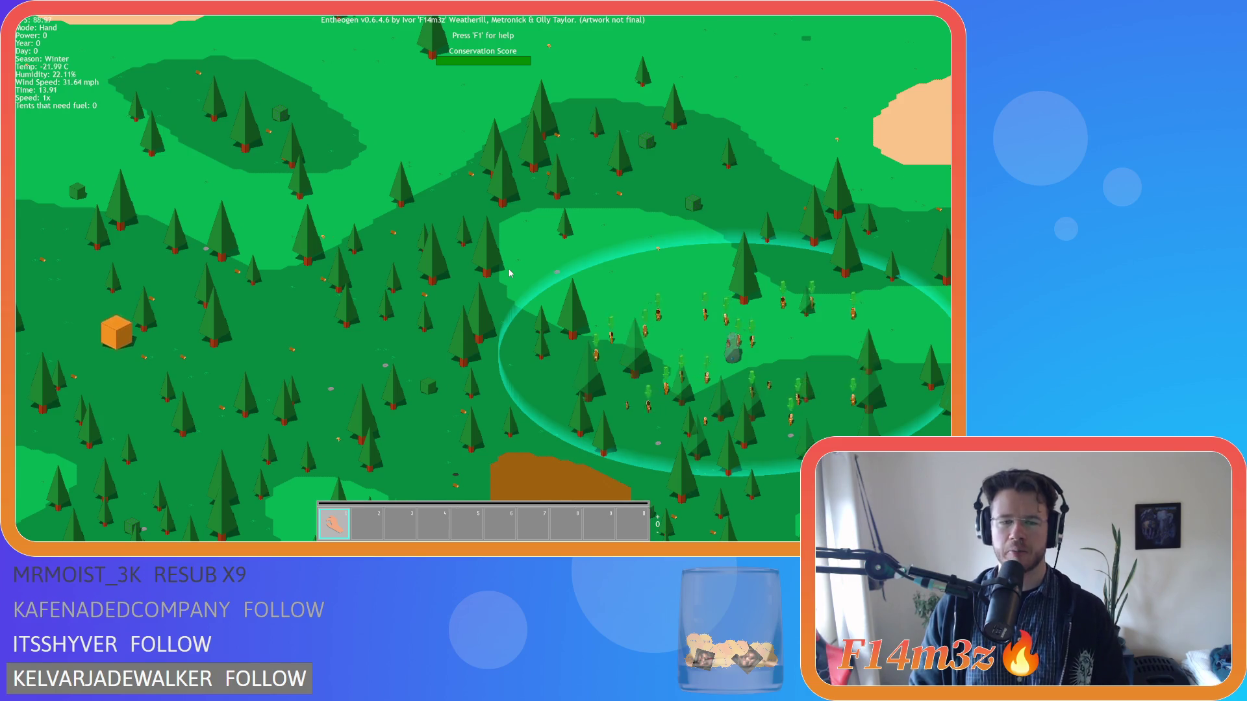
{"action": "key", "text": "s"}
{"action": "key", "text": "a"}
{"action": "key", "text": "s"}
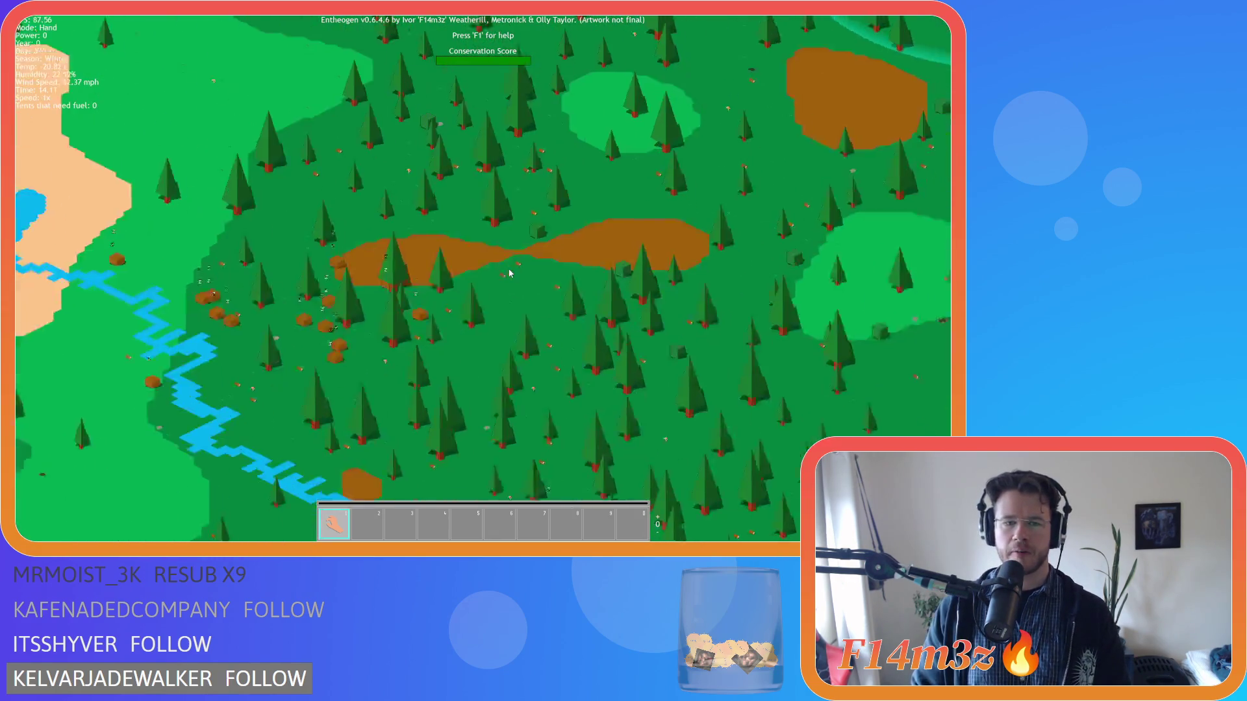
{"action": "key", "text": "Escape"}
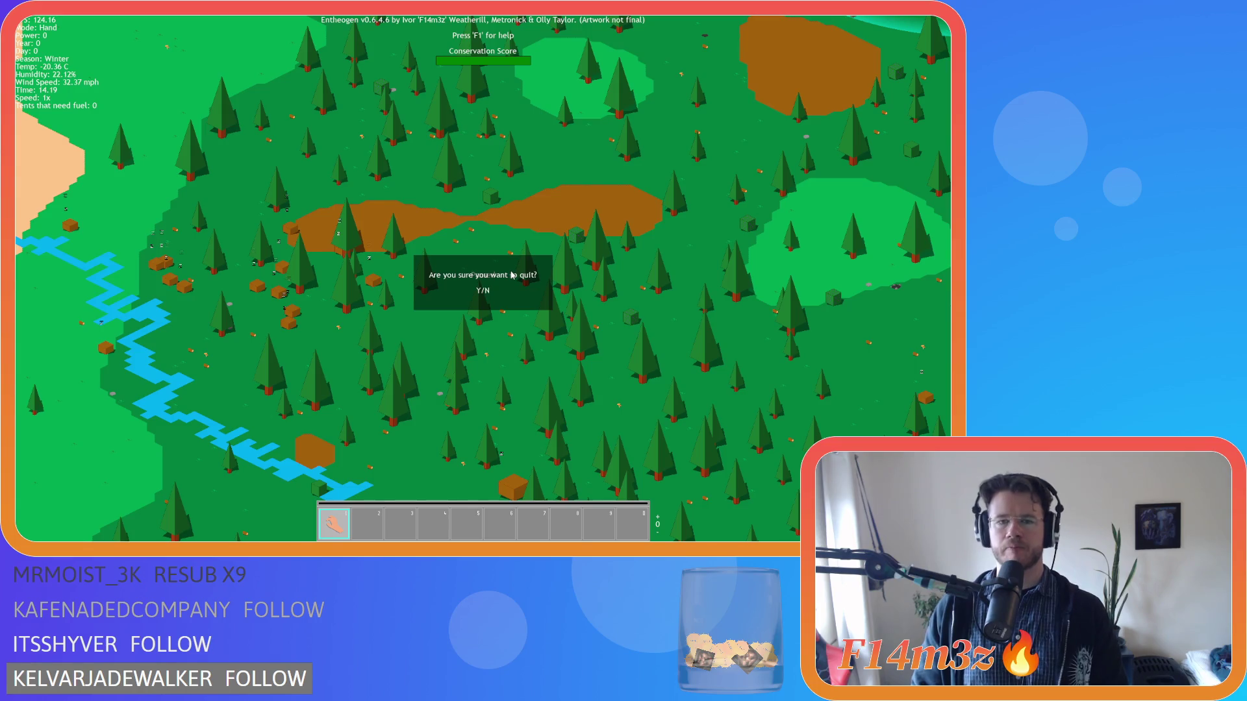
{"action": "key", "text": "y"}
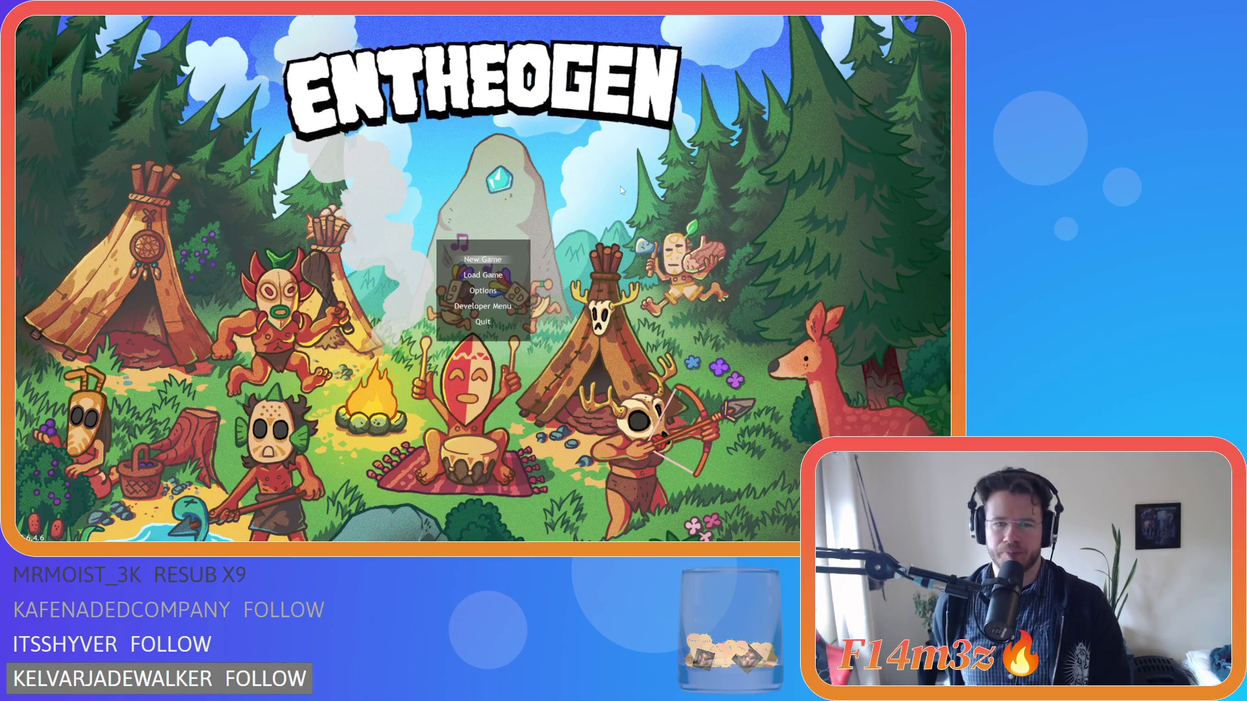
Step: Start a New Game with Normal difficulty
{"action": "key", "text": "Return"}
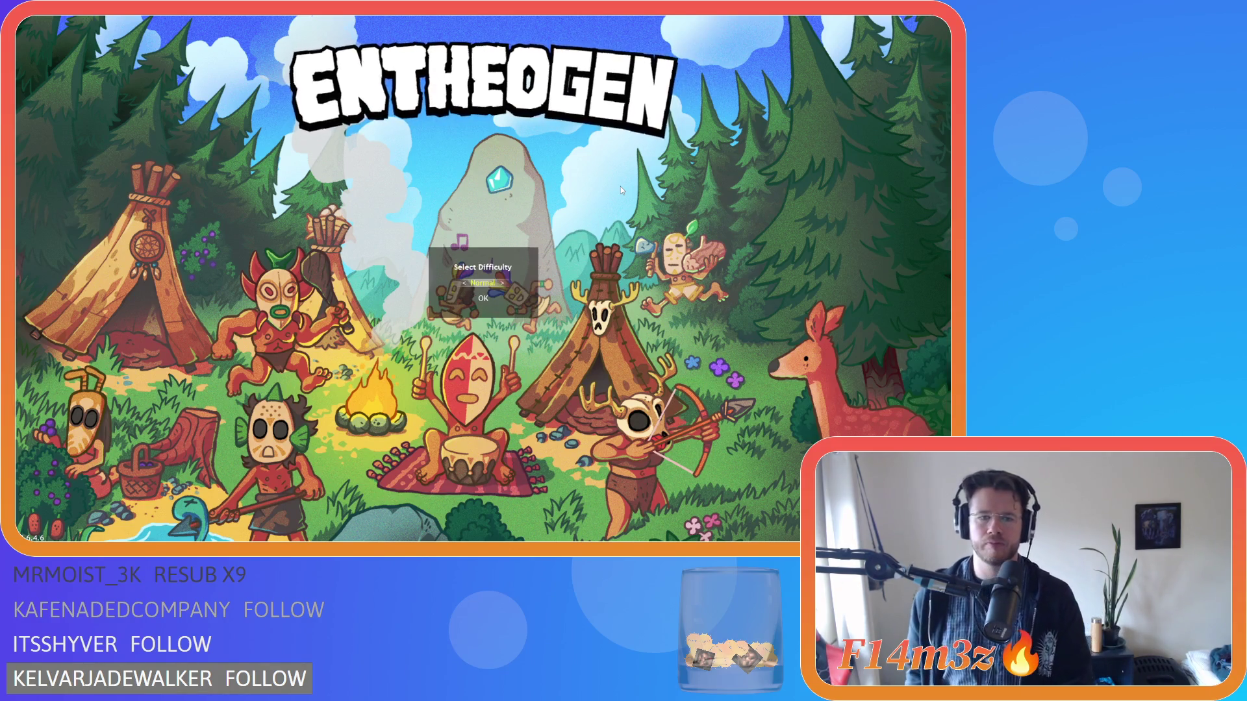
{"action": "key", "text": "Return"}
{"action": "key", "text": "Return"}
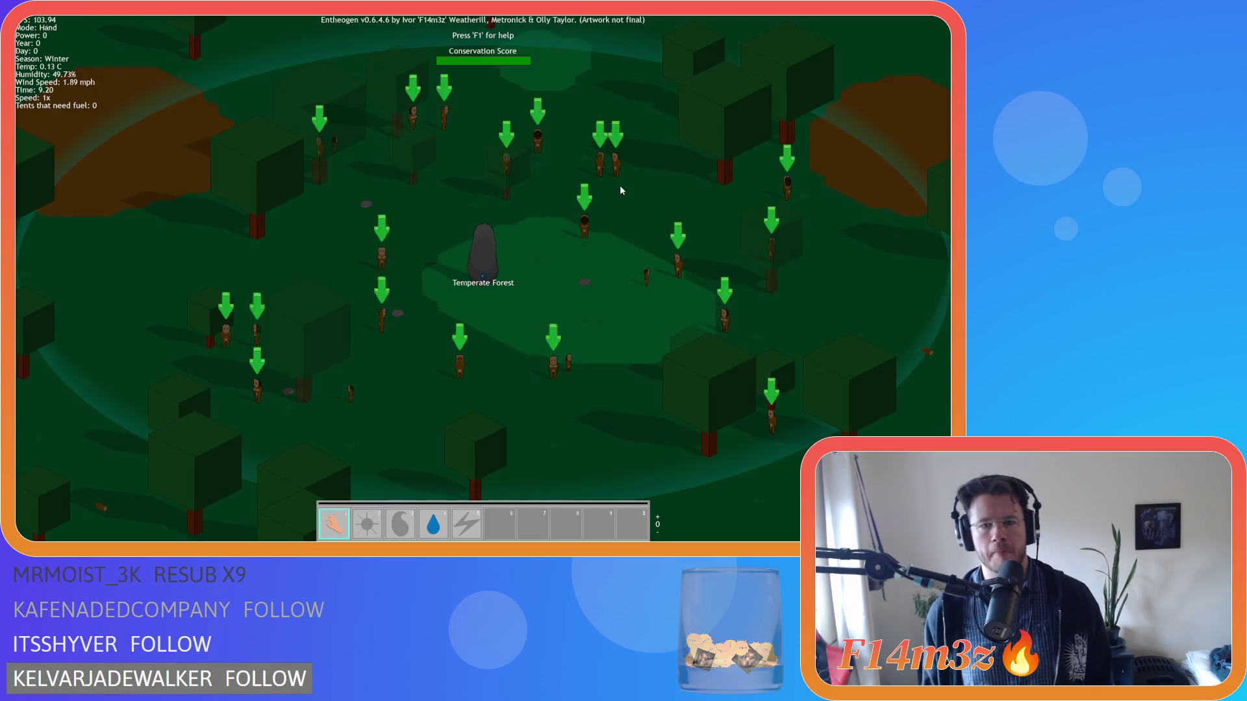
Step: Pan and zoom the camera around the forest map
{"action": "scroll", "coordinate": [596, 211], "scroll_direction": "down", "scroll_amount": 5}
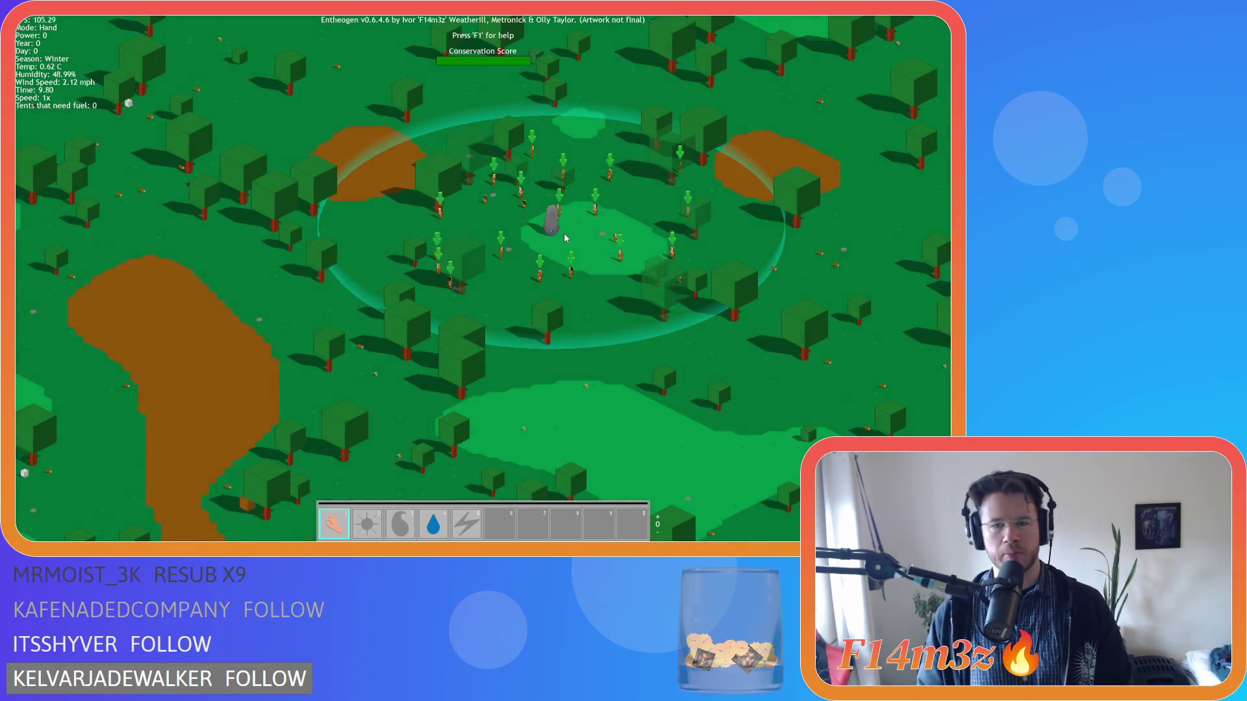
{"action": "key", "text": "d"}
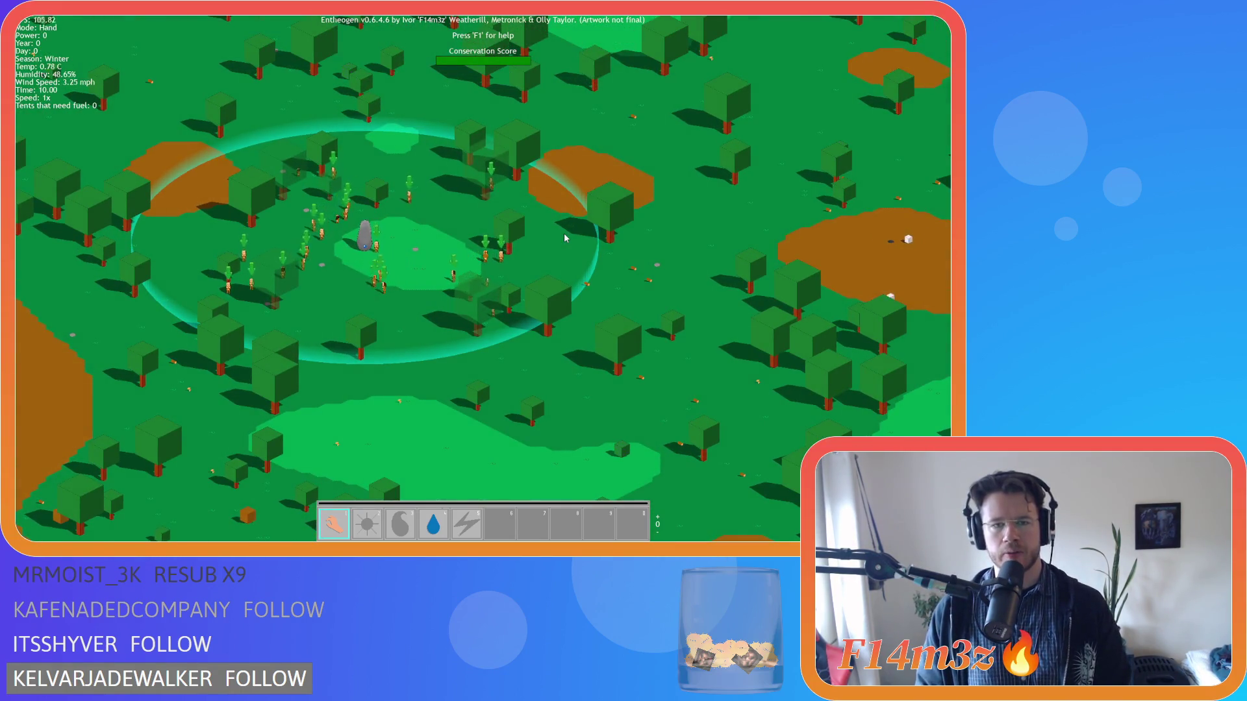
{"action": "key", "text": "a"}
{"action": "key", "text": "a"}
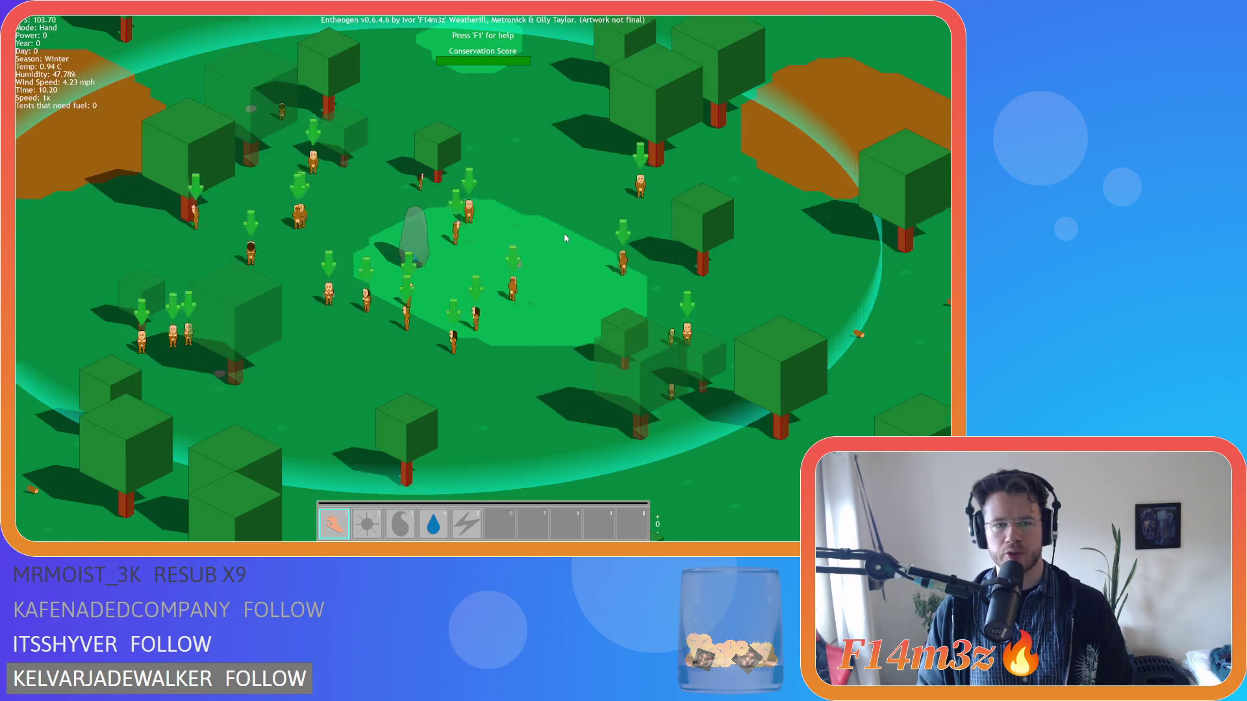
{"action": "key", "text": "w"}
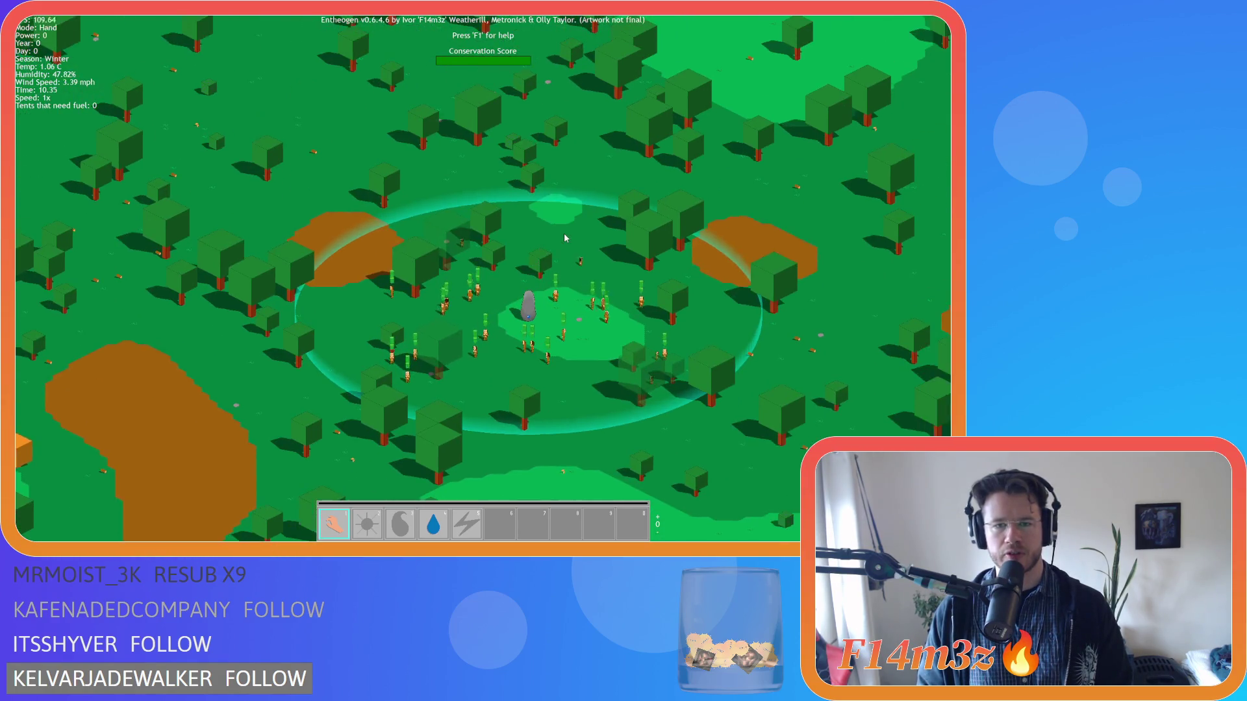
{"action": "key", "text": "s"}
{"action": "key", "text": "d"}
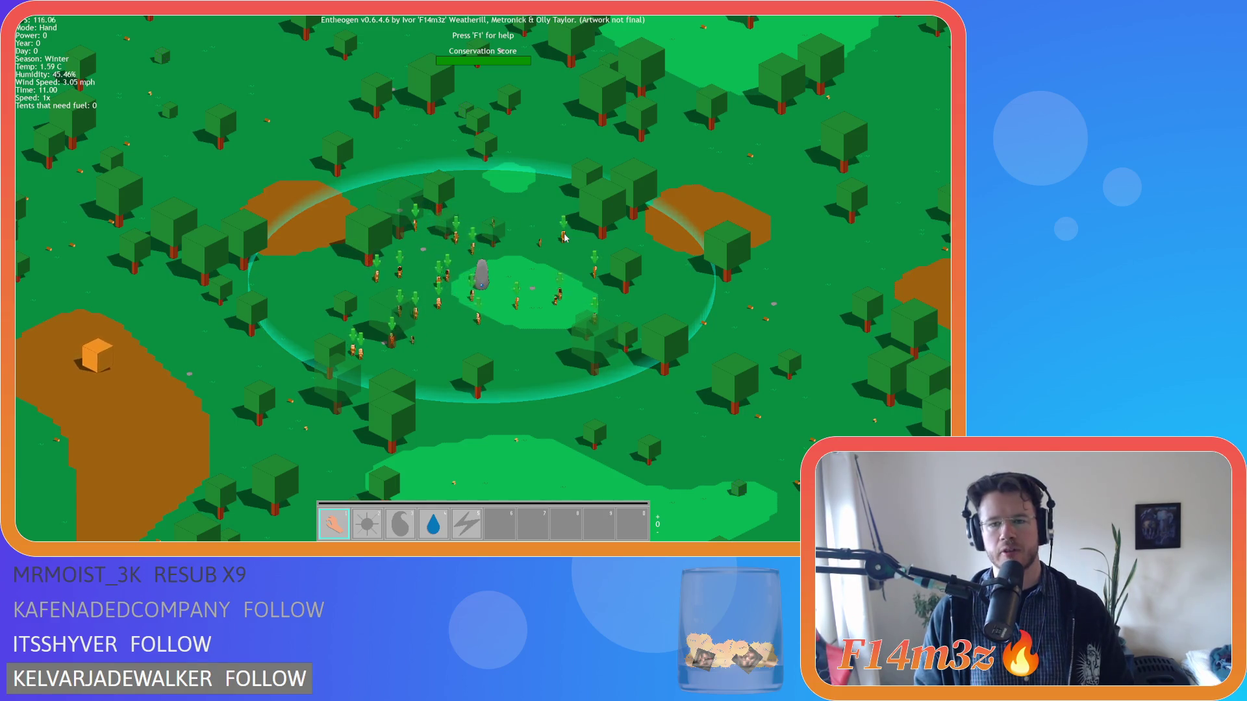
{"action": "scroll", "coordinate": [565, 240], "scroll_direction": "down", "scroll_amount": 3}
{"action": "scroll", "coordinate": [566, 245], "scroll_direction": "up", "scroll_amount": 5}
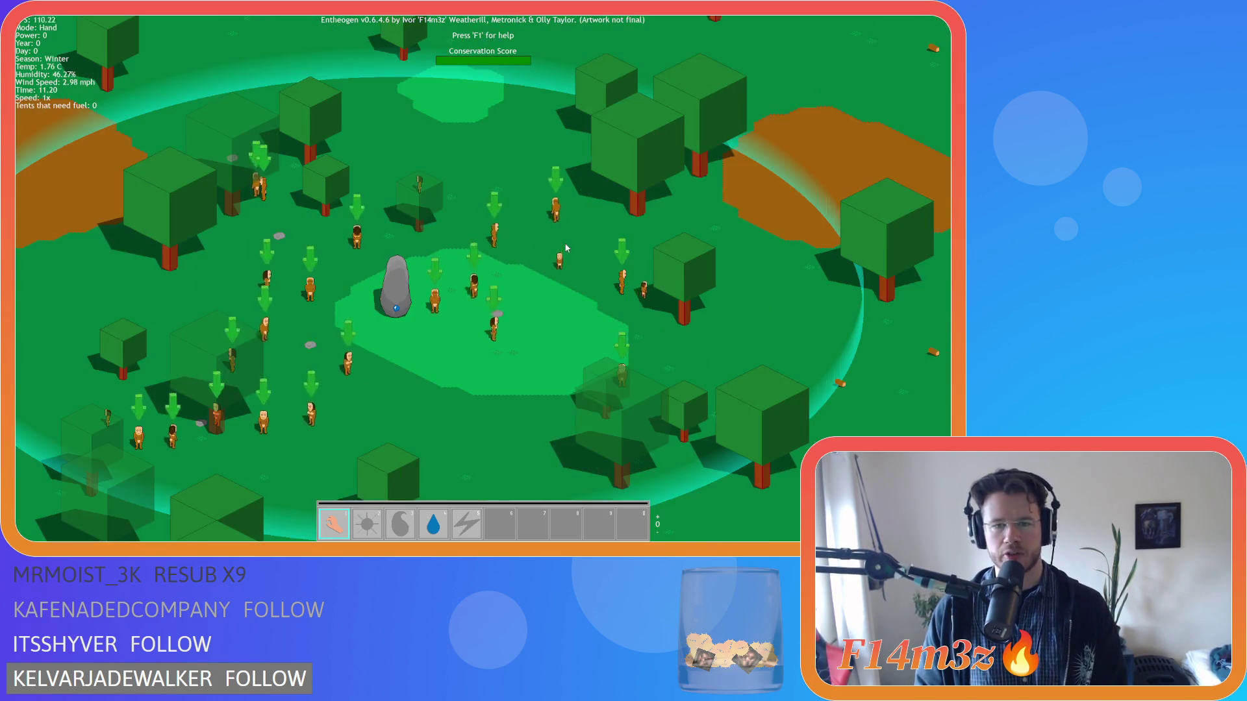
{"action": "scroll", "coordinate": [565, 247], "scroll_direction": "down", "scroll_amount": 5}
{"action": "scroll", "coordinate": [565, 248], "scroll_direction": "up", "scroll_amount": 3}
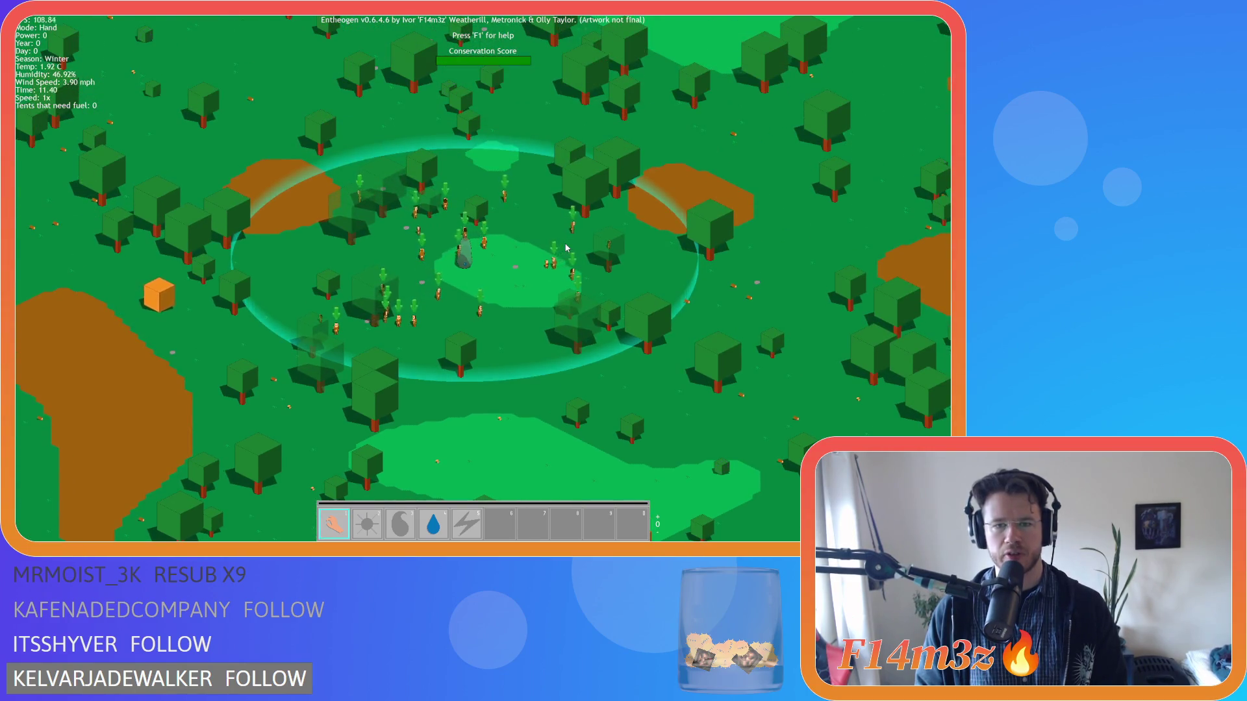
{"action": "scroll", "coordinate": [565, 248], "scroll_direction": "down", "scroll_amount": 2}
{"action": "scroll", "coordinate": [564, 250], "scroll_direction": "up", "scroll_amount": 2}
{"action": "scroll", "coordinate": [564, 251], "scroll_direction": "down", "scroll_amount": 4}
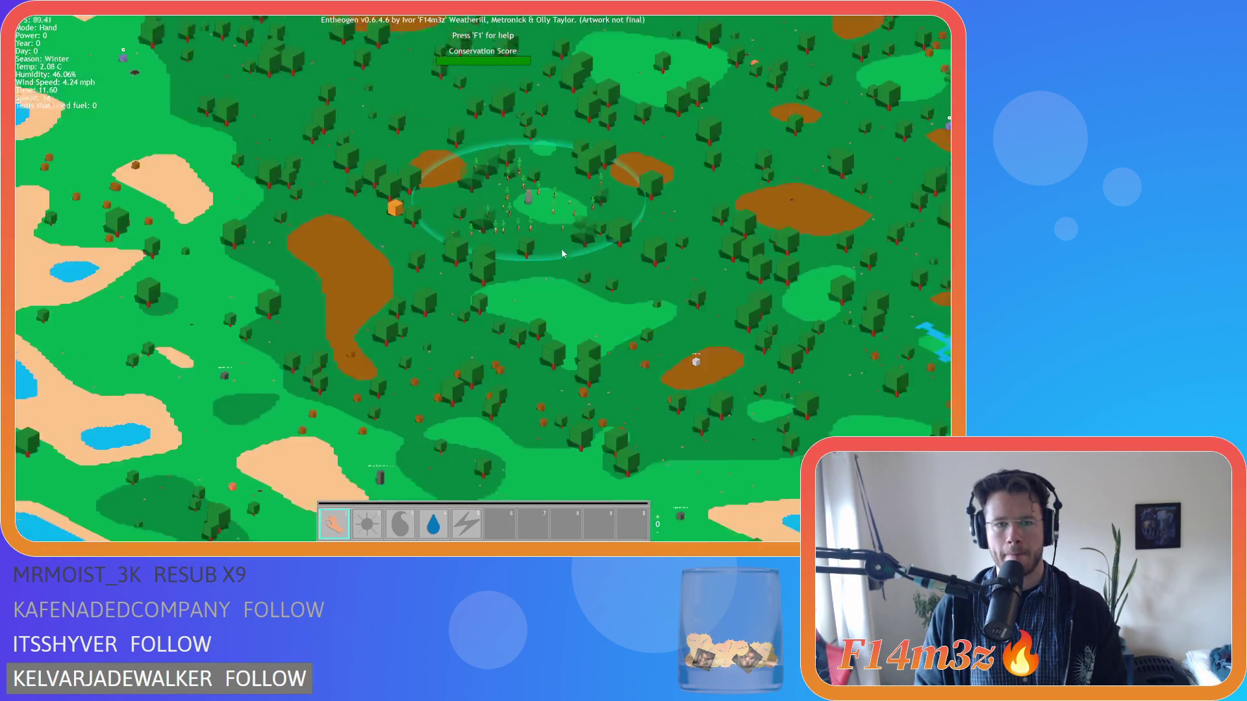
{"action": "scroll", "coordinate": [563, 253], "scroll_direction": "up", "scroll_amount": 4}
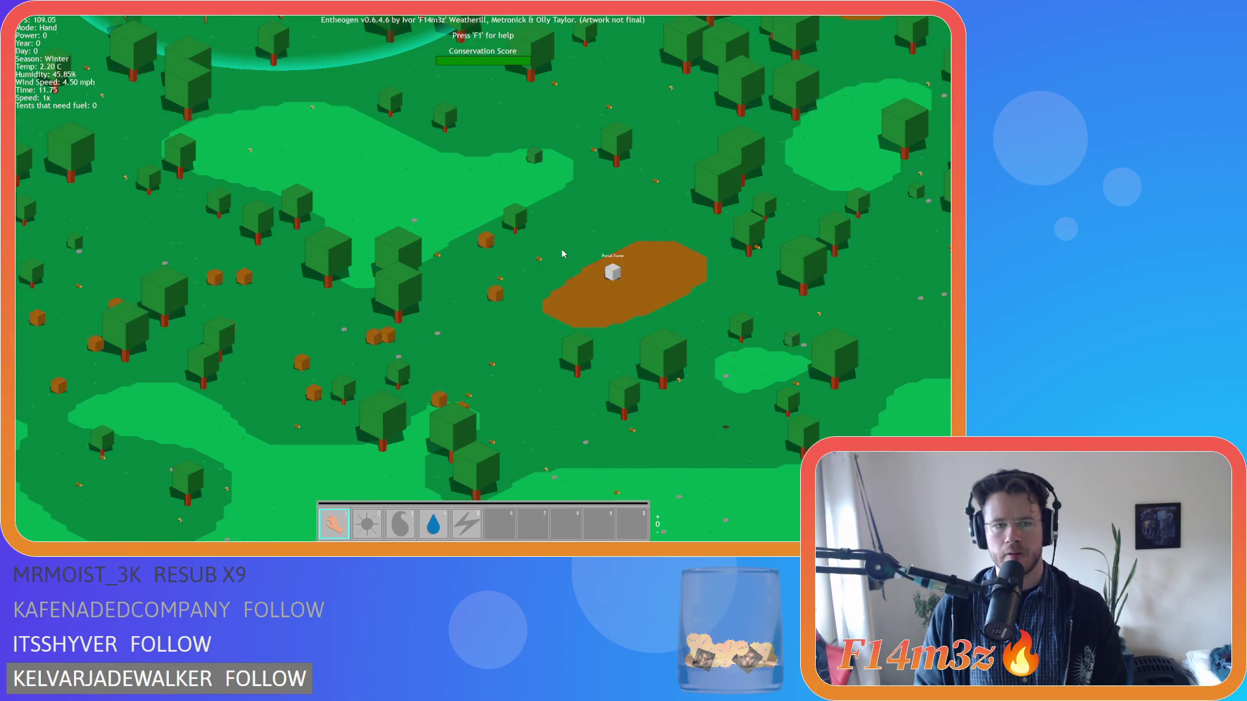
Step: Pan across the river, lake and forested areas, then quit the test run
{"action": "key", "text": "d"}
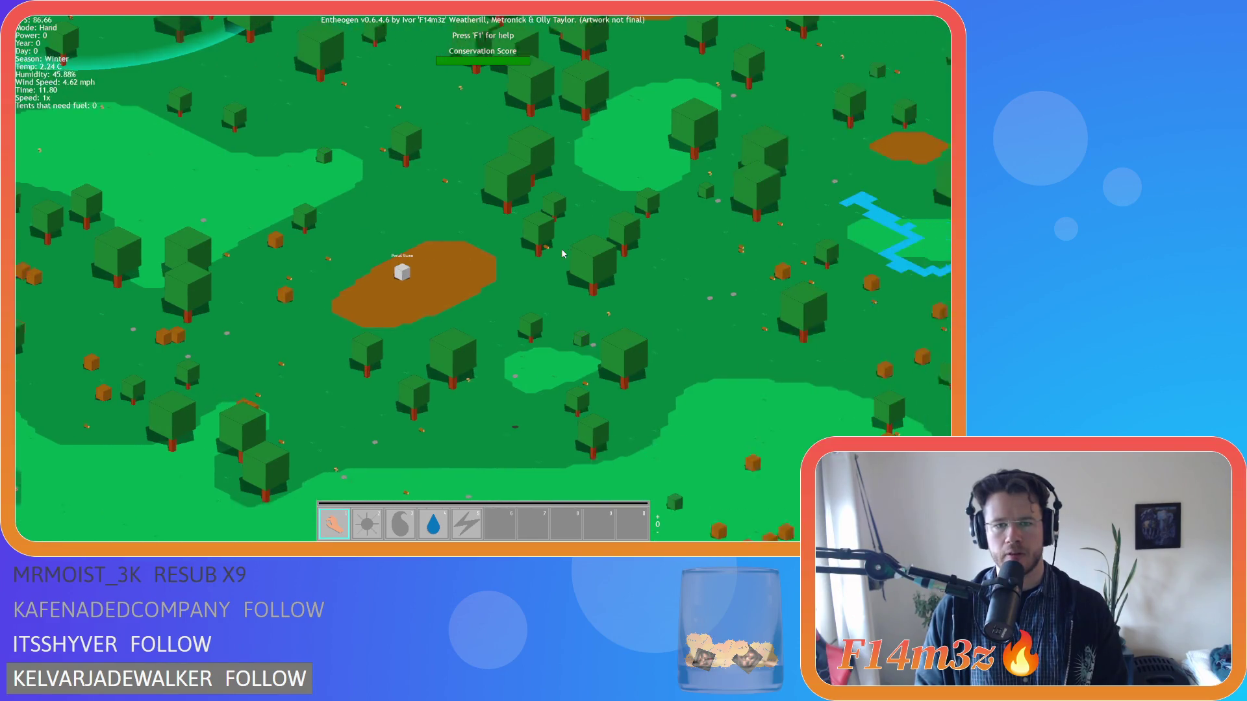
{"action": "key", "text": "w"}
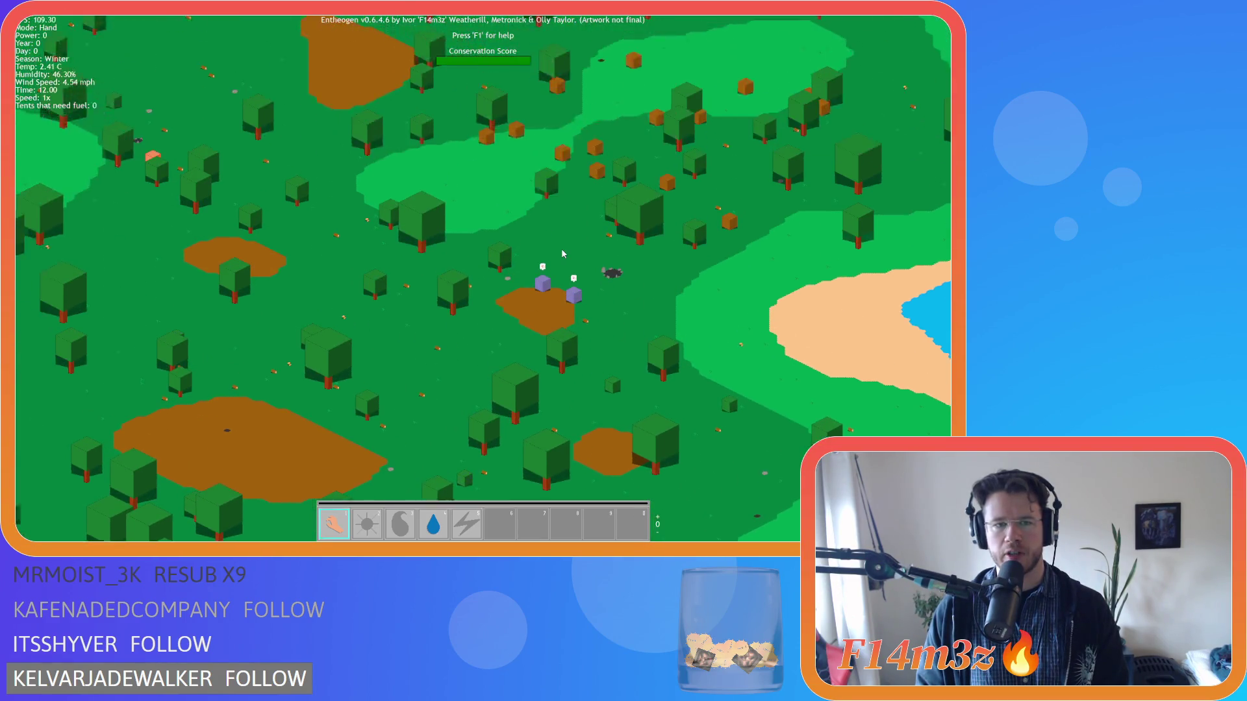
{"action": "key", "text": "a"}
{"action": "key", "text": "w"}
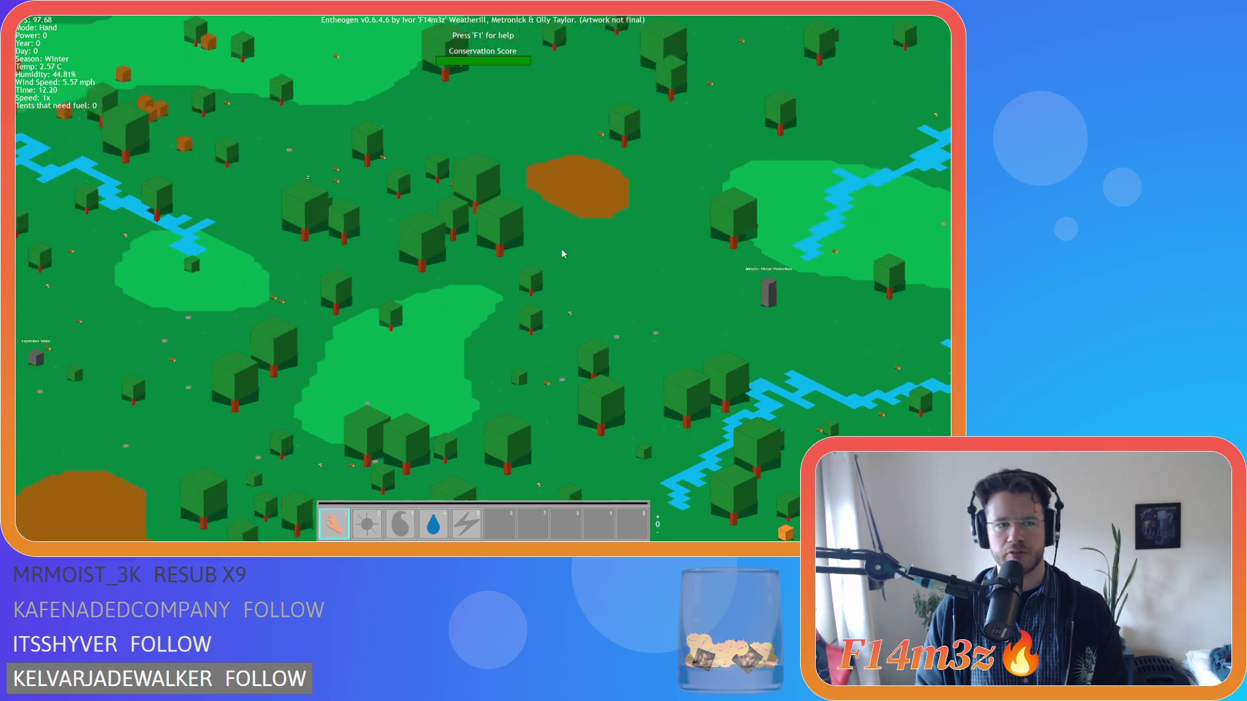
{"action": "key", "text": "d"}
{"action": "key", "text": "a"}
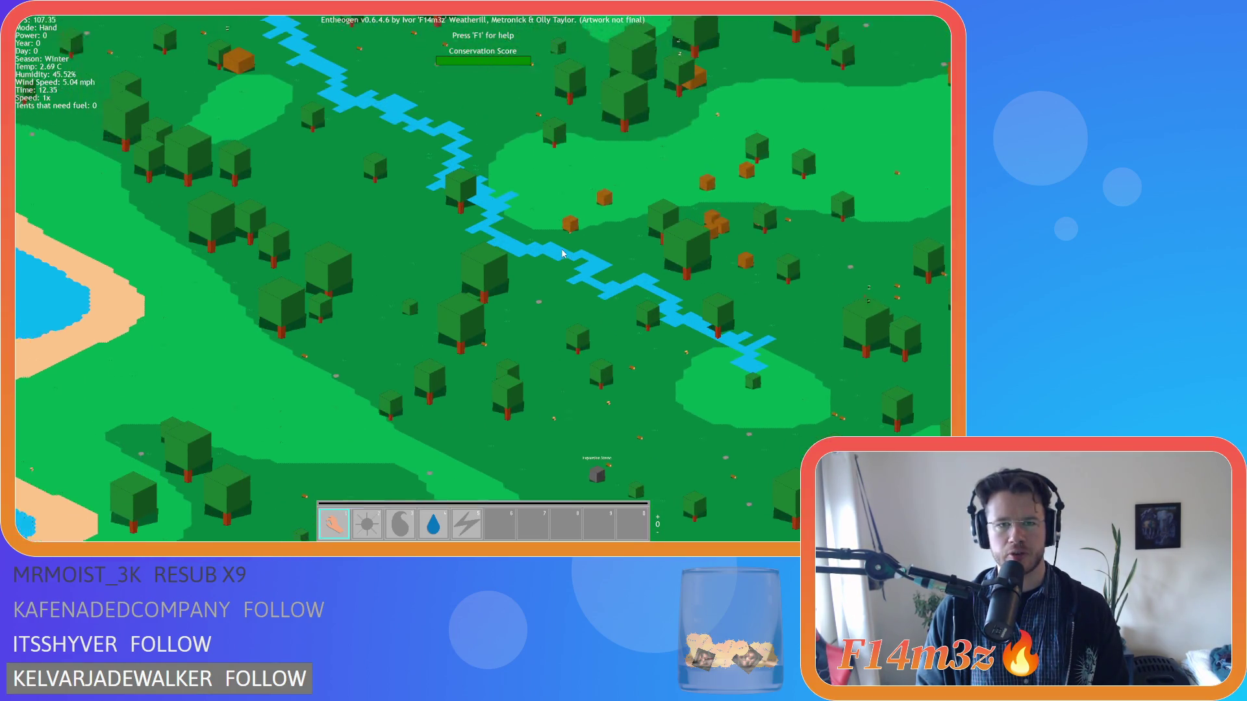
{"action": "key", "text": "w"}
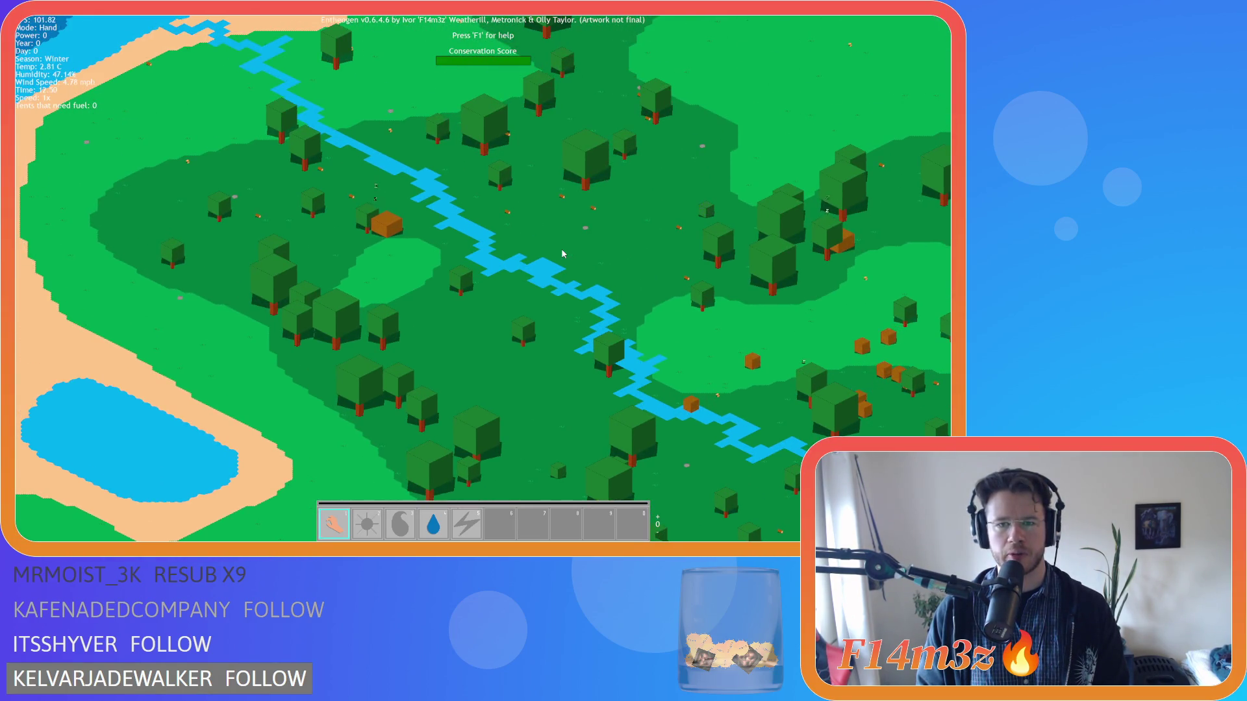
{"action": "key", "text": "d"}
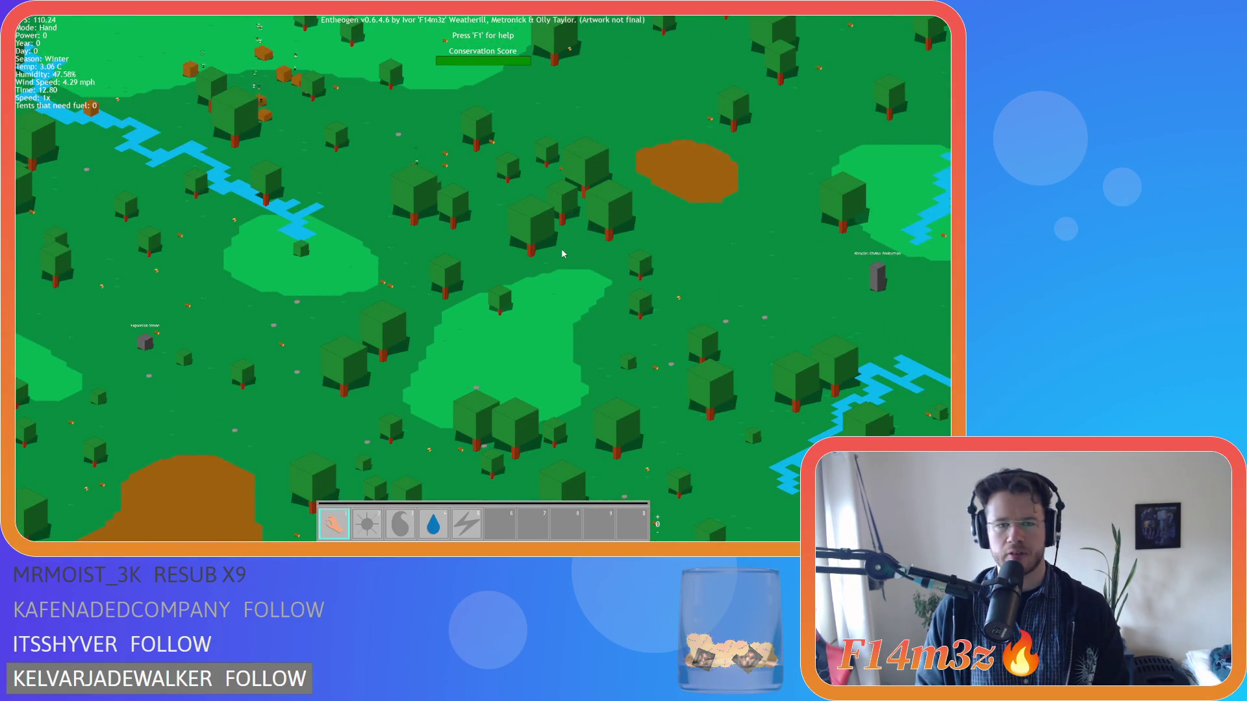
{"action": "key", "text": "s"}
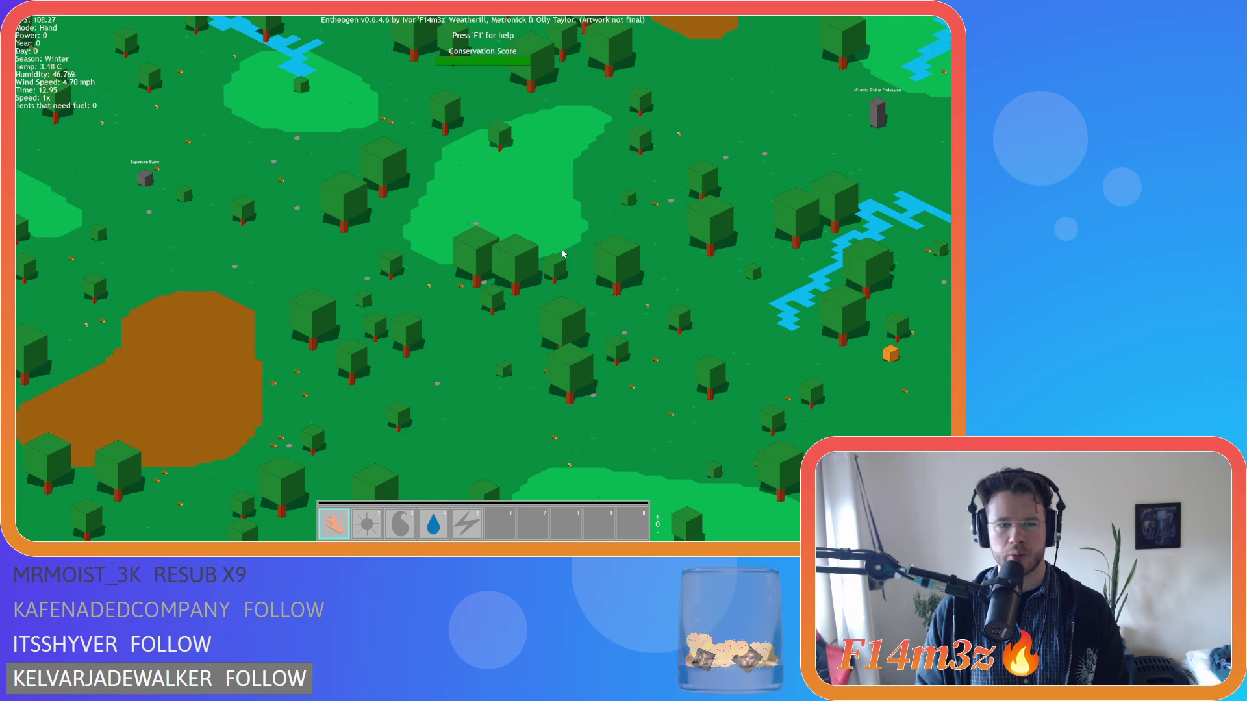
{"action": "key", "text": "s"}
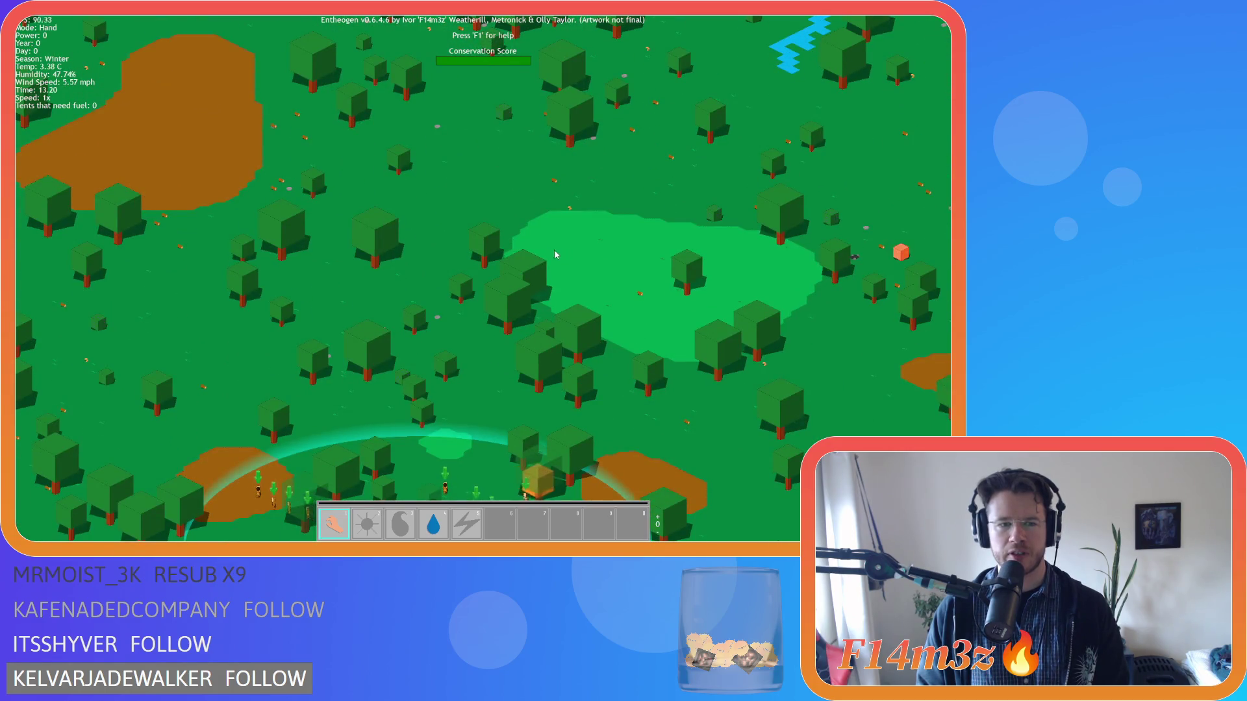
{"action": "key", "text": "a"}
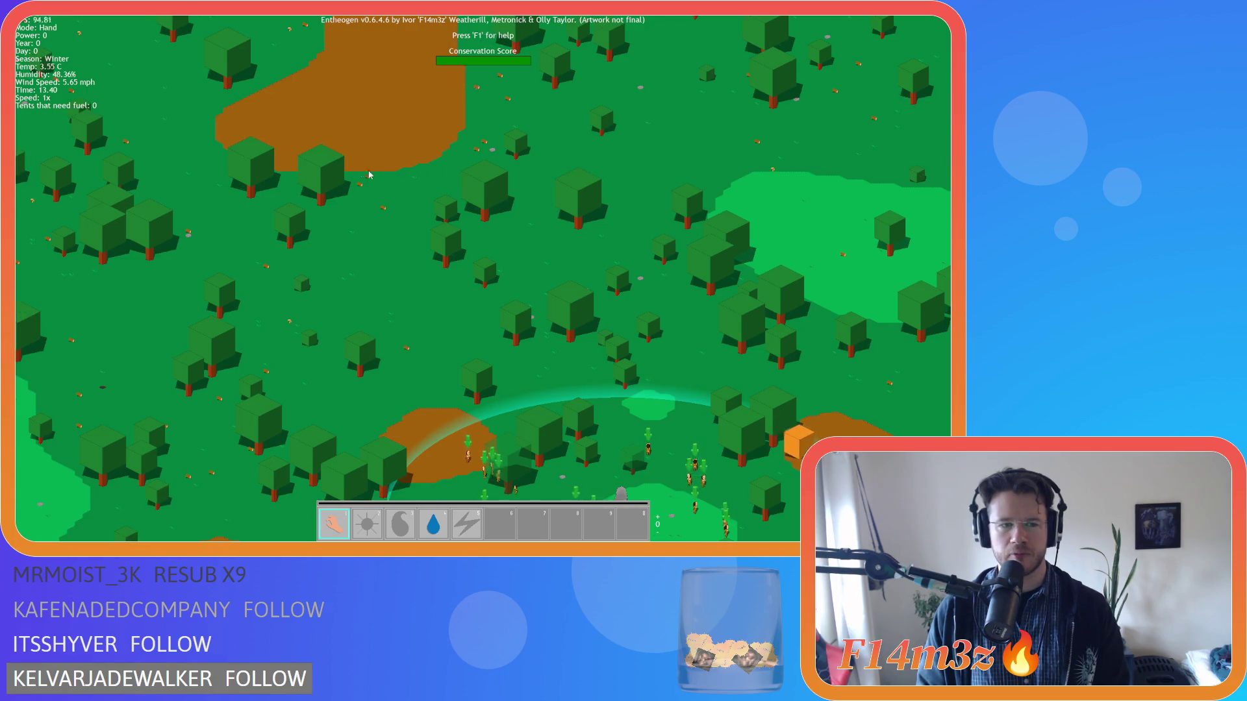
{"action": "key", "text": "a"}
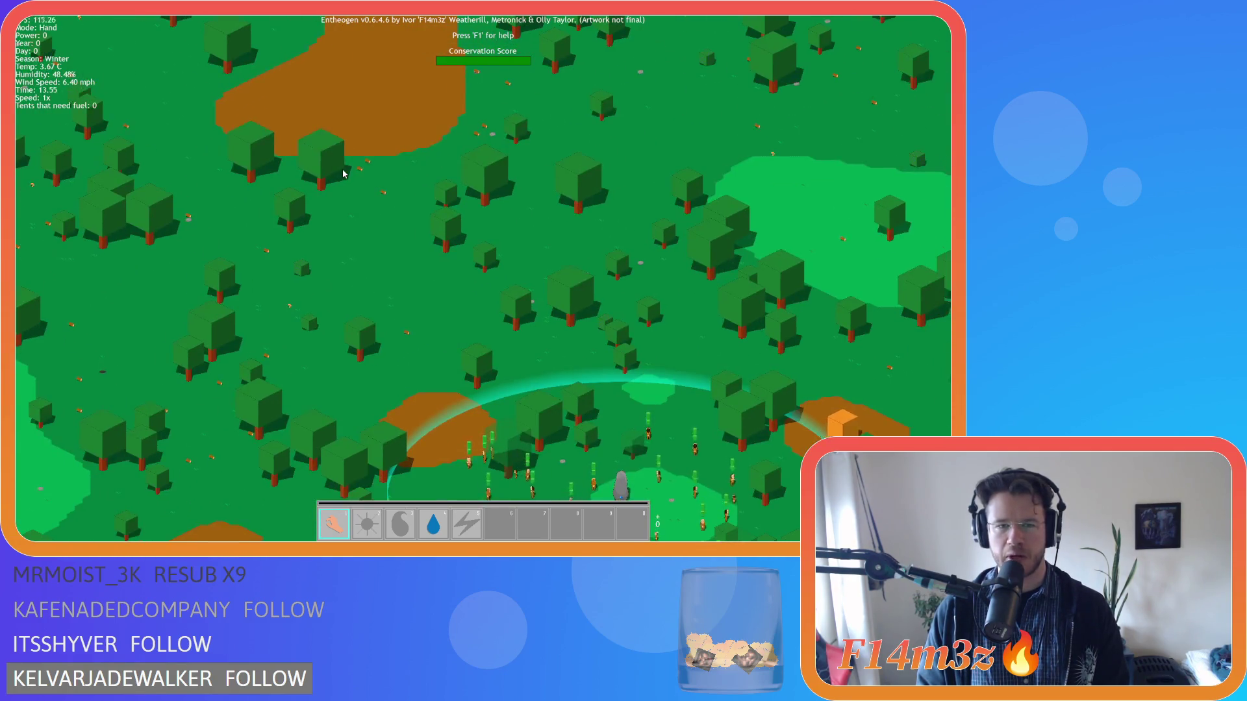
{"action": "key", "text": "d"}
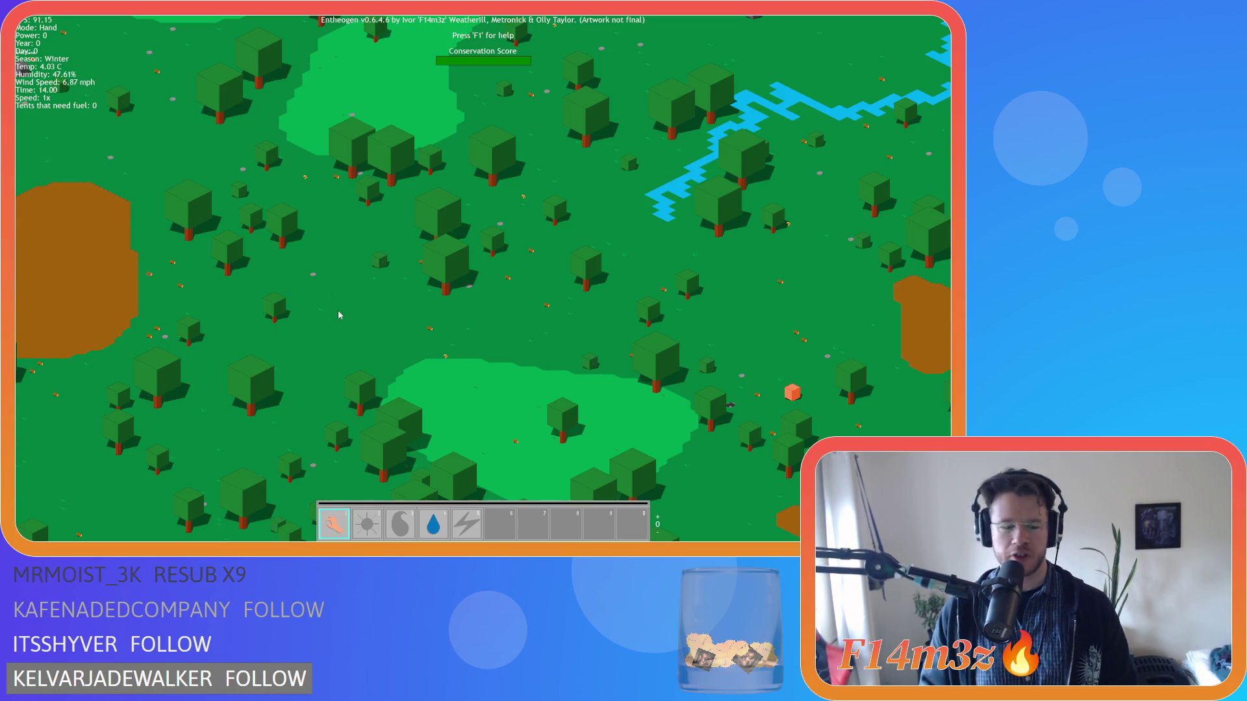
{"action": "key", "text": "Escape"}
{"action": "key", "text": "y"}
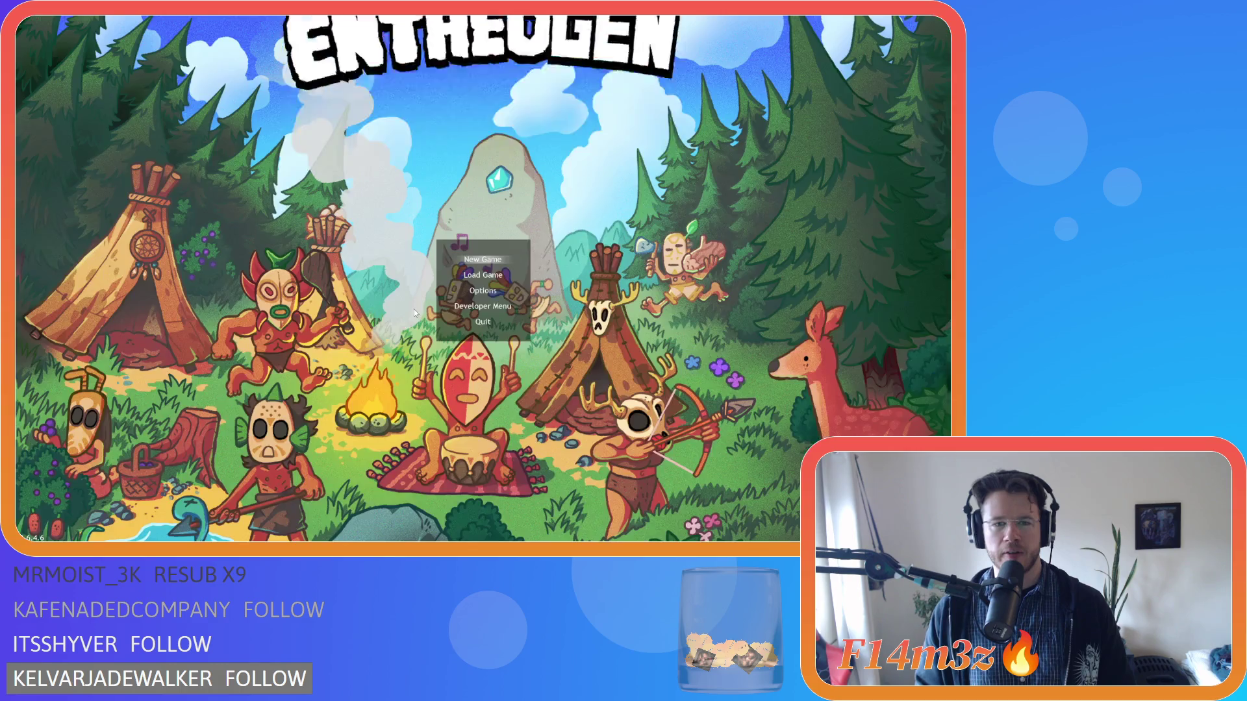
Step: Collapse Definitions, close all code windows via the workspace menu, then re-expand Definitions
{"action": "key", "text": "Up"}
{"action": "key", "text": "Up"}
{"action": "key", "text": "Up"}
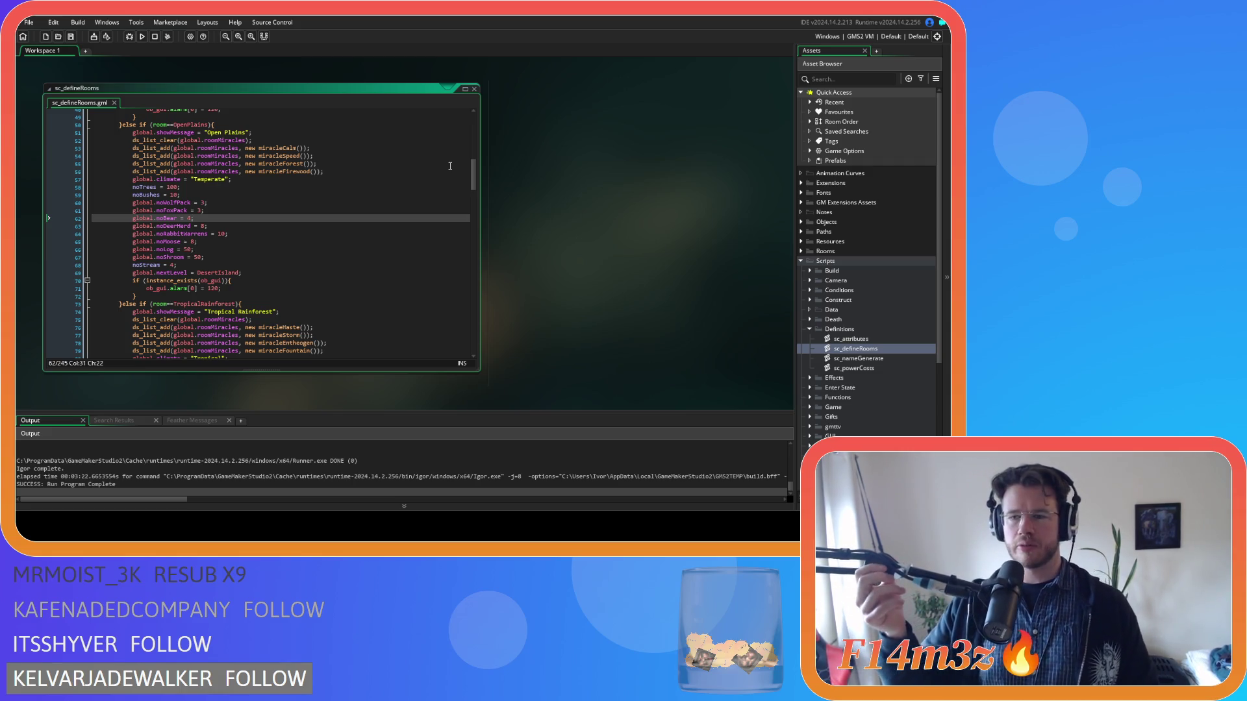
{"action": "left_click", "coordinate": [810, 331]}
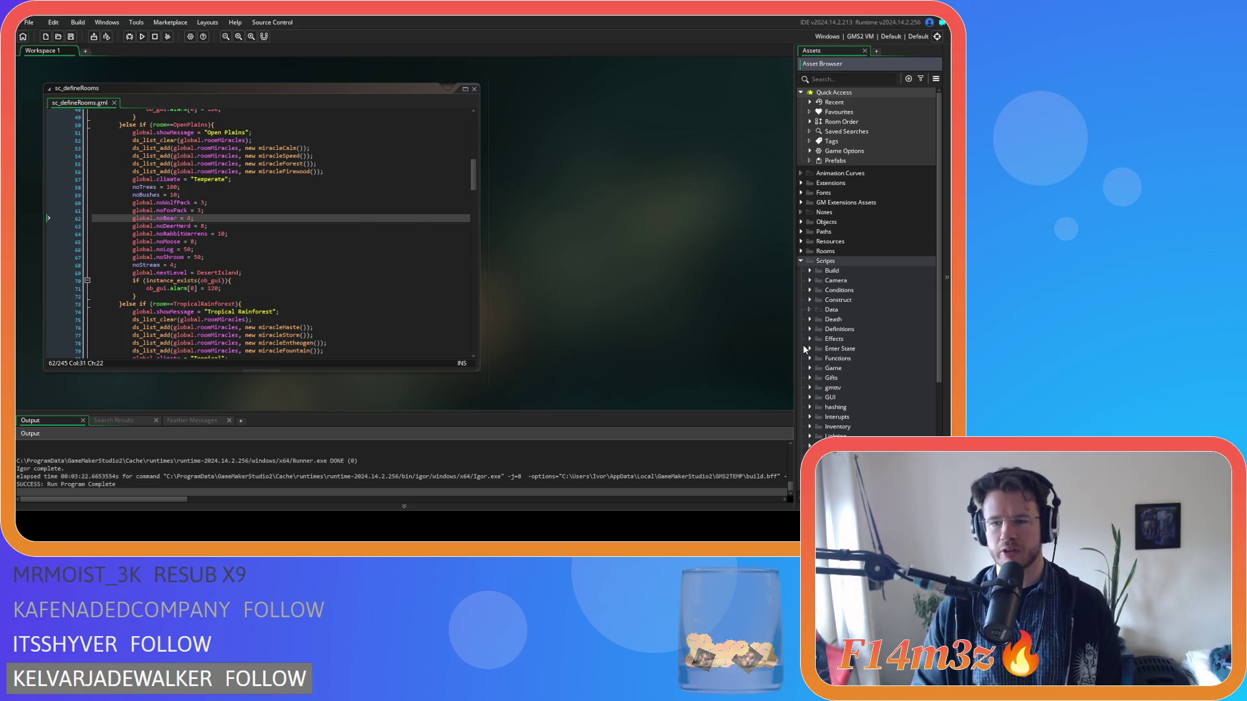
{"action": "scroll", "coordinate": [805, 347], "scroll_direction": "down", "scroll_amount": 4}
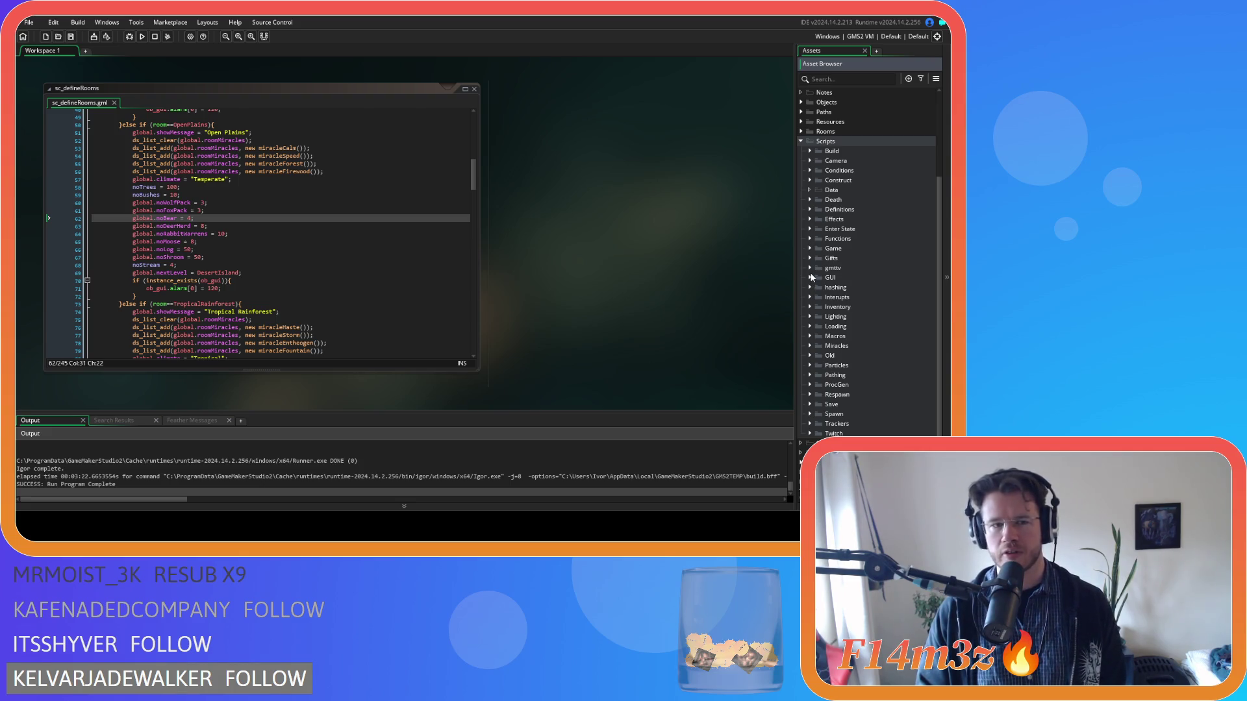
{"action": "right_click", "coordinate": [605, 233]}
{"action": "left_click", "coordinate": [664, 270]}
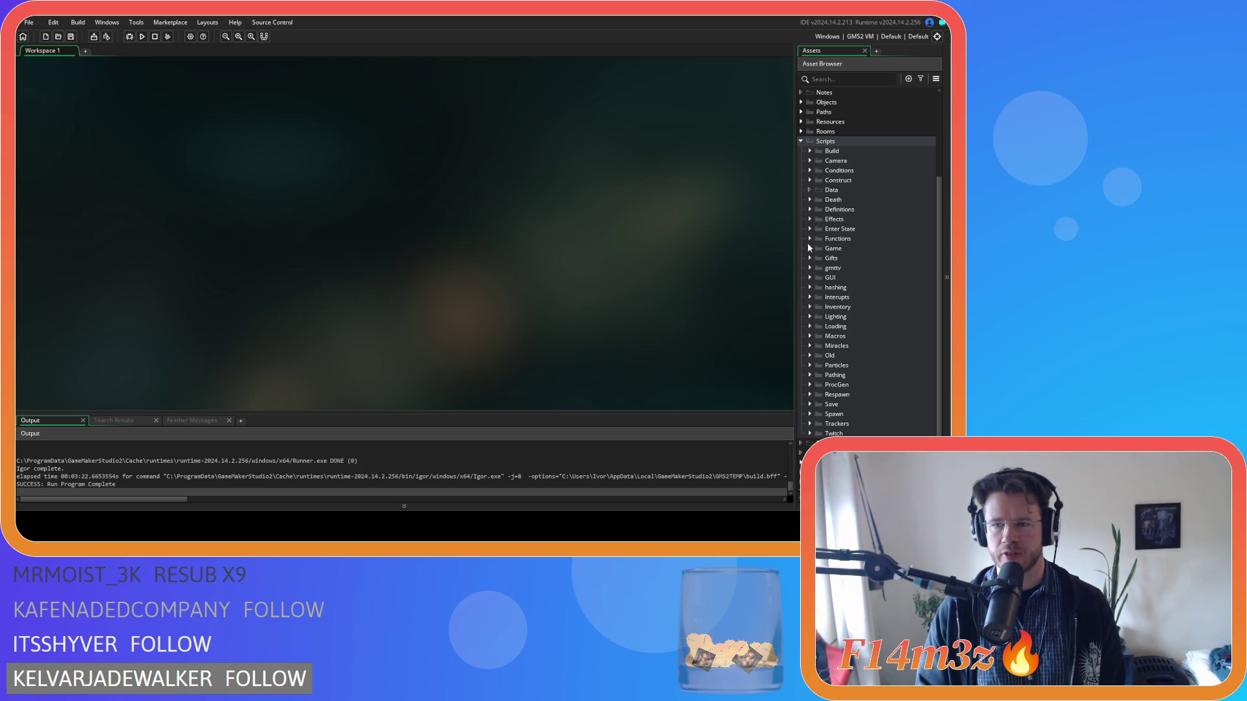
{"action": "left_click", "coordinate": [809, 209]}
{"action": "double_click", "coordinate": [855, 248]}
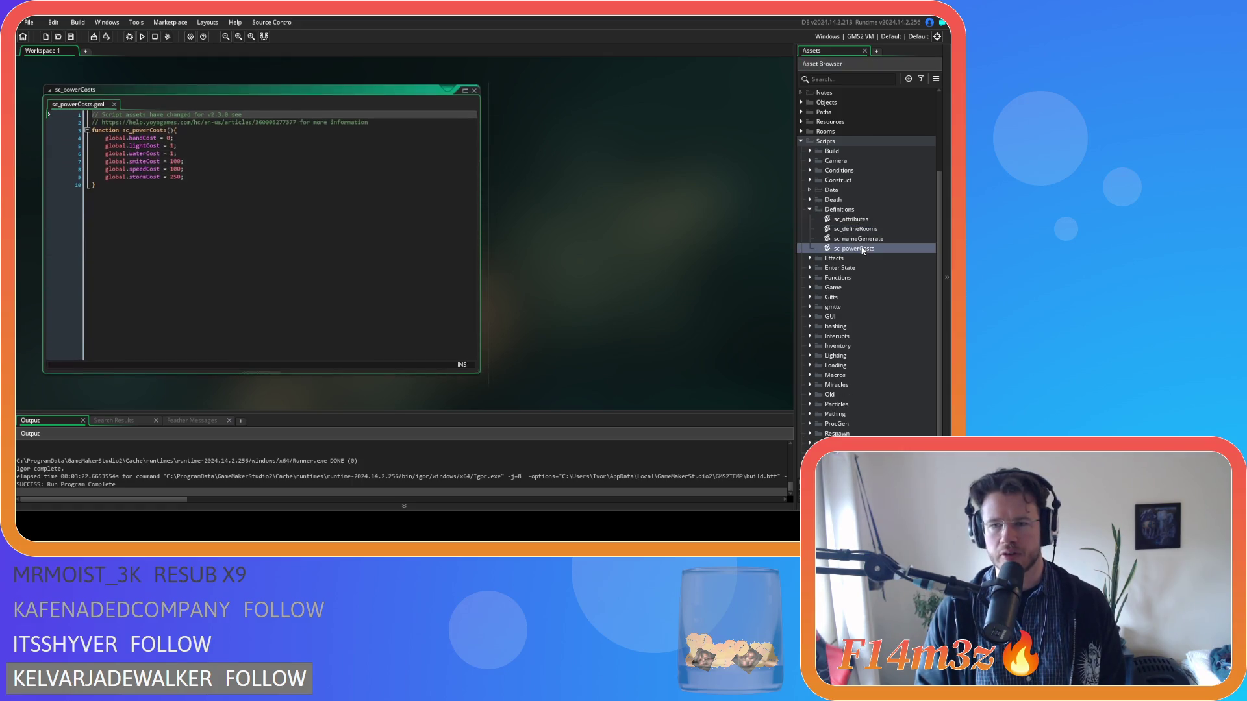
{"action": "left_click", "coordinate": [248, 168]}
{"action": "left_click_drag", "start_coordinate": [195, 177], "coordinate": [51, 144]}
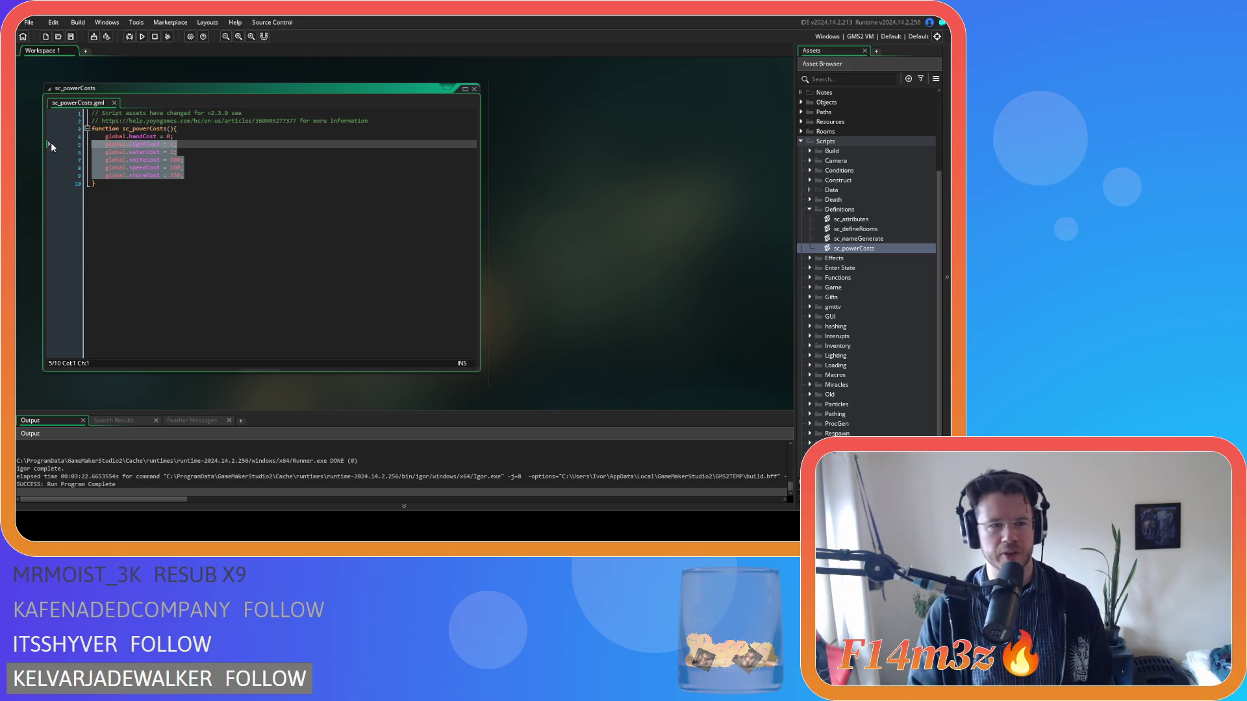
{"action": "left_click_drag", "start_coordinate": [50, 142], "coordinate": [49, 135]}
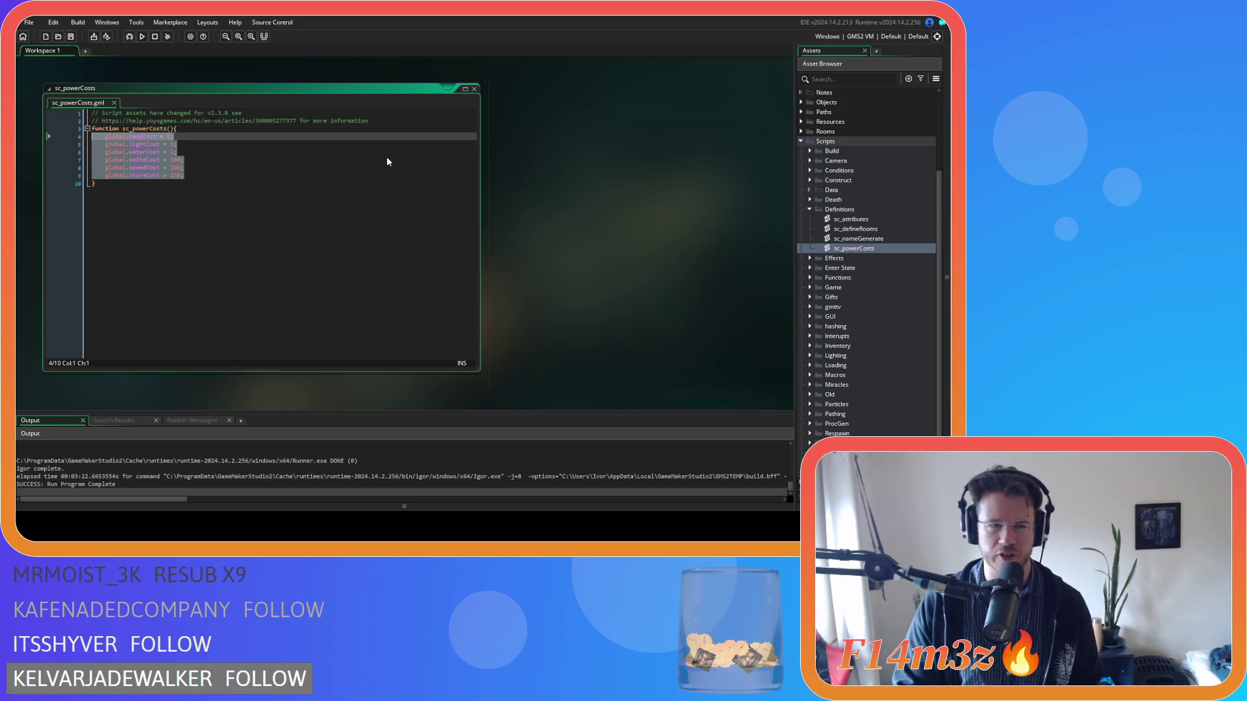
{"action": "left_click", "coordinate": [474, 89]}
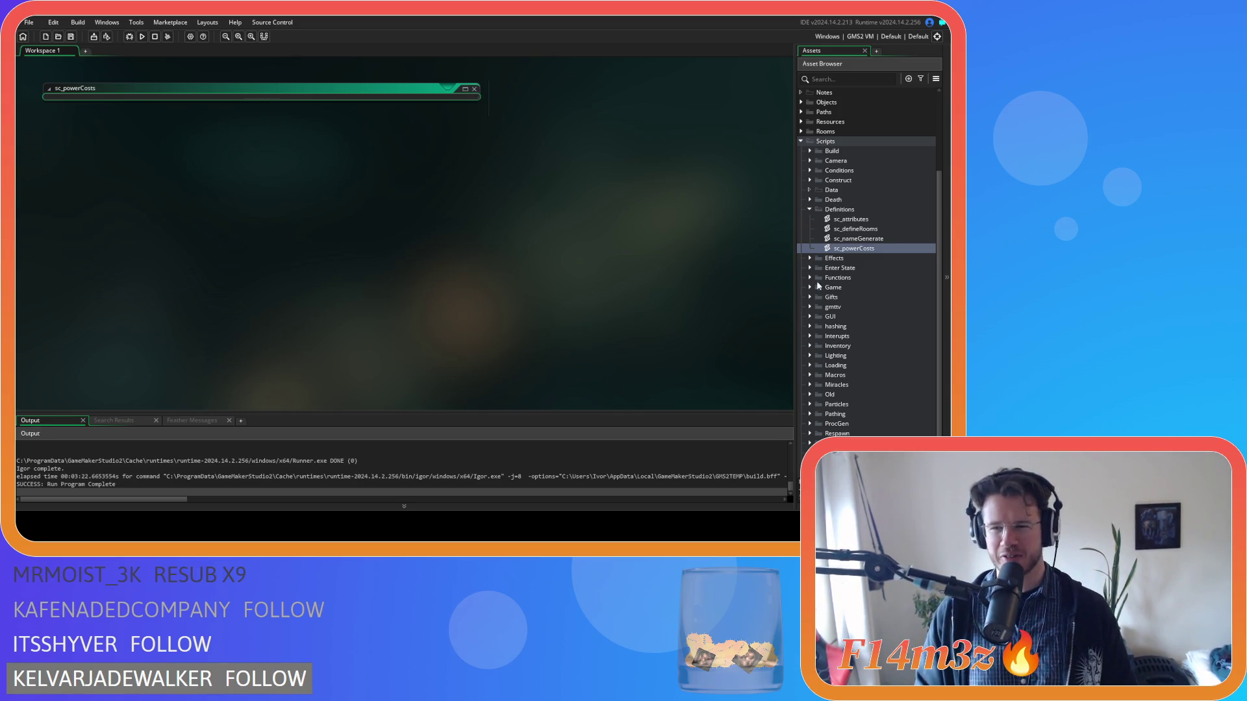
{"action": "double_click", "coordinate": [884, 248]}
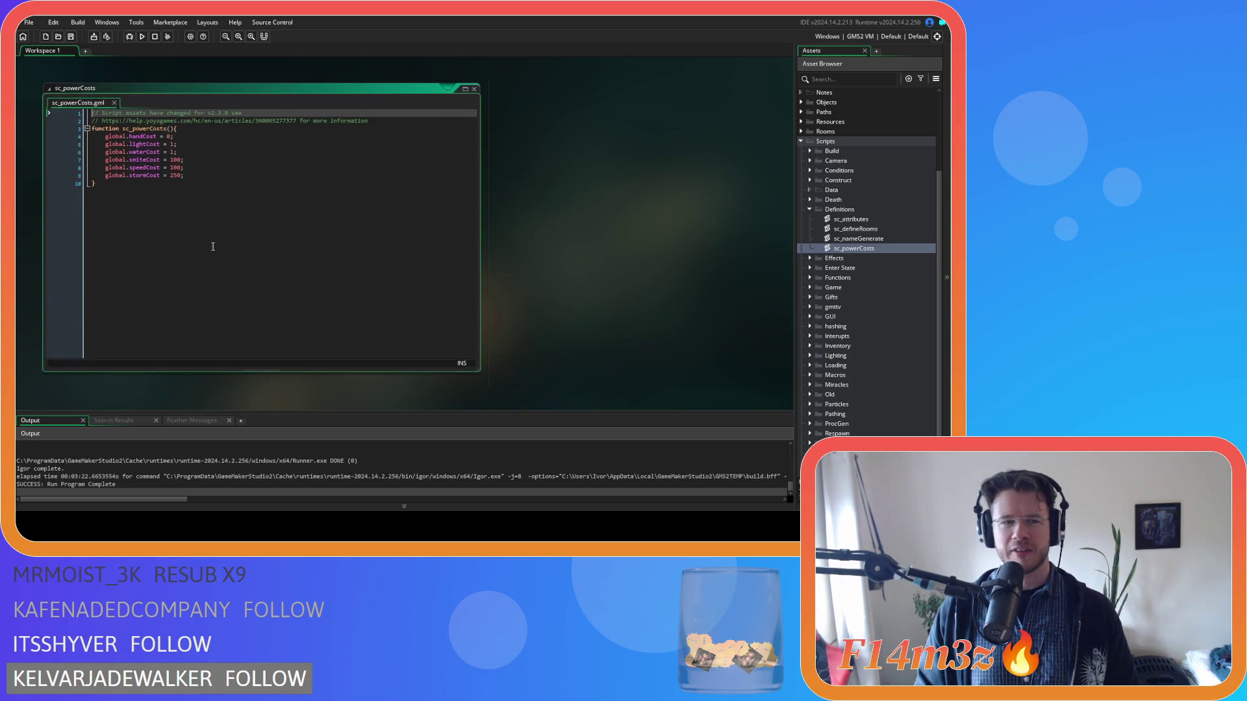
{"action": "left_click", "coordinate": [474, 89]}
{"action": "left_click", "coordinate": [883, 248]}
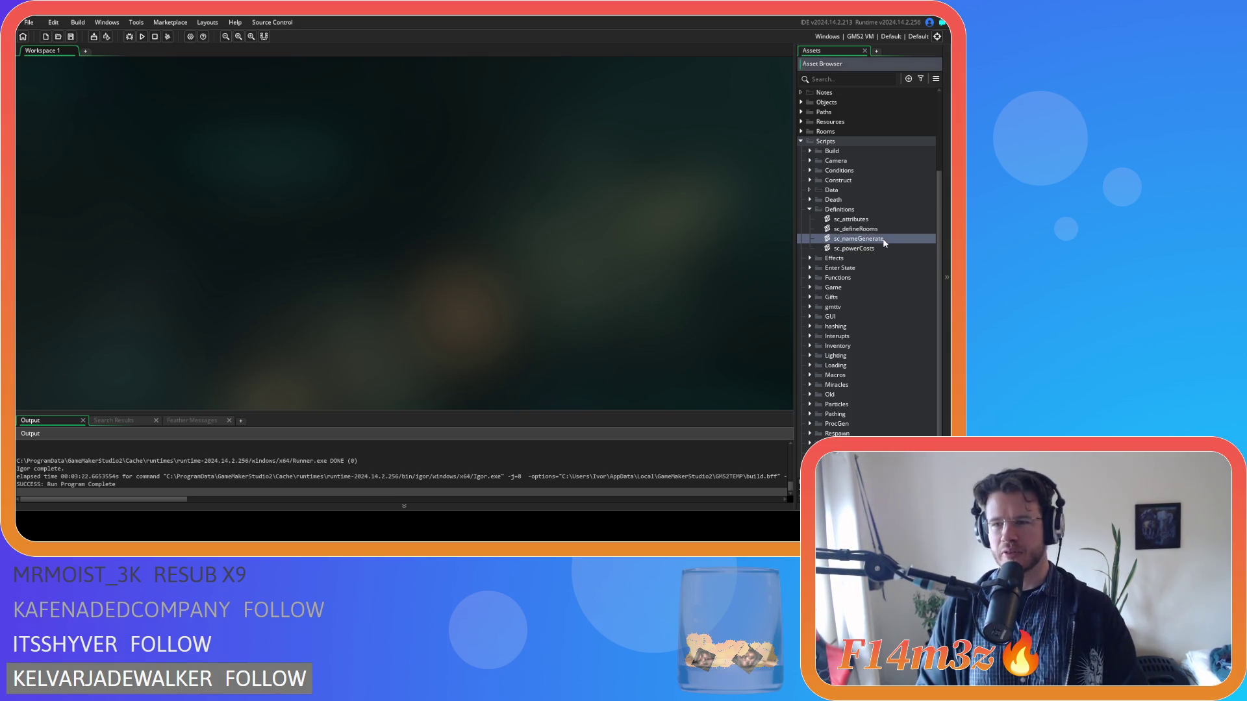
Step: Delete the sc_powerCosts script and collapse the Definitions folder
{"action": "key", "text": "Delete"}
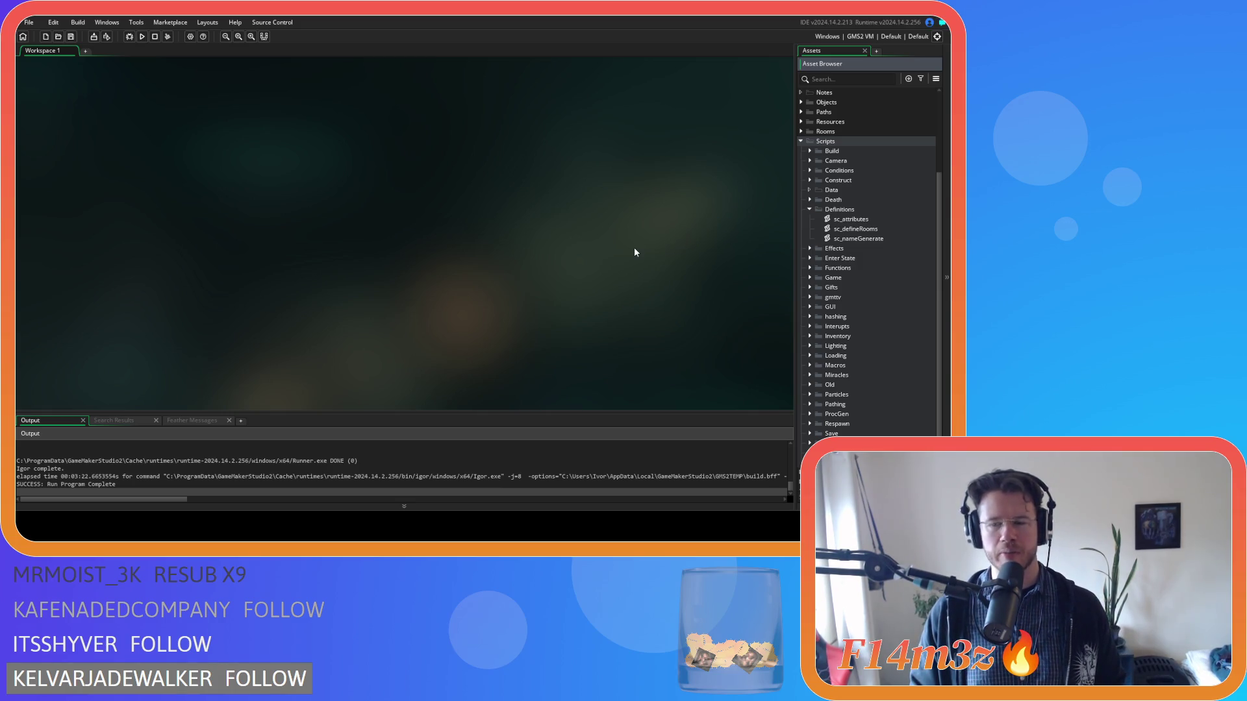
{"action": "left_click", "coordinate": [810, 210]}
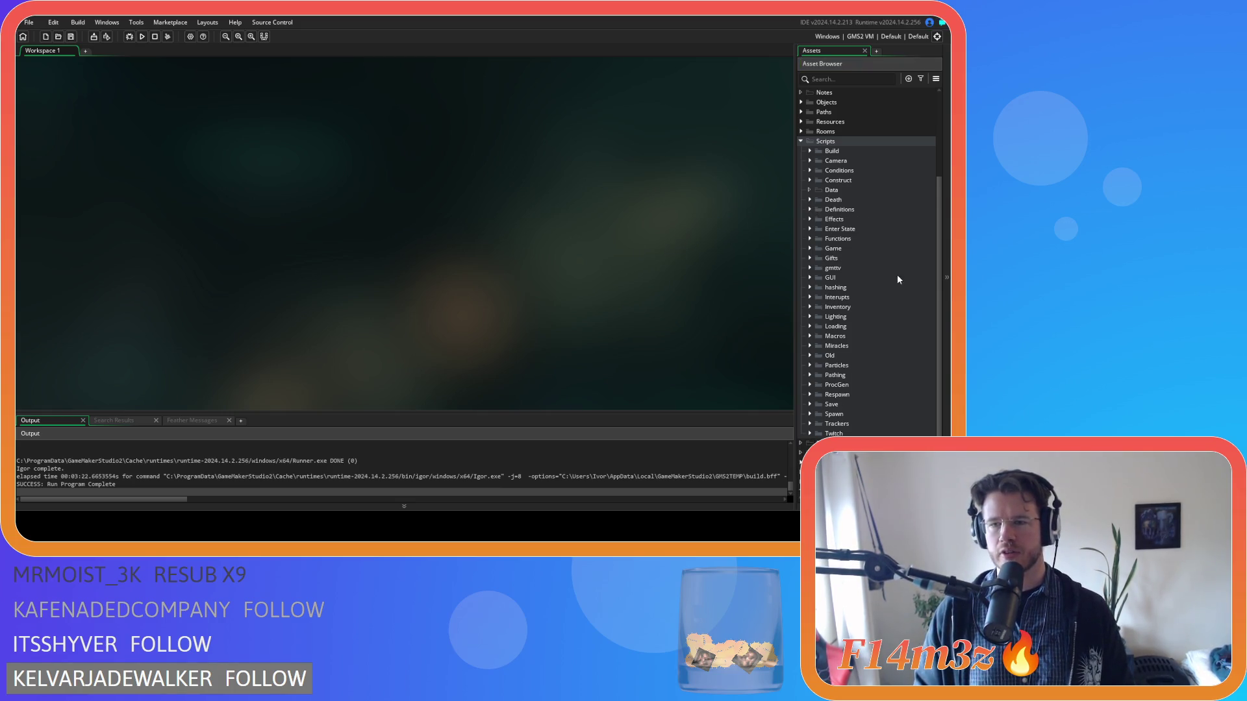
{"action": "scroll", "coordinate": [898, 278], "scroll_direction": "down", "scroll_amount": 1}
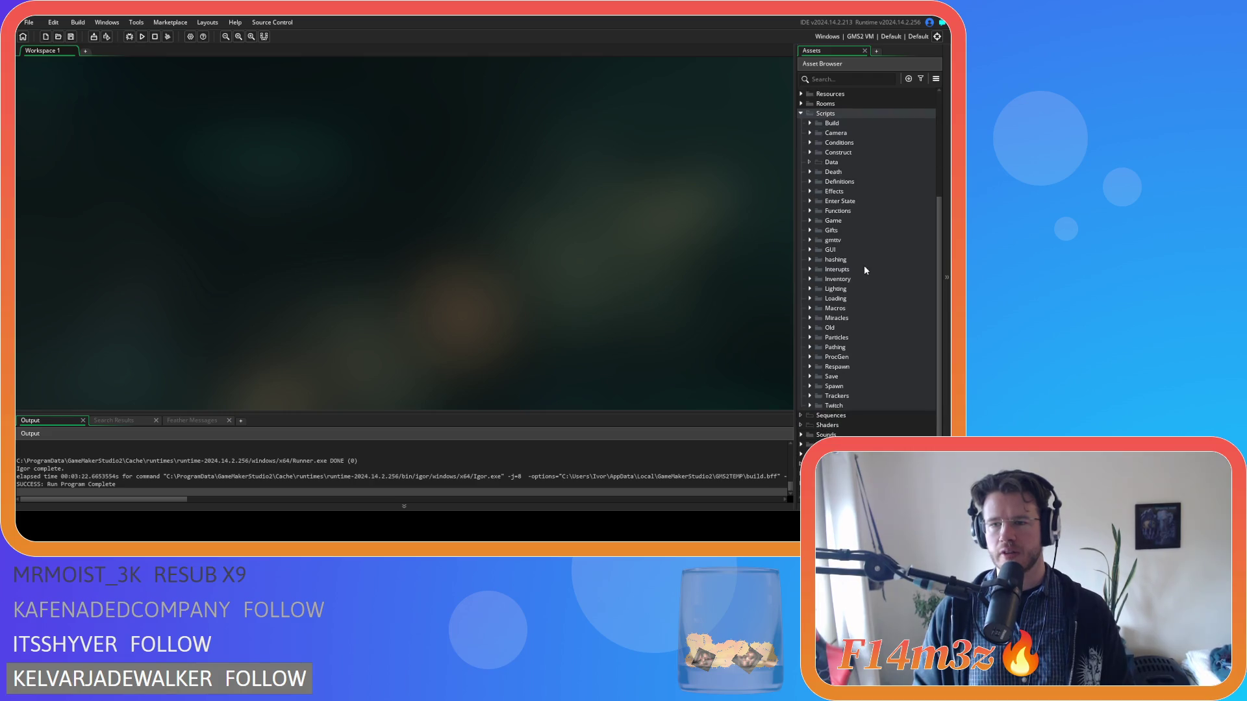
{"action": "left_click", "coordinate": [809, 250]}
{"action": "left_click", "coordinate": [808, 250]}
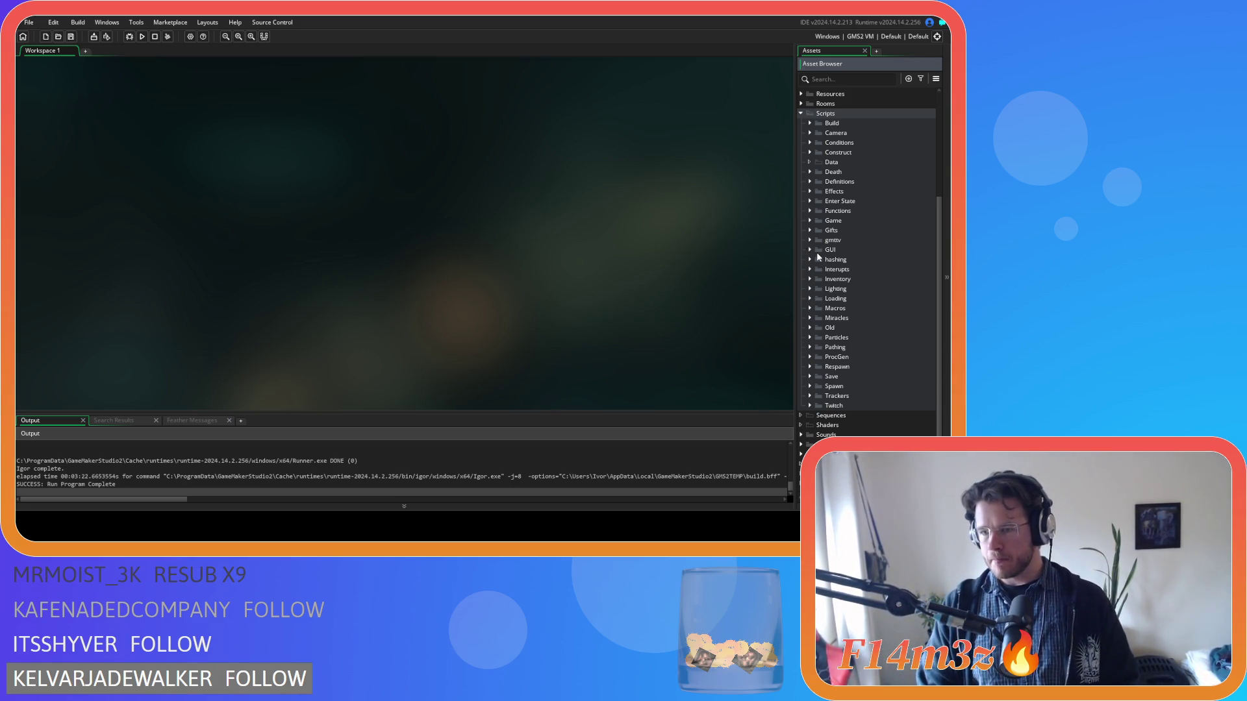
Step: Expand the Objects folder and its Menu subfolder
{"action": "scroll", "coordinate": [812, 194], "scroll_direction": "up", "scroll_amount": 5}
{"action": "left_click", "coordinate": [801, 215]}
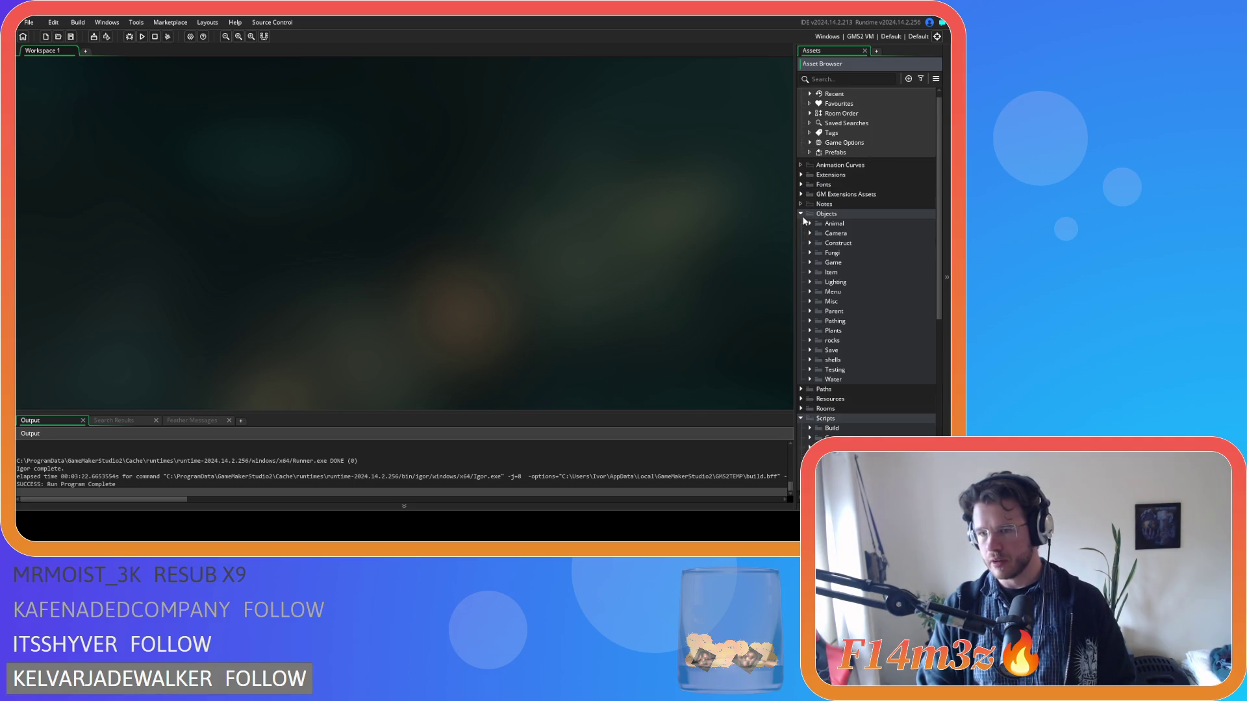
{"action": "left_click", "coordinate": [810, 292]}
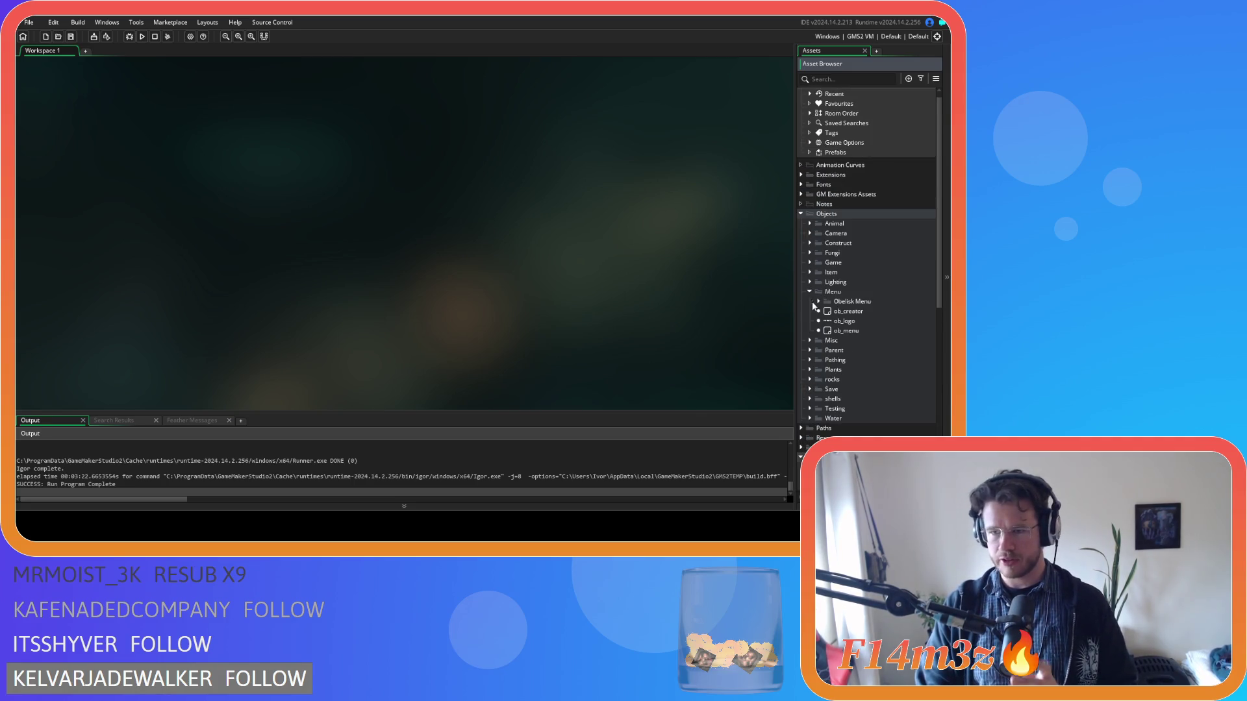
Step: Delete the sc_powerCosts() call and its comment from ob_creator's Create event and save
{"action": "double_click", "coordinate": [845, 311]}
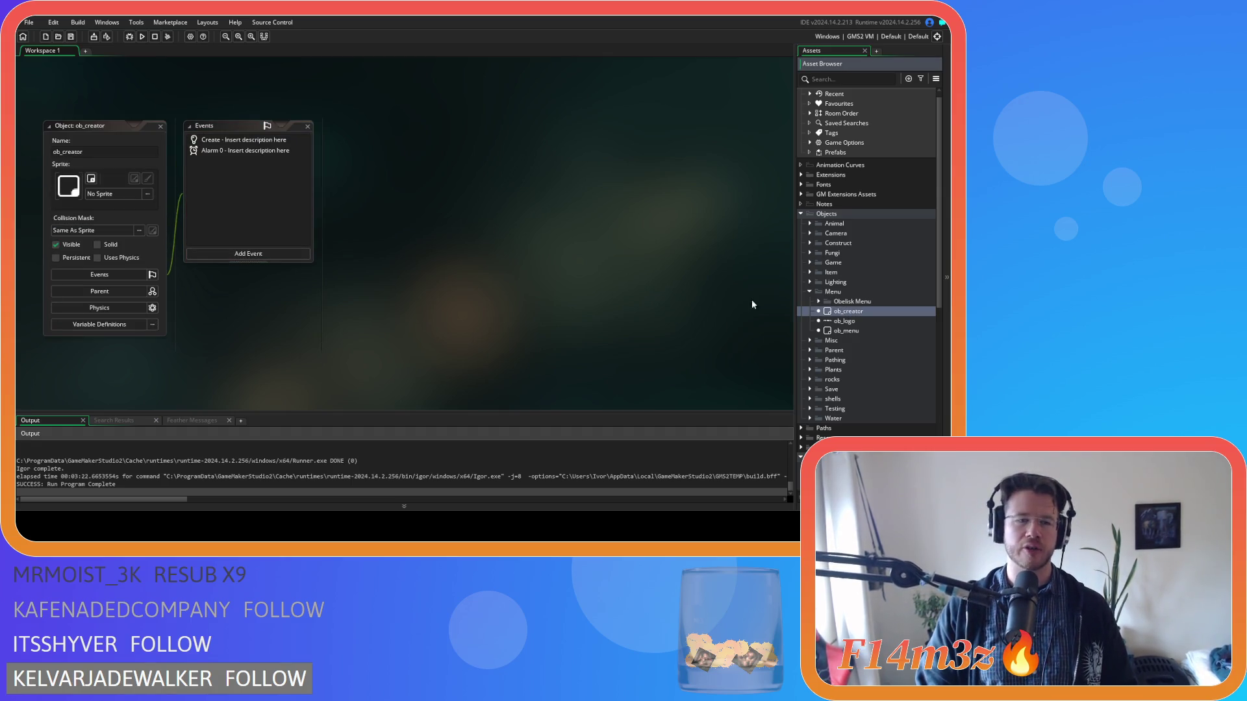
{"action": "left_click", "coordinate": [209, 139]}
{"action": "scroll", "coordinate": [496, 254], "scroll_direction": "down", "scroll_amount": 10}
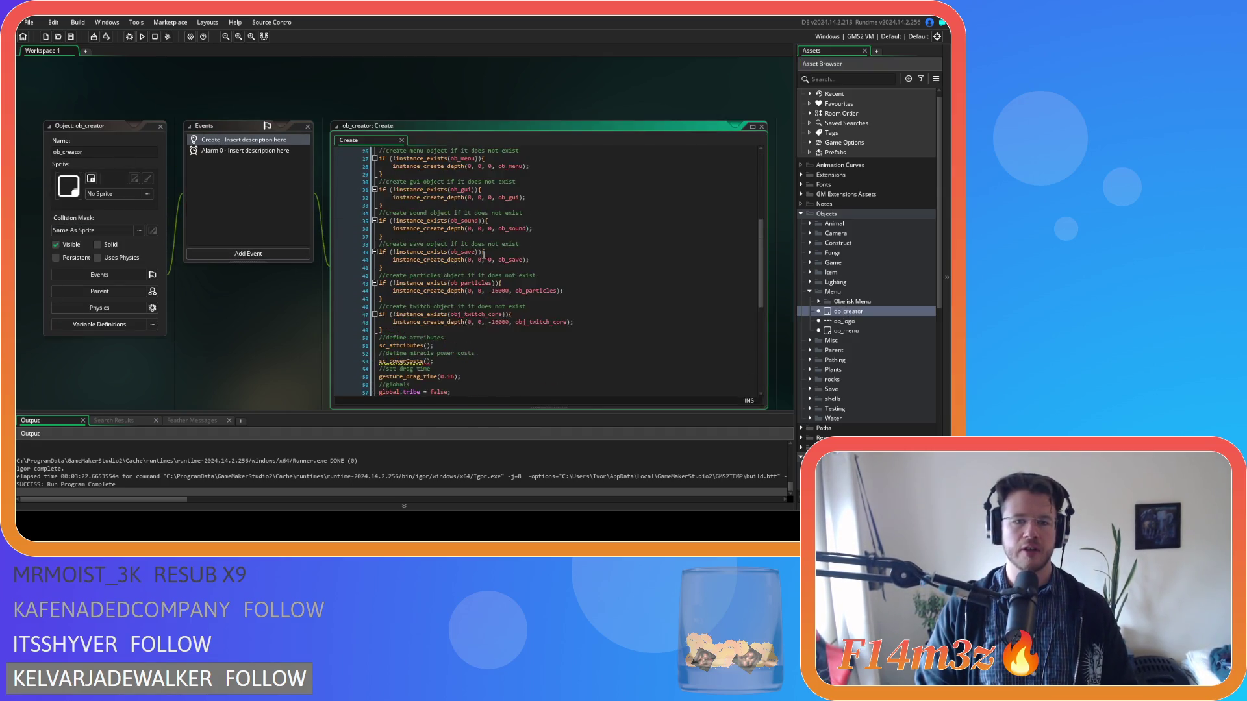
{"action": "left_click", "coordinate": [449, 265]}
{"action": "key", "text": "BackSpace"}
{"action": "key", "text": "BackSpace"}
{"action": "key", "text": "BackSpace"}
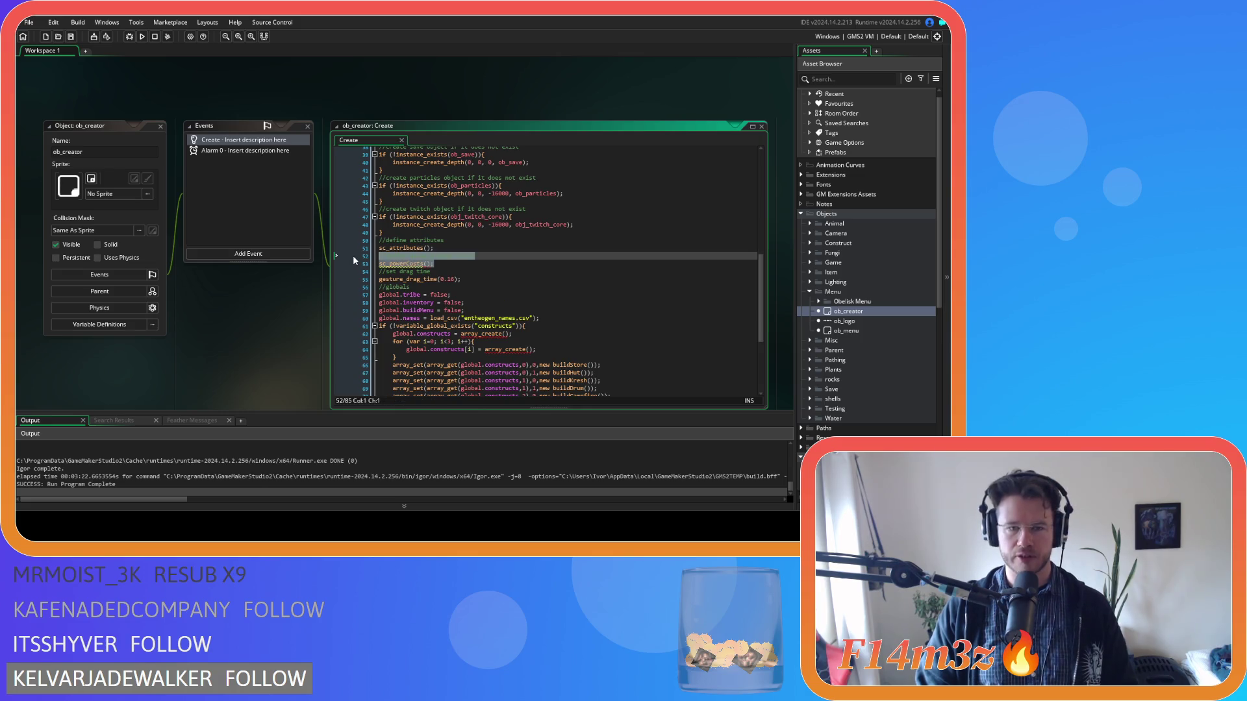
{"action": "key", "text": "ctrl+s"}
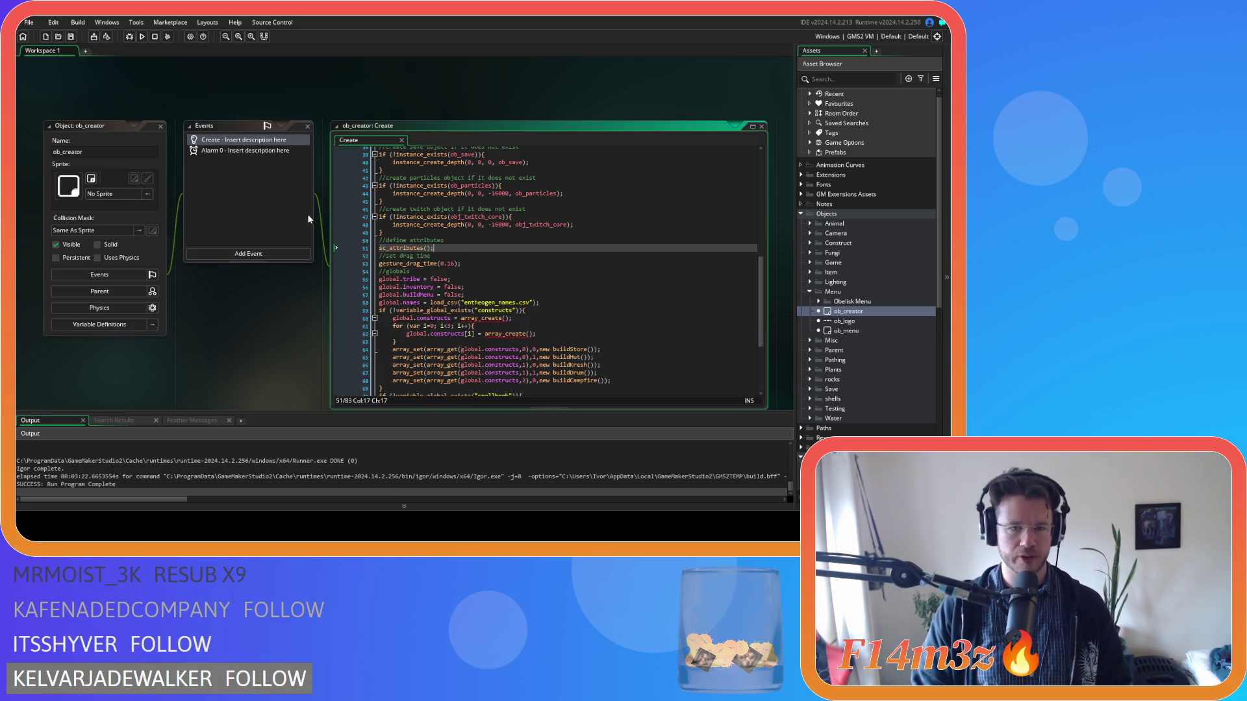
Step: Close all editors, then open sc_miracleCalm and sc_miracleDivineIntervention from Scripts > Miracles
{"action": "right_click", "coordinate": [134, 93]}
{"action": "mouse_move", "coordinate": [162, 109]}
{"action": "left_click", "coordinate": [197, 128]}
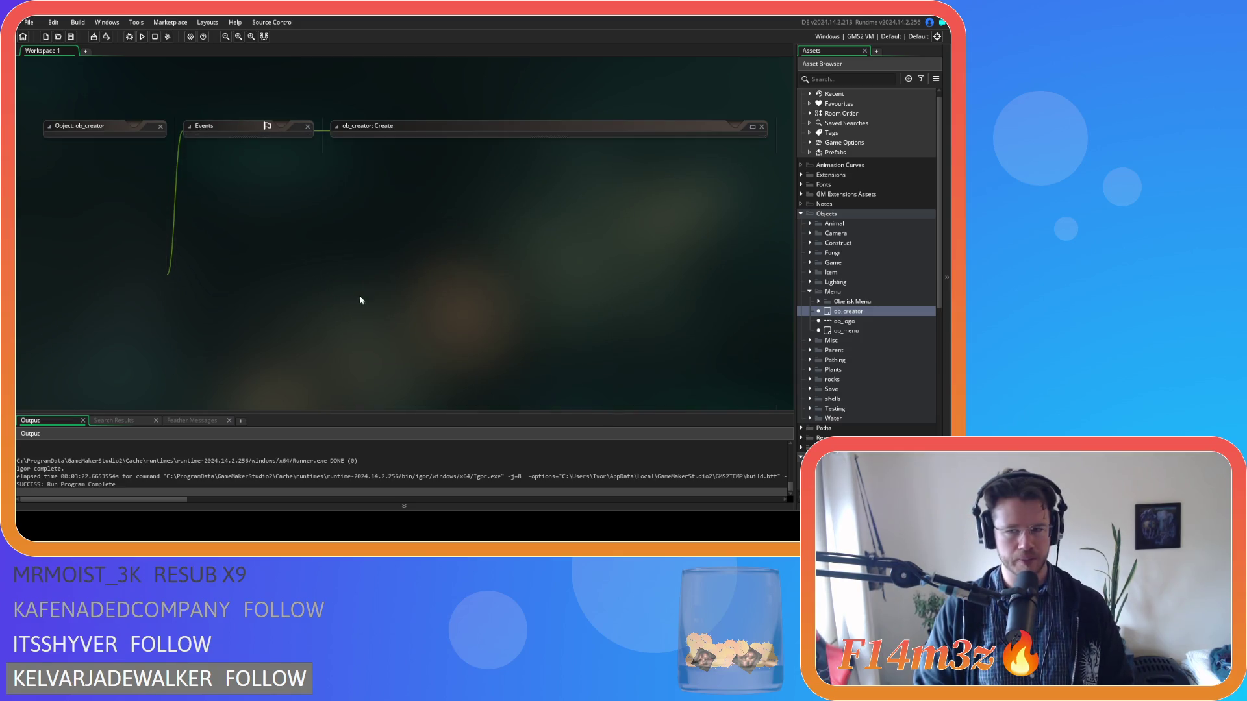
{"action": "scroll", "coordinate": [811, 309], "scroll_direction": "down", "scroll_amount": 10}
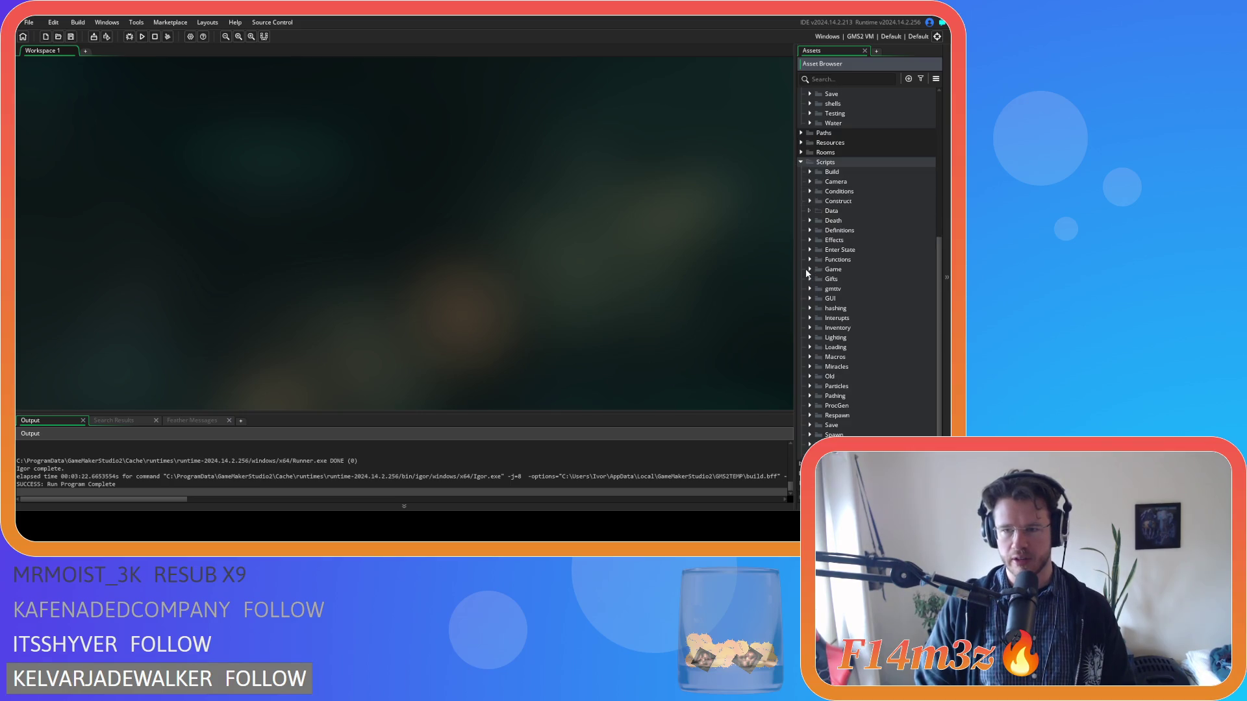
{"action": "left_click", "coordinate": [810, 366]}
{"action": "scroll", "coordinate": [844, 286], "scroll_direction": "down", "scroll_amount": 6}
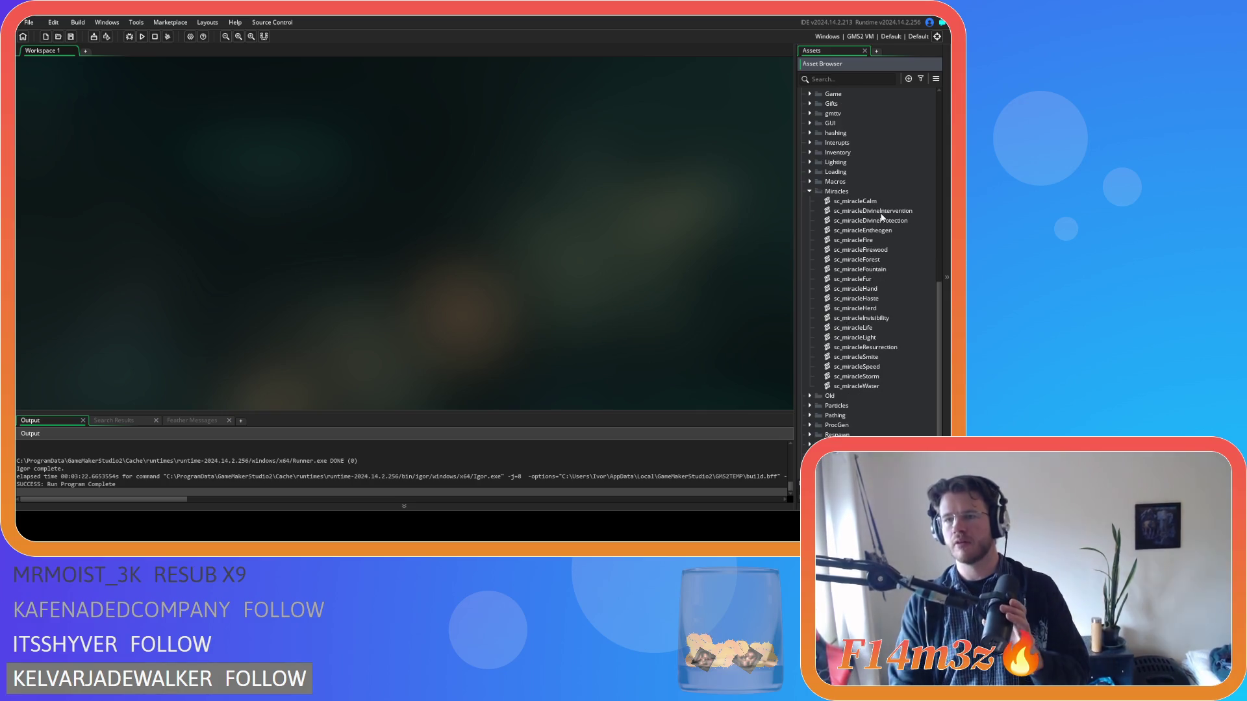
{"action": "left_click", "coordinate": [880, 211]}
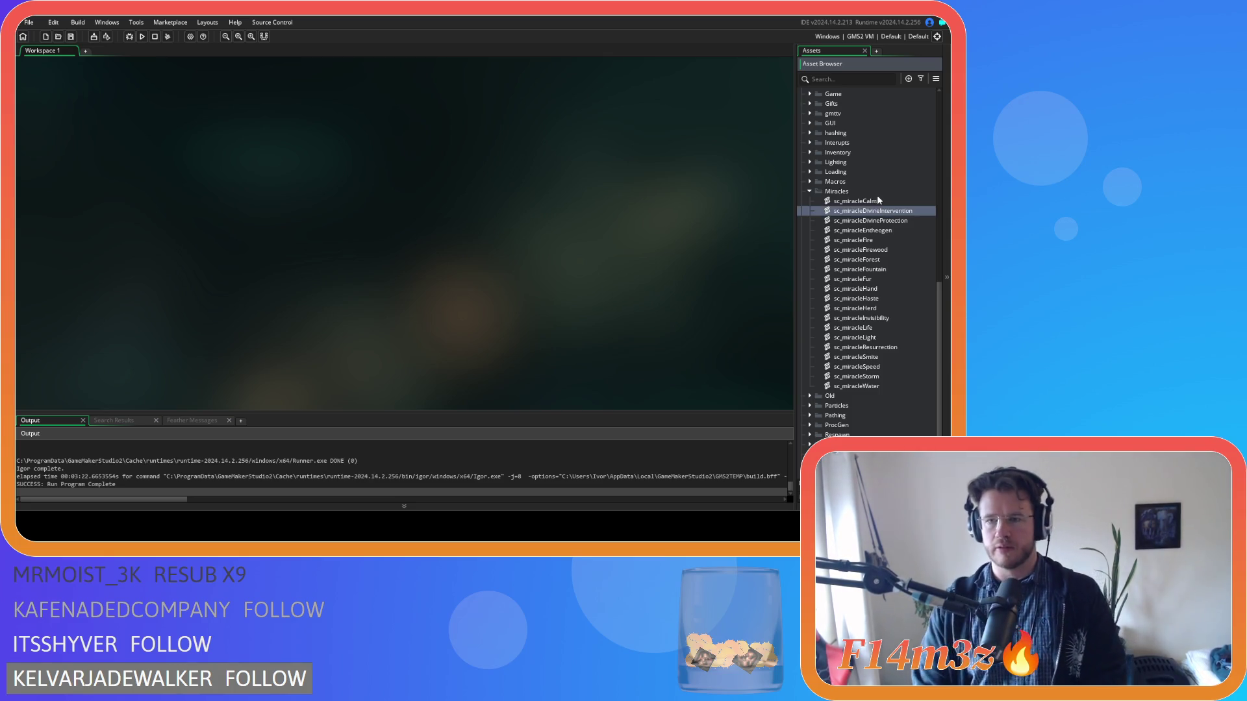
{"action": "double_click", "coordinate": [876, 201]}
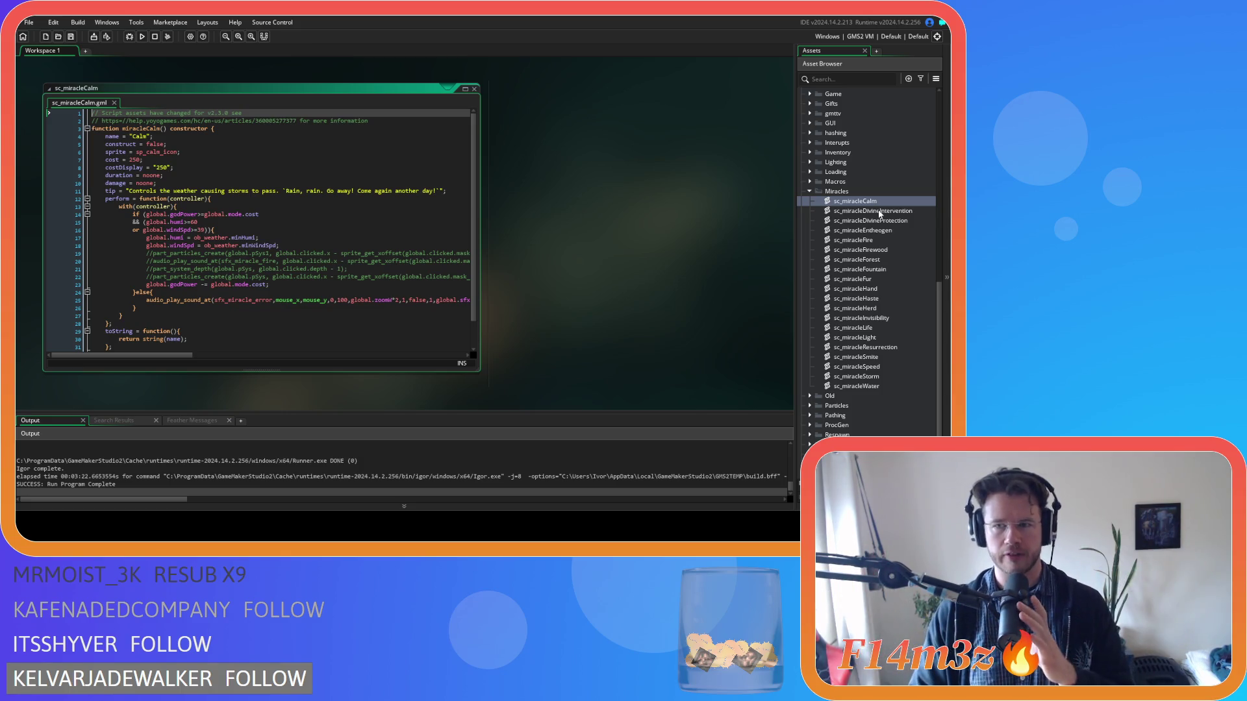
{"action": "double_click", "coordinate": [879, 211]}
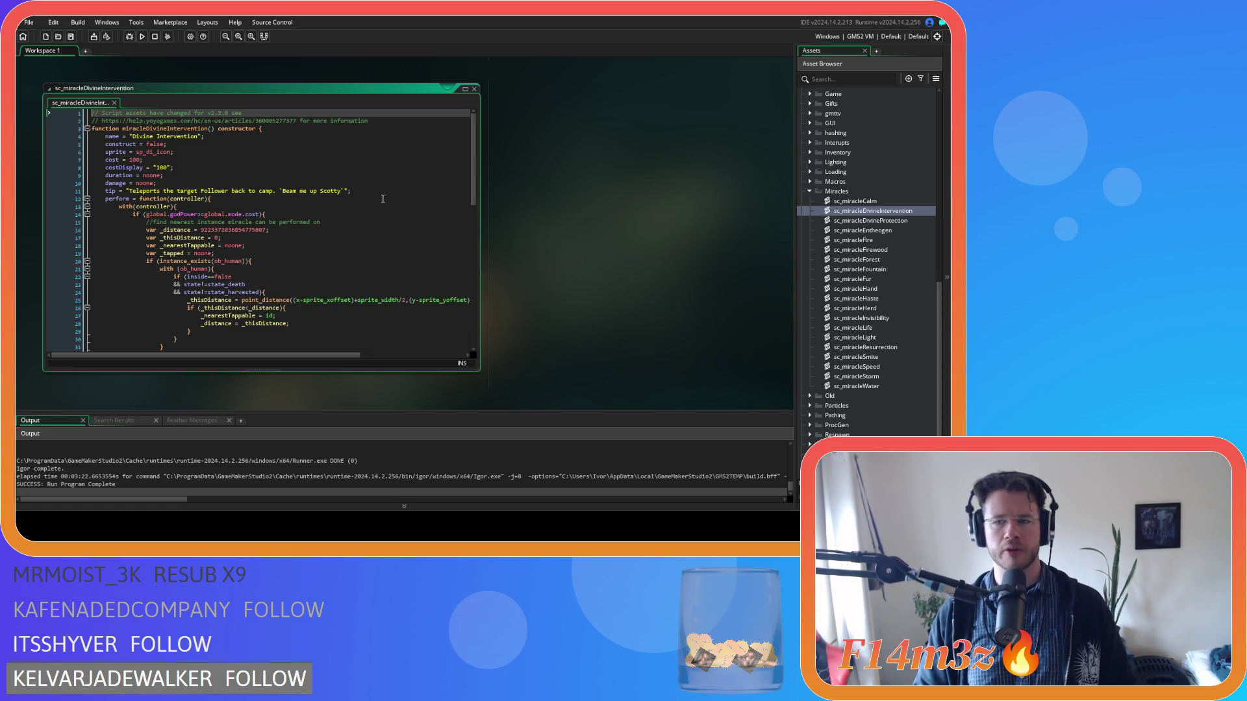
Step: Place the caret on the find-nearest-instance comment line in sc_miracleDivineIntervention
{"action": "left_click", "coordinate": [339, 223]}
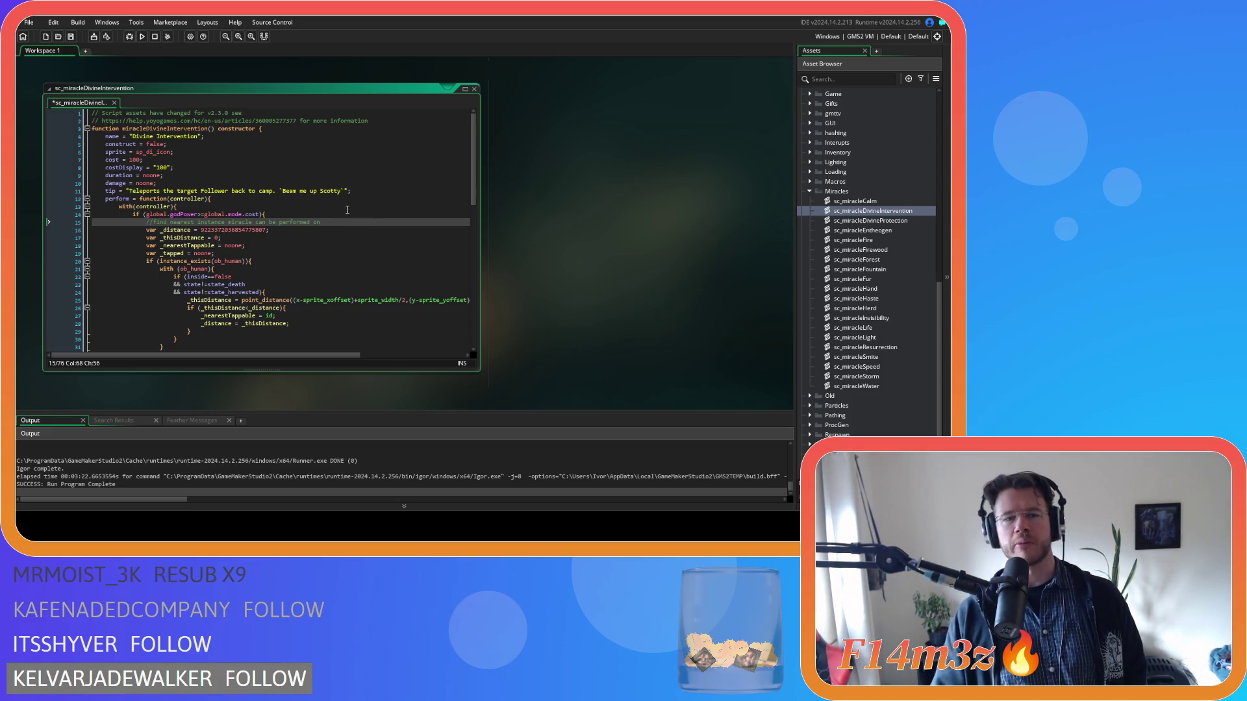
Step: Save sc_miracleDivineIntervention after checking its duration and perform function lines
{"action": "left_click", "coordinate": [349, 210]}
{"action": "left_click", "coordinate": [214, 175]}
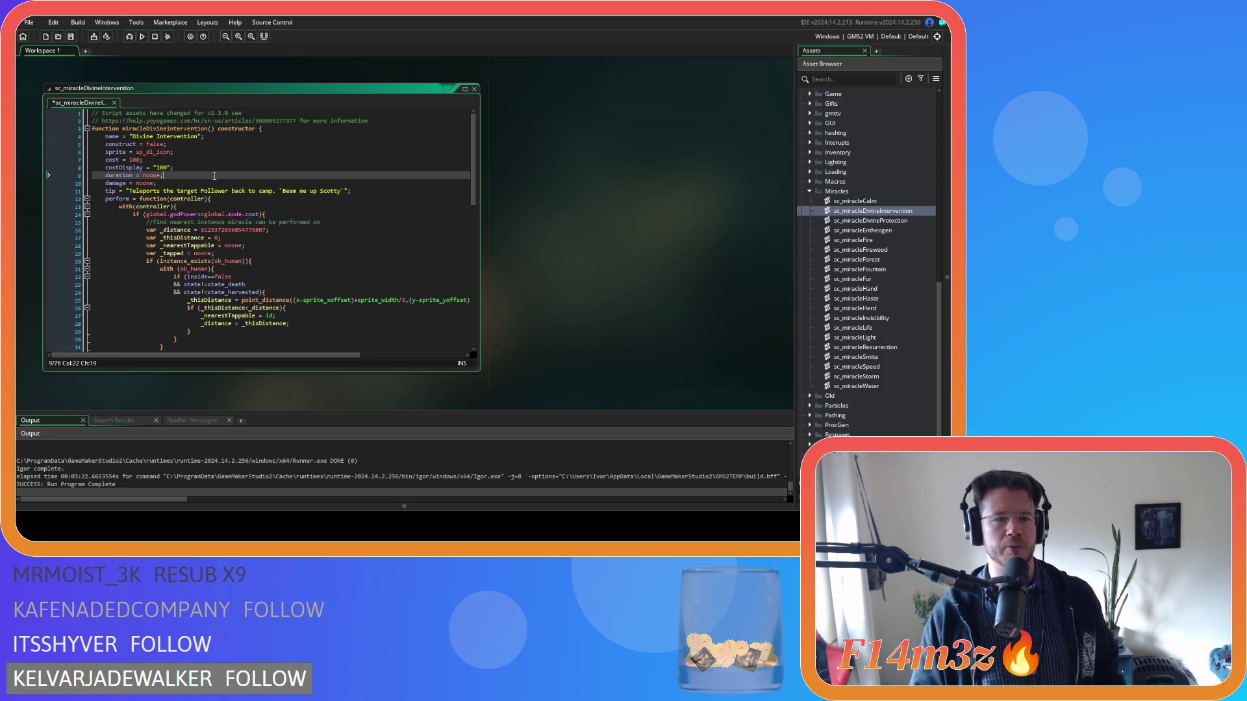
{"action": "key", "text": "ctrl+s"}
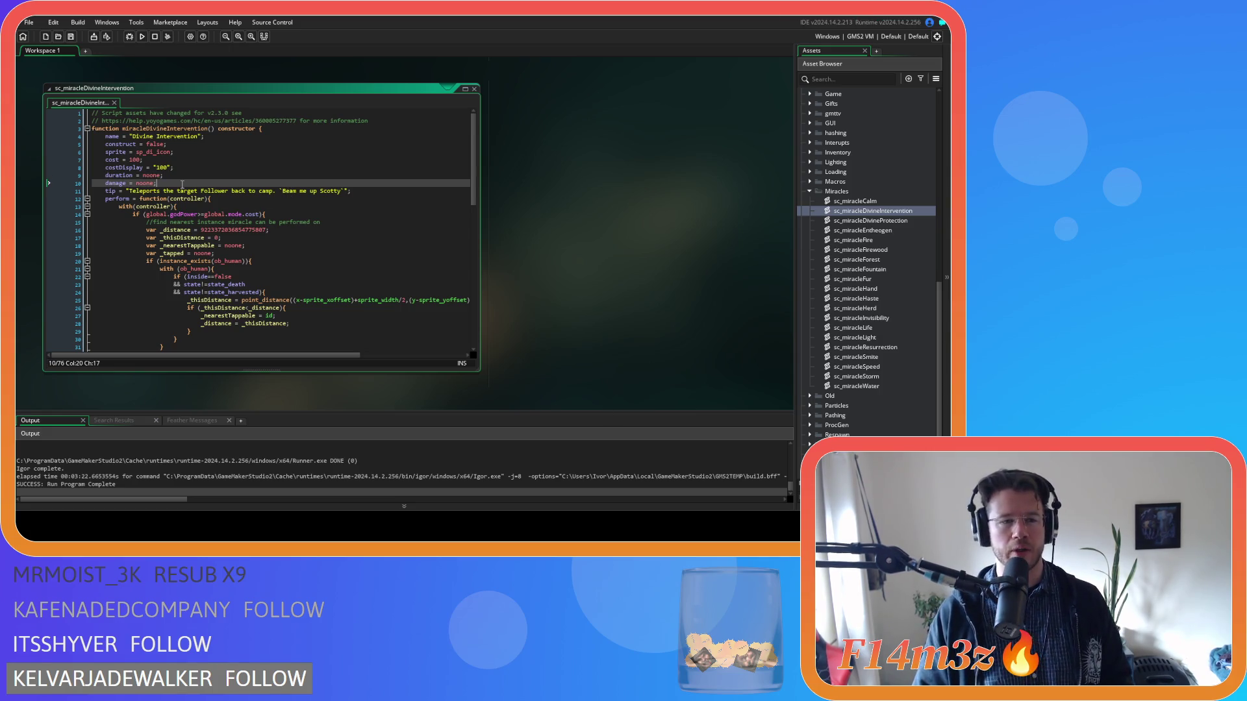
{"action": "key", "text": "Up"}
{"action": "key", "text": "Down"}
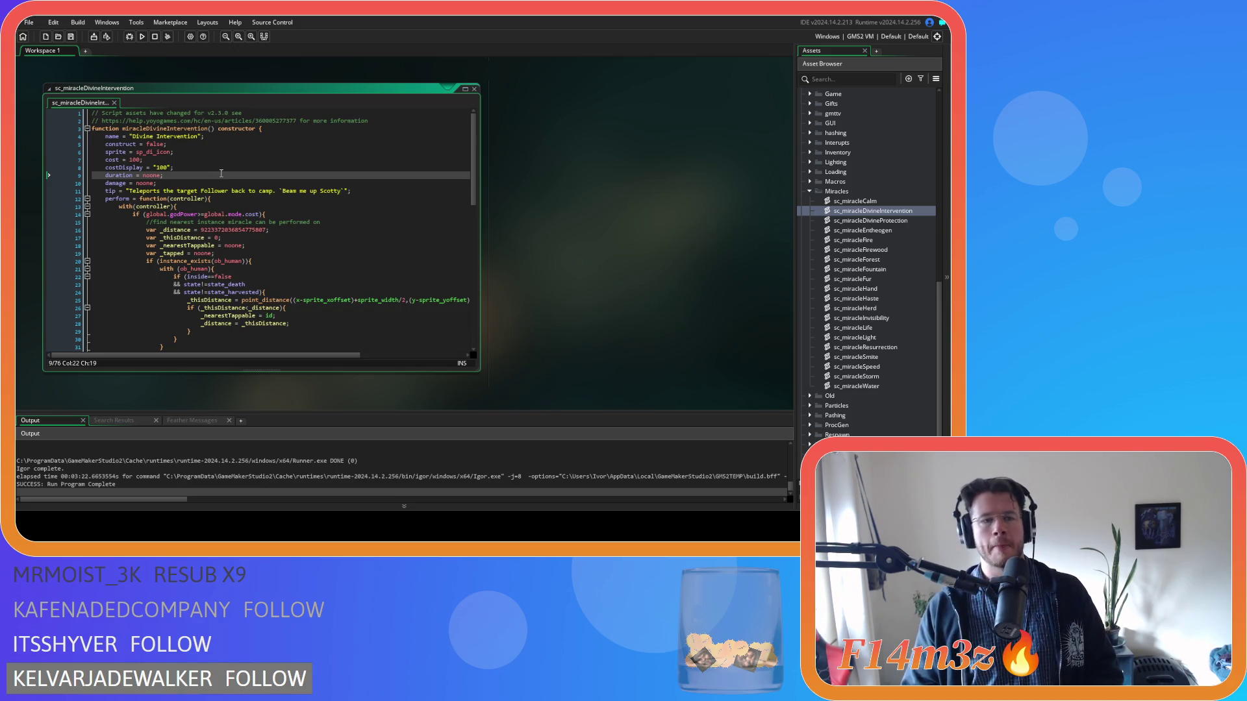
{"action": "left_click", "coordinate": [239, 199]}
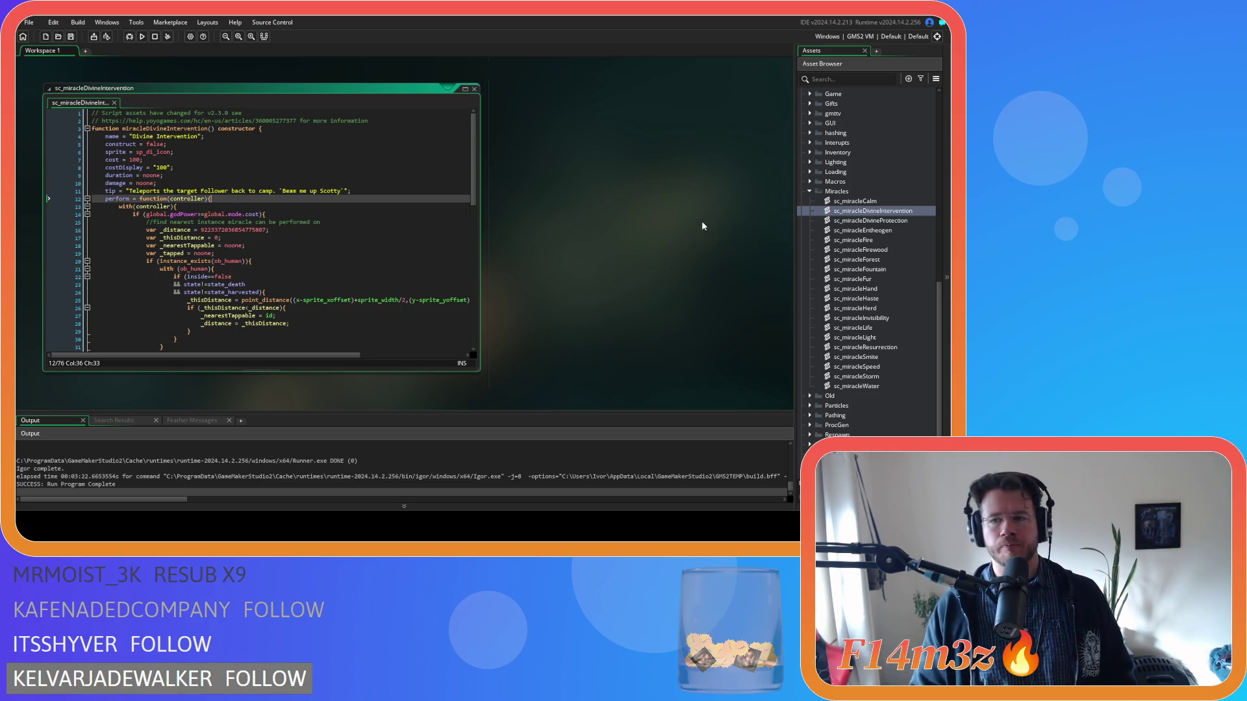
Step: Look over the sc_miracleDivineProtection costDisplay and sc_miracleEntheogen tip lines
{"action": "left_click", "coordinate": [904, 222]}
{"action": "double_click", "coordinate": [906, 222]}
{"action": "left_click", "coordinate": [300, 183]}
{"action": "left_click", "coordinate": [149, 160]}
{"action": "left_click", "coordinate": [132, 168]}
{"action": "left_click", "coordinate": [876, 211]}
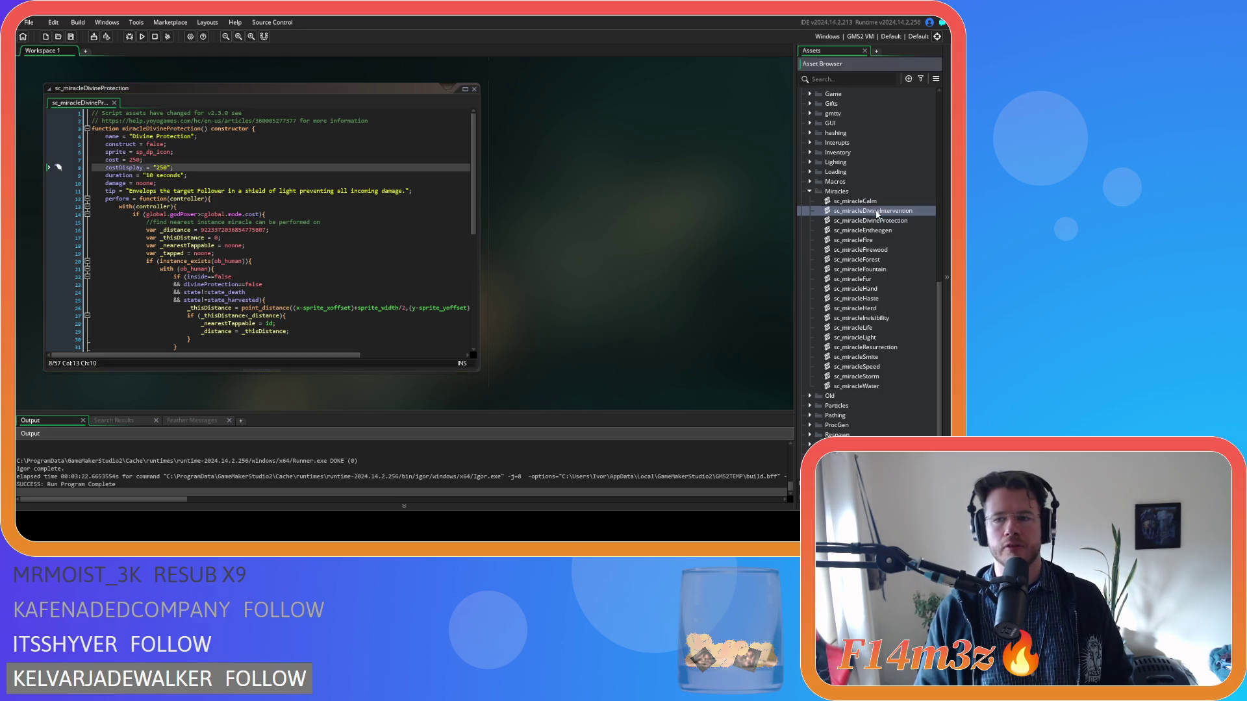
{"action": "double_click", "coordinate": [869, 230]}
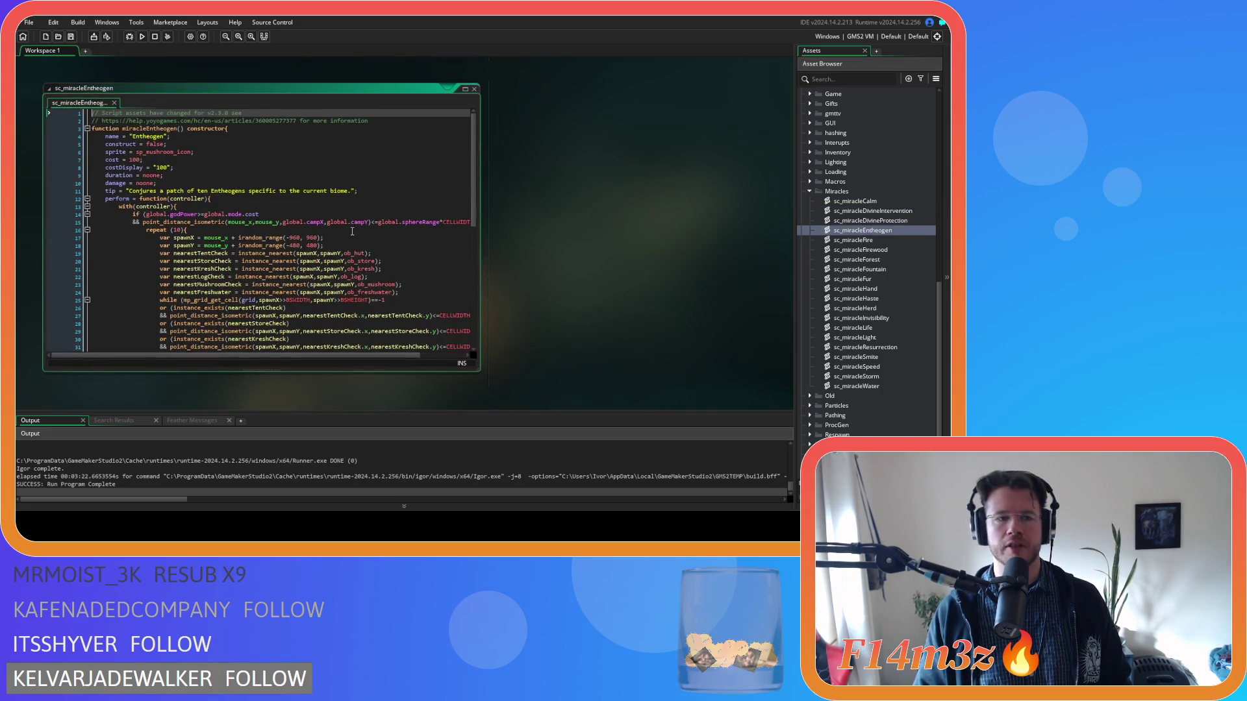
{"action": "left_click", "coordinate": [193, 191]}
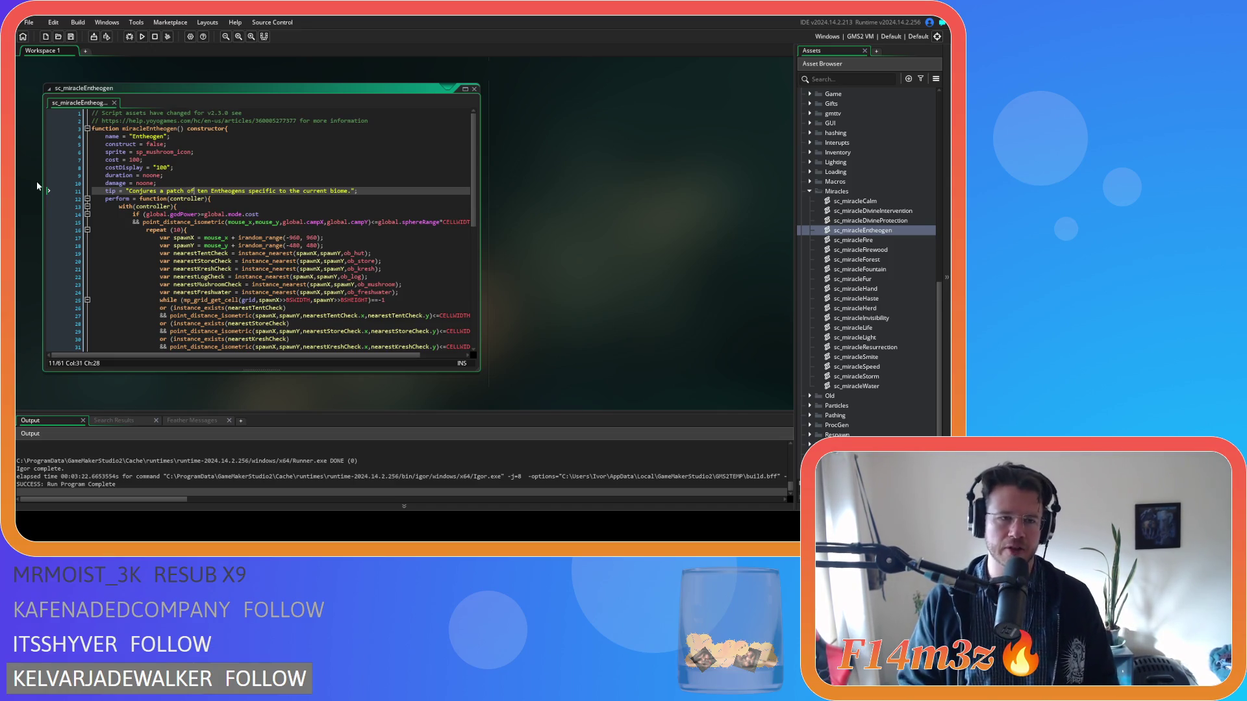
Step: Open the Fire, Firewood, Forest, Fountain, Fur, Hand, Haste, Herd and Invisibility miracle scripts in turn
{"action": "double_click", "coordinate": [869, 241]}
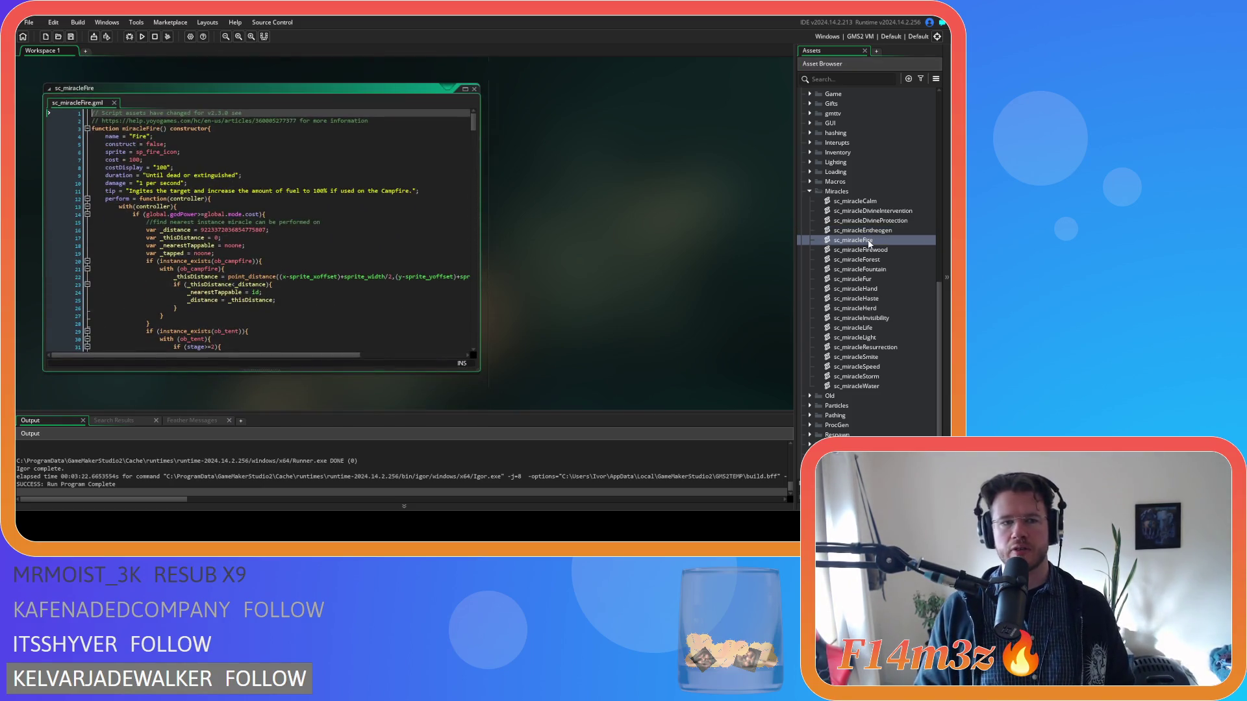
{"action": "double_click", "coordinate": [874, 250]}
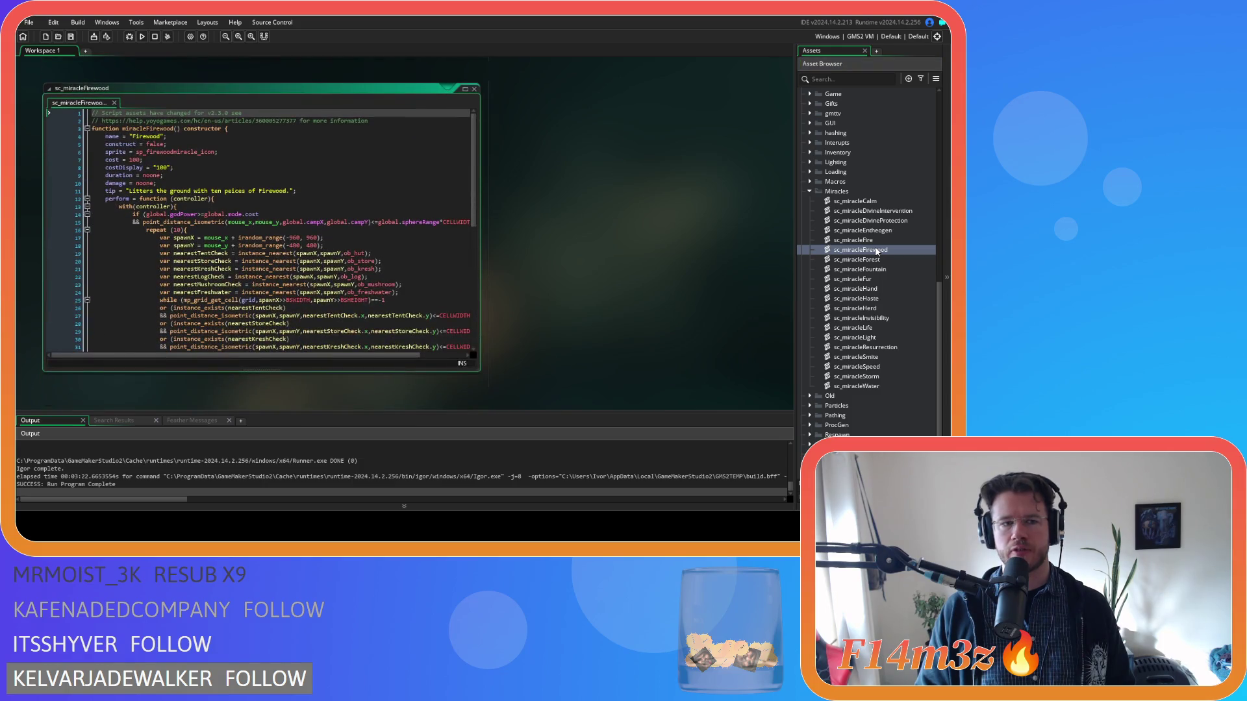
{"action": "double_click", "coordinate": [878, 261]}
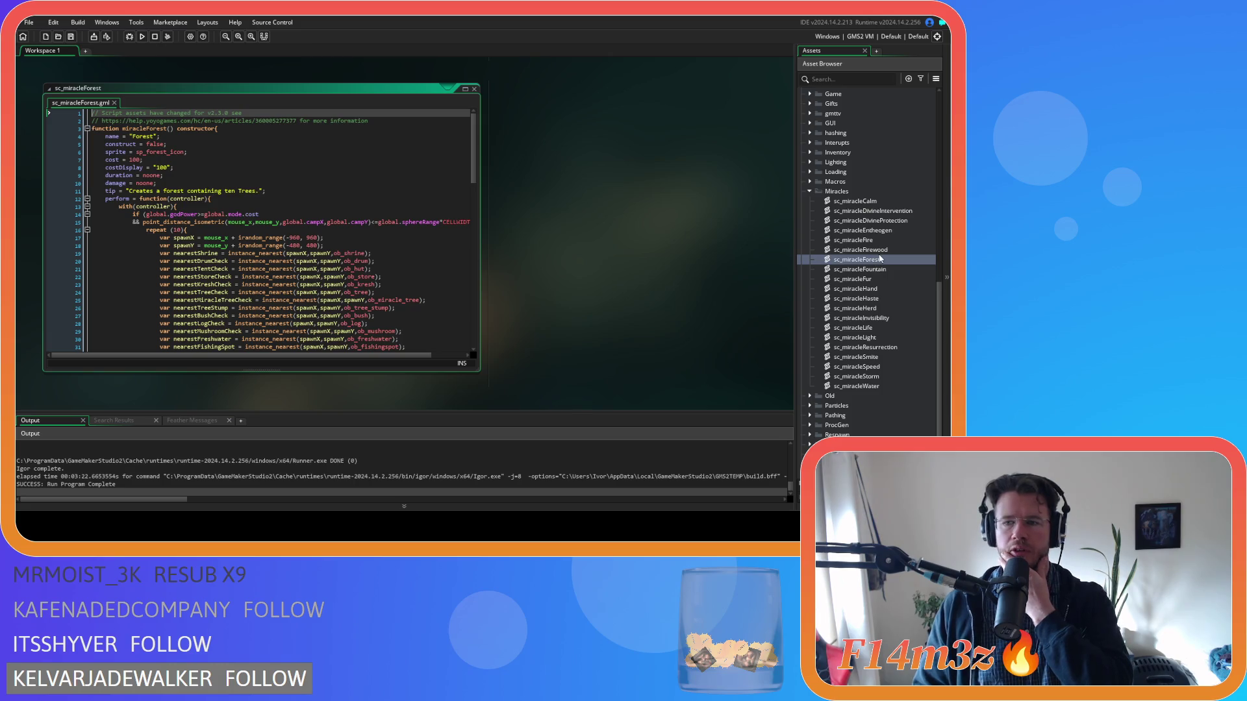
{"action": "double_click", "coordinate": [881, 270]}
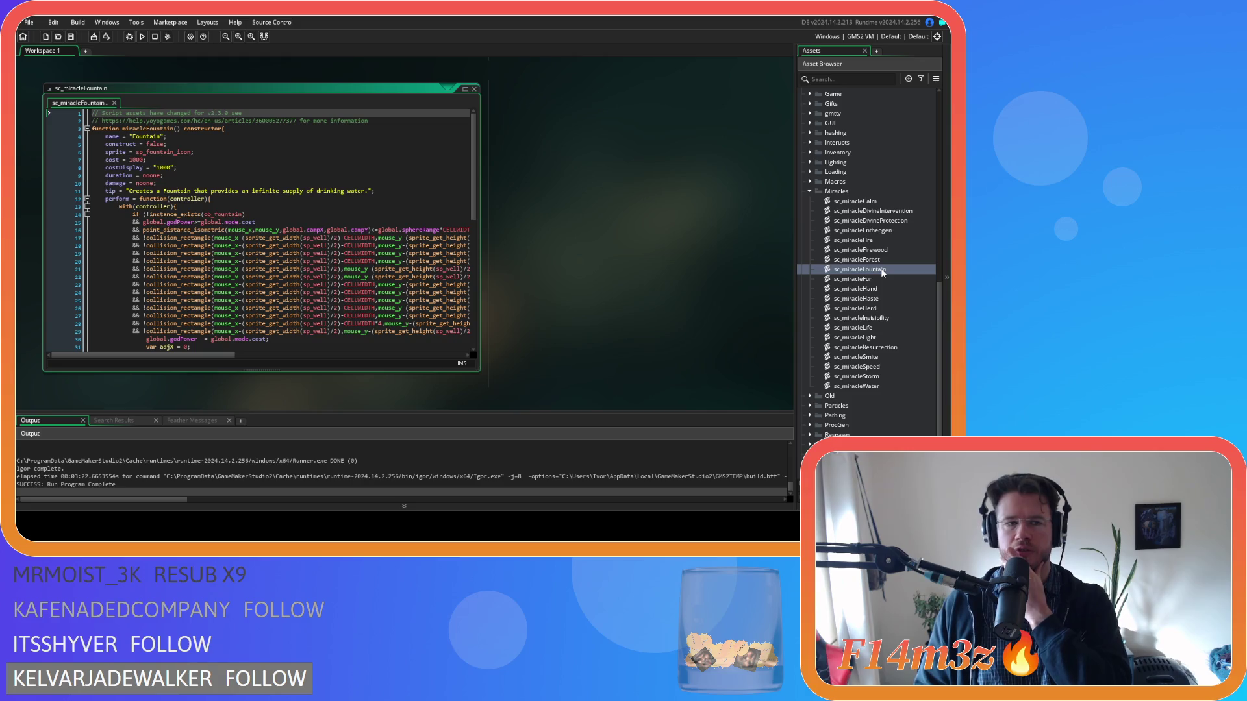
{"action": "double_click", "coordinate": [882, 279]}
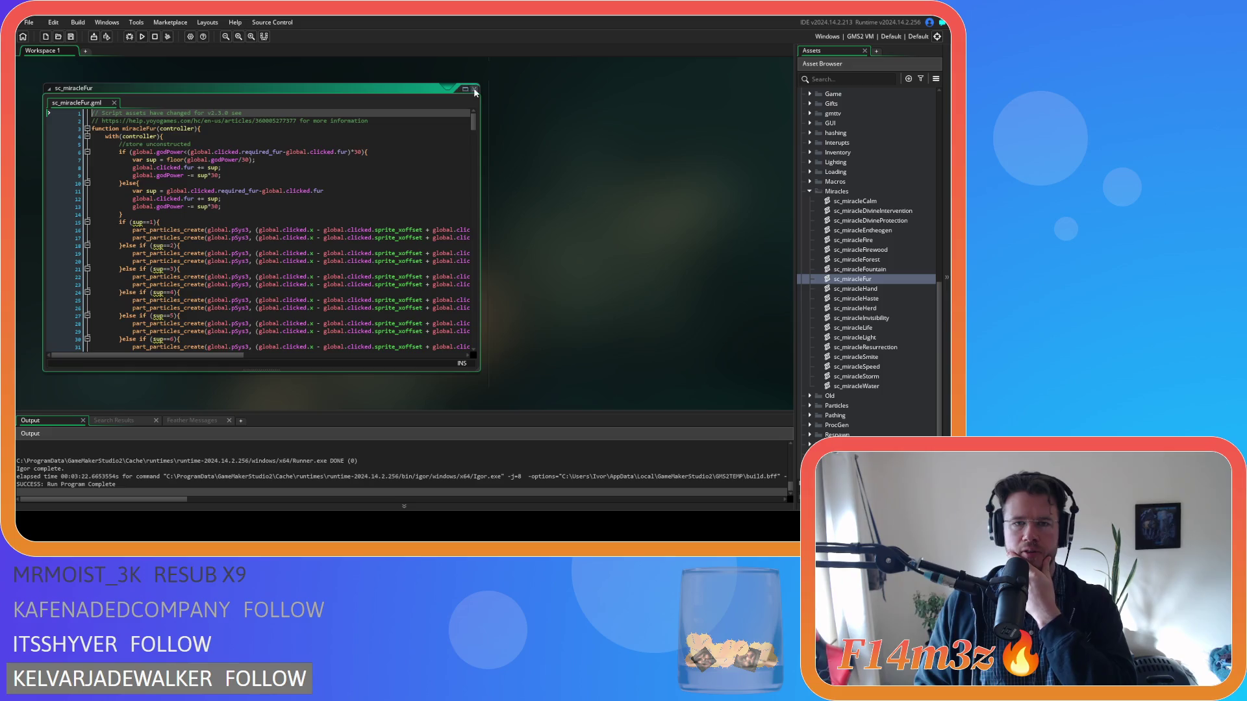
{"action": "left_click", "coordinate": [474, 89]}
{"action": "double_click", "coordinate": [875, 290]}
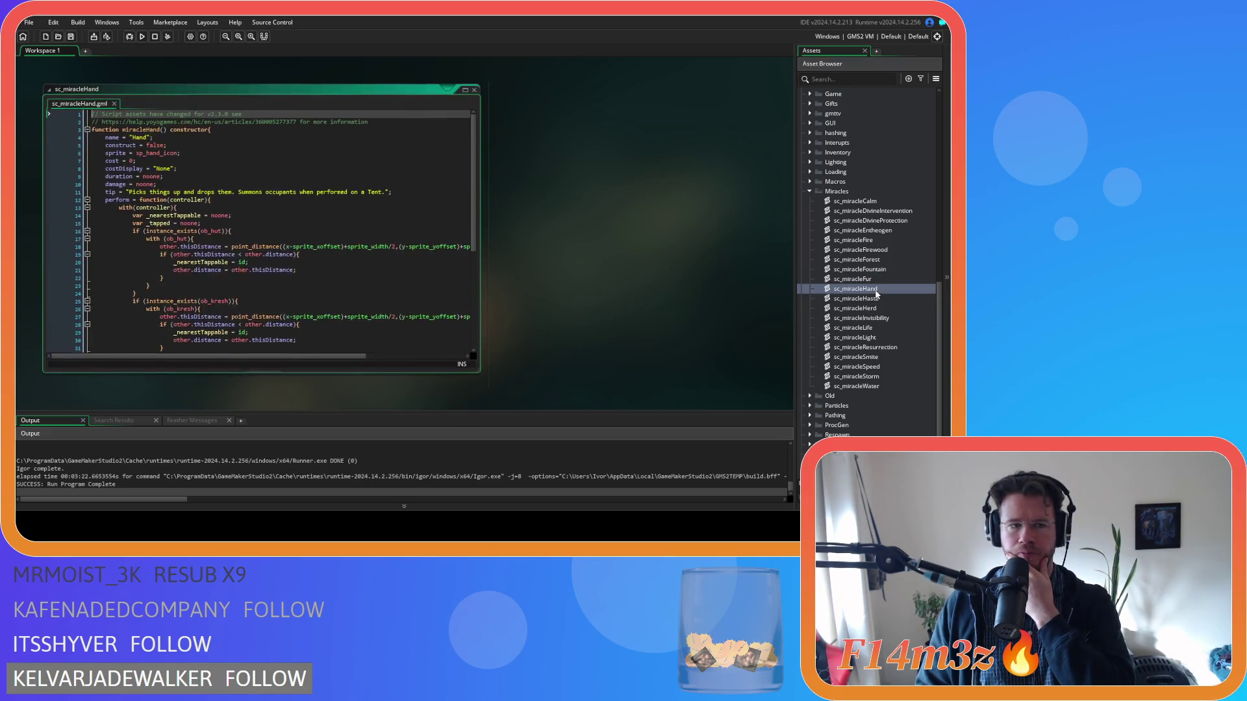
{"action": "double_click", "coordinate": [881, 298]}
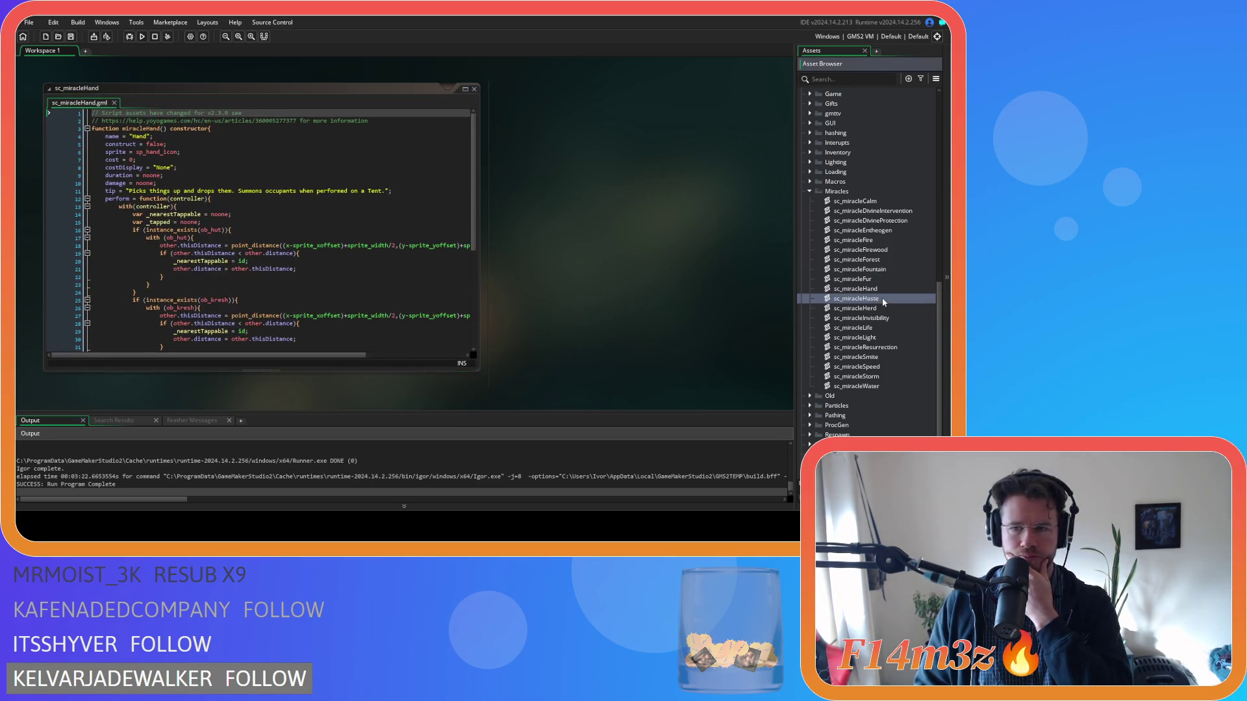
{"action": "double_click", "coordinate": [882, 309]}
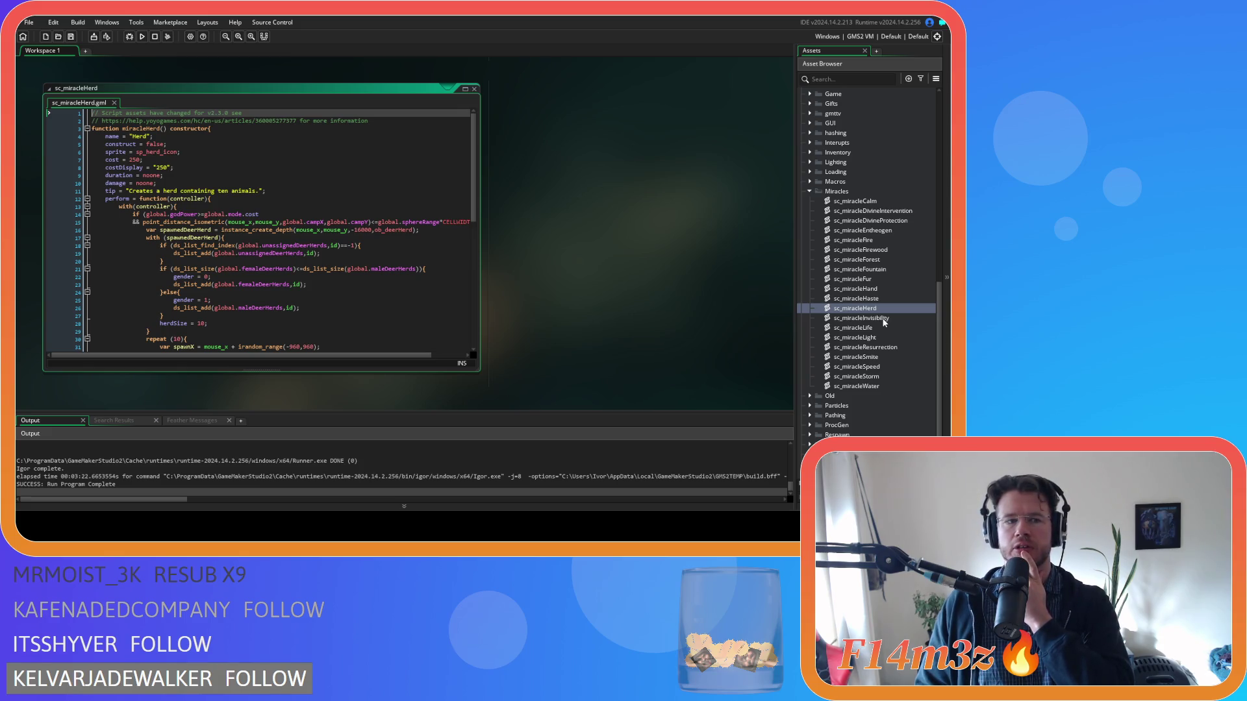
{"action": "double_click", "coordinate": [883, 318]}
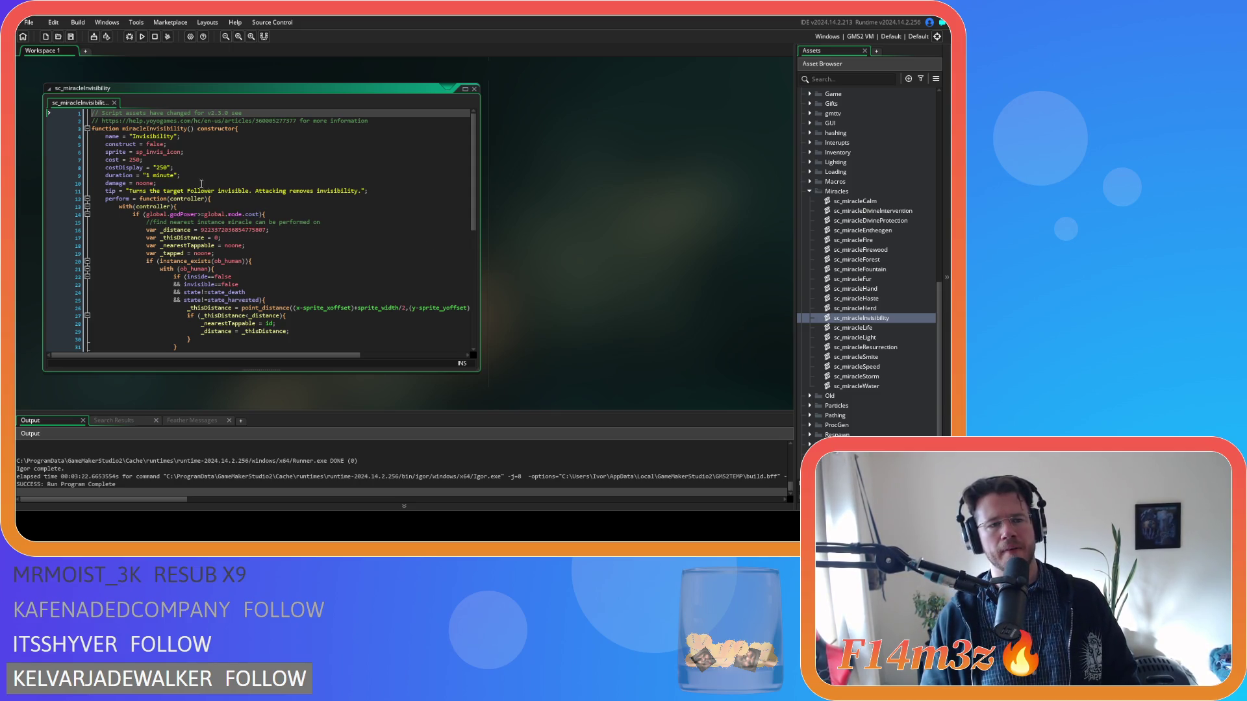
Step: Change Invisibility's cost and costDisplay from 250 to 100, save, and open sc_miracleLife
{"action": "double_click", "coordinate": [133, 160]}
{"action": "type", "text": "10"}
{"action": "double_click", "coordinate": [162, 167]}
{"action": "type", "text": "100"}
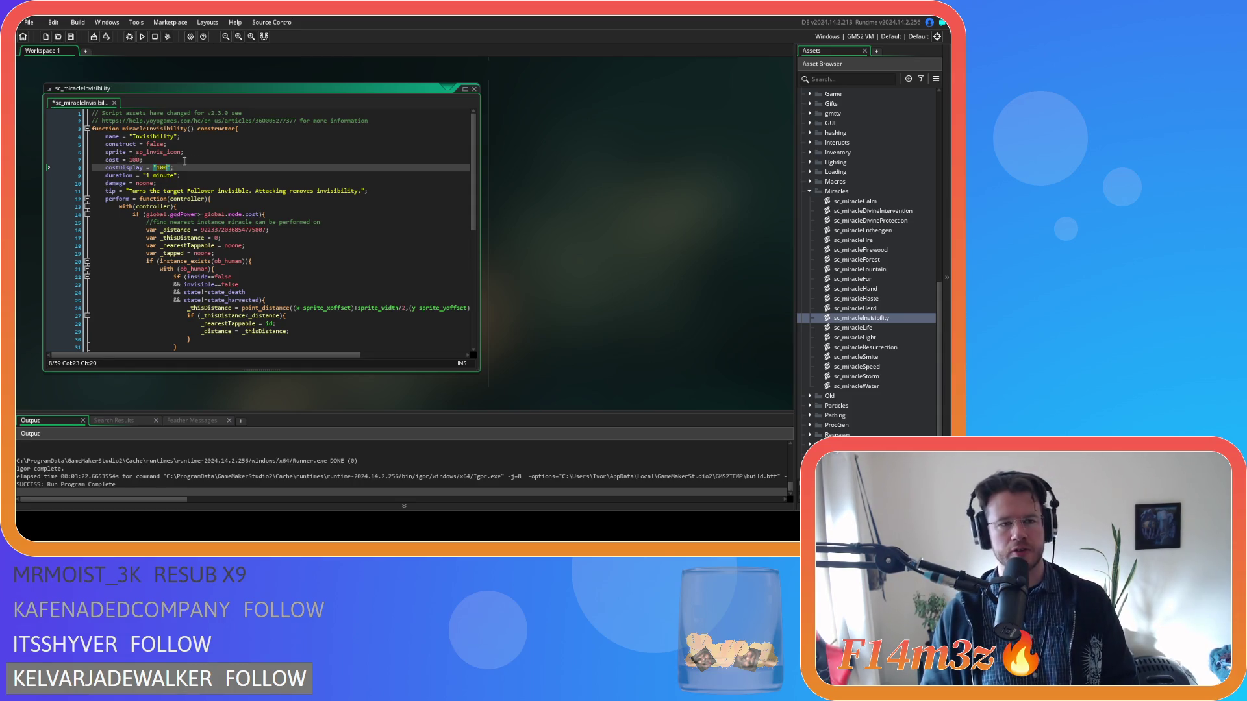
{"action": "key", "text": "ctrl+s"}
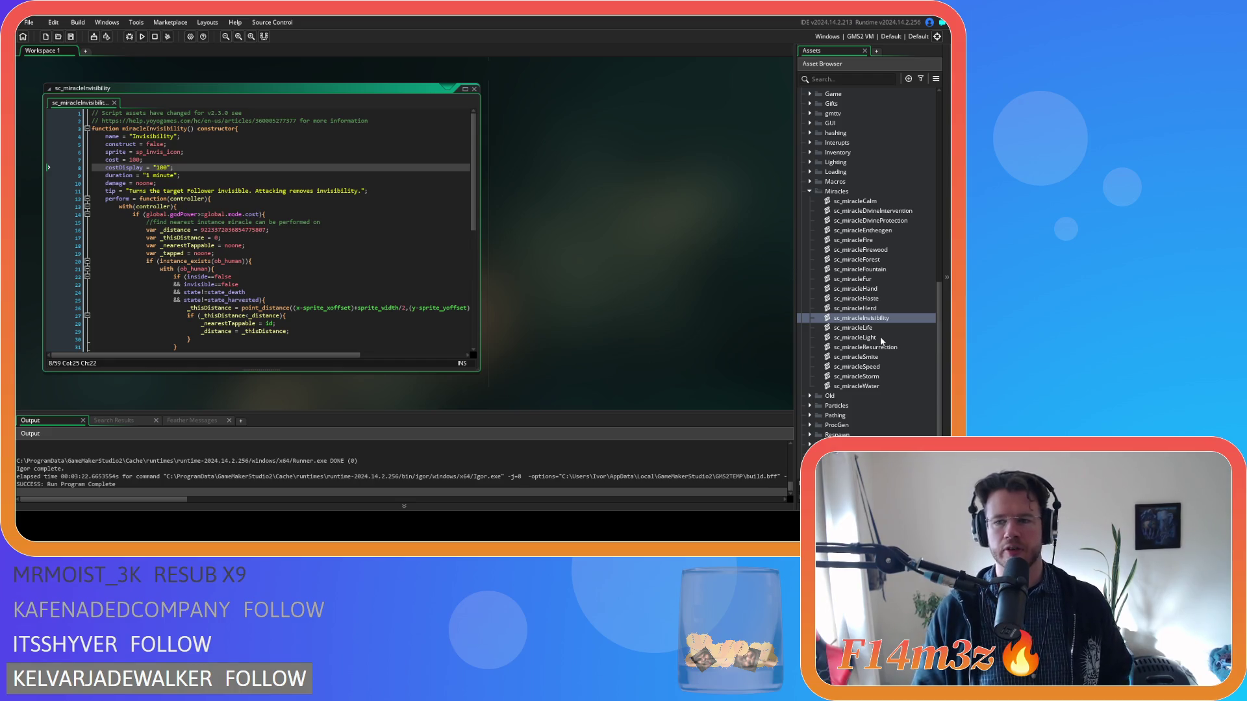
{"action": "double_click", "coordinate": [871, 329]}
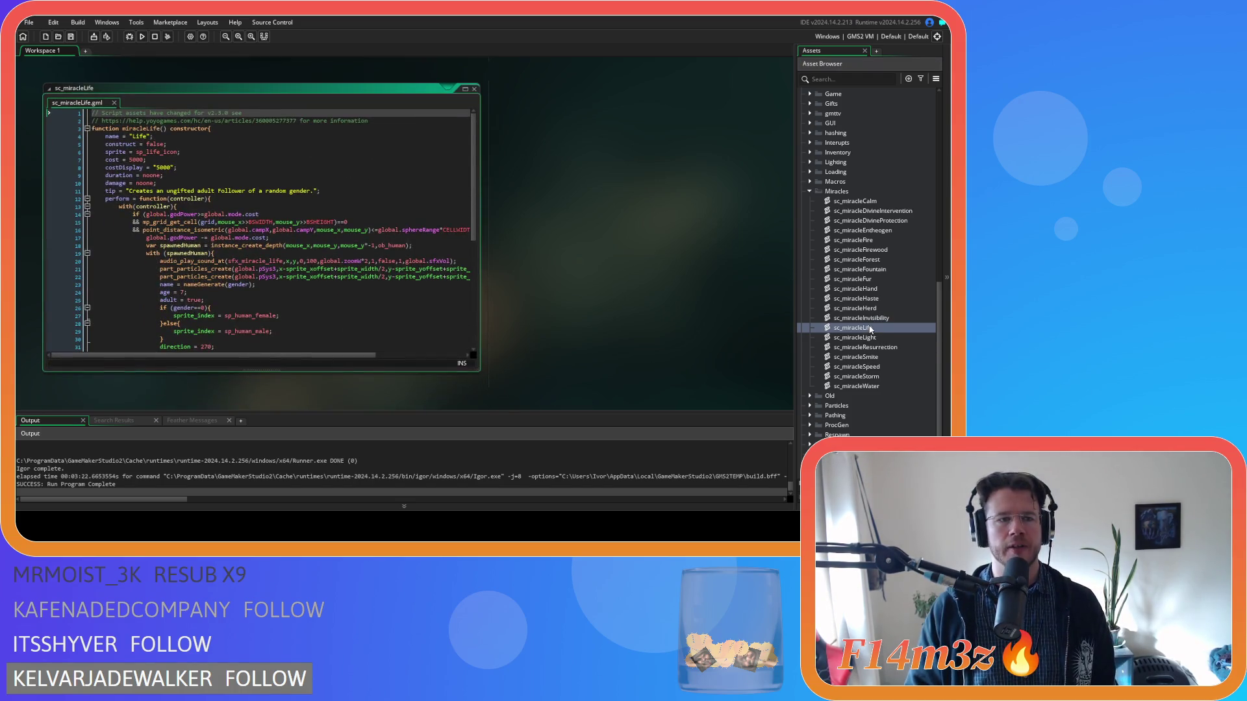
Step: Open the Light, Resurrection, Smite, Speed, Storm and Water miracle scripts one by one
{"action": "double_click", "coordinate": [877, 339]}
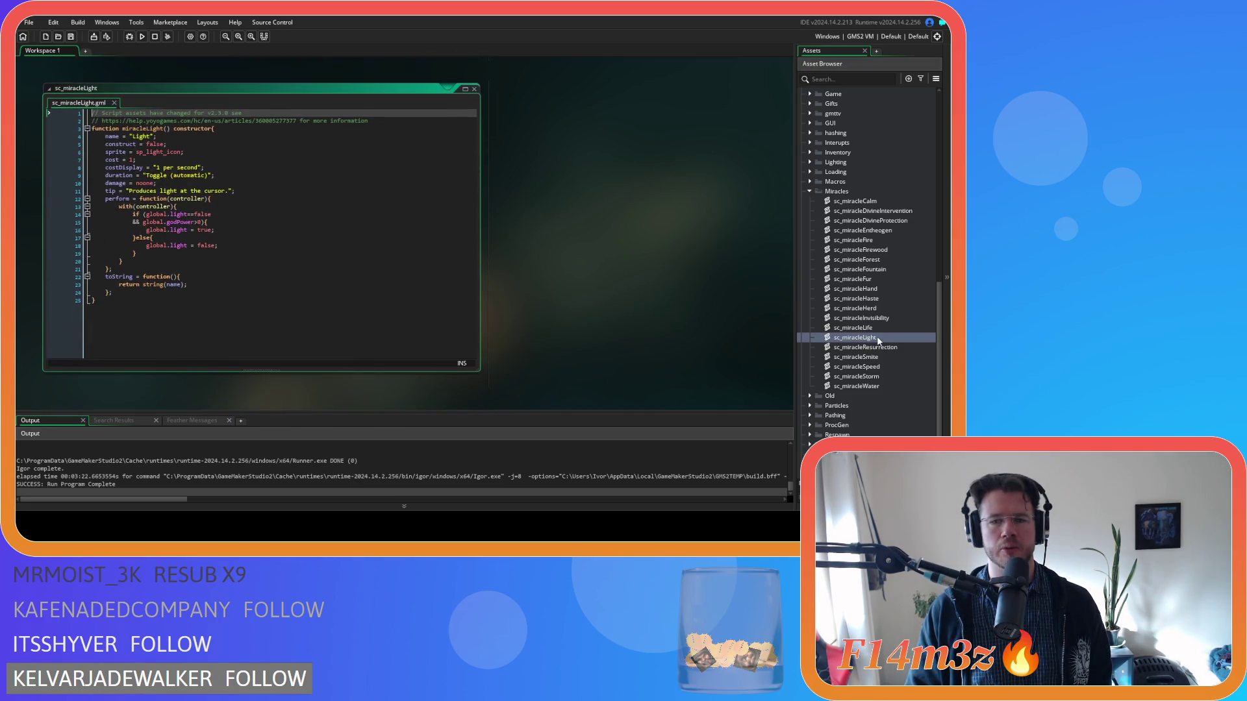
{"action": "double_click", "coordinate": [887, 349]}
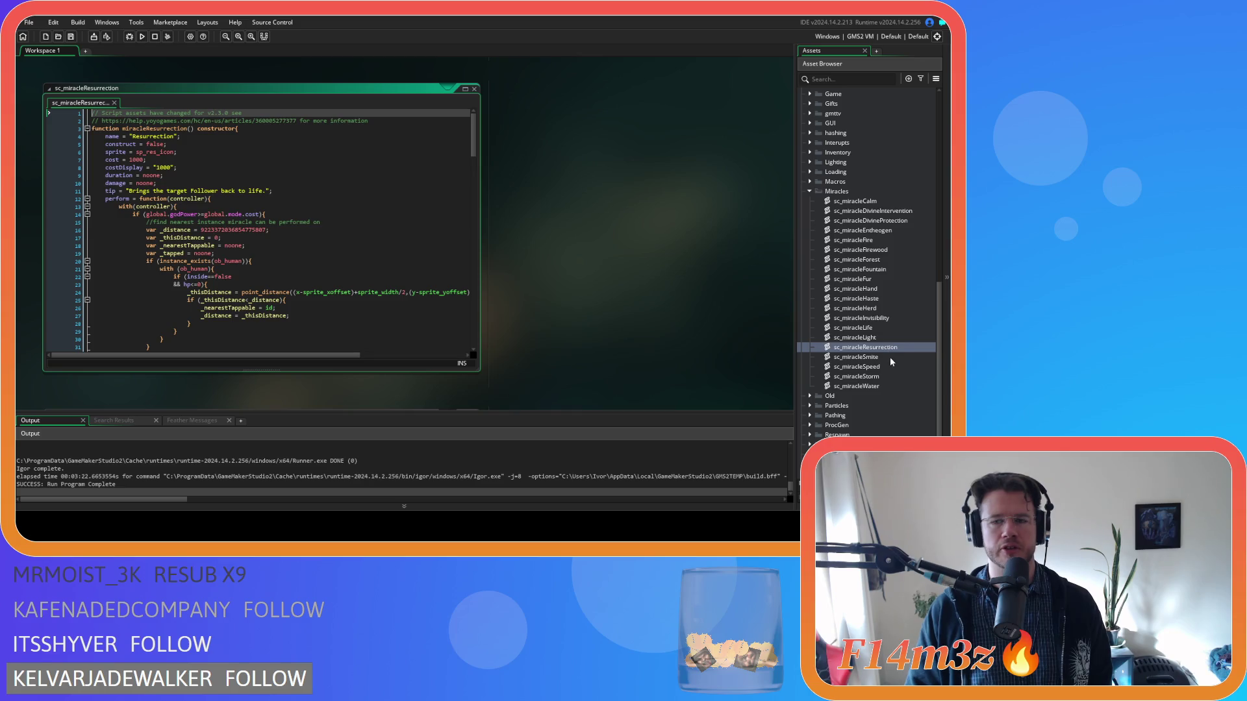
{"action": "double_click", "coordinate": [887, 357]}
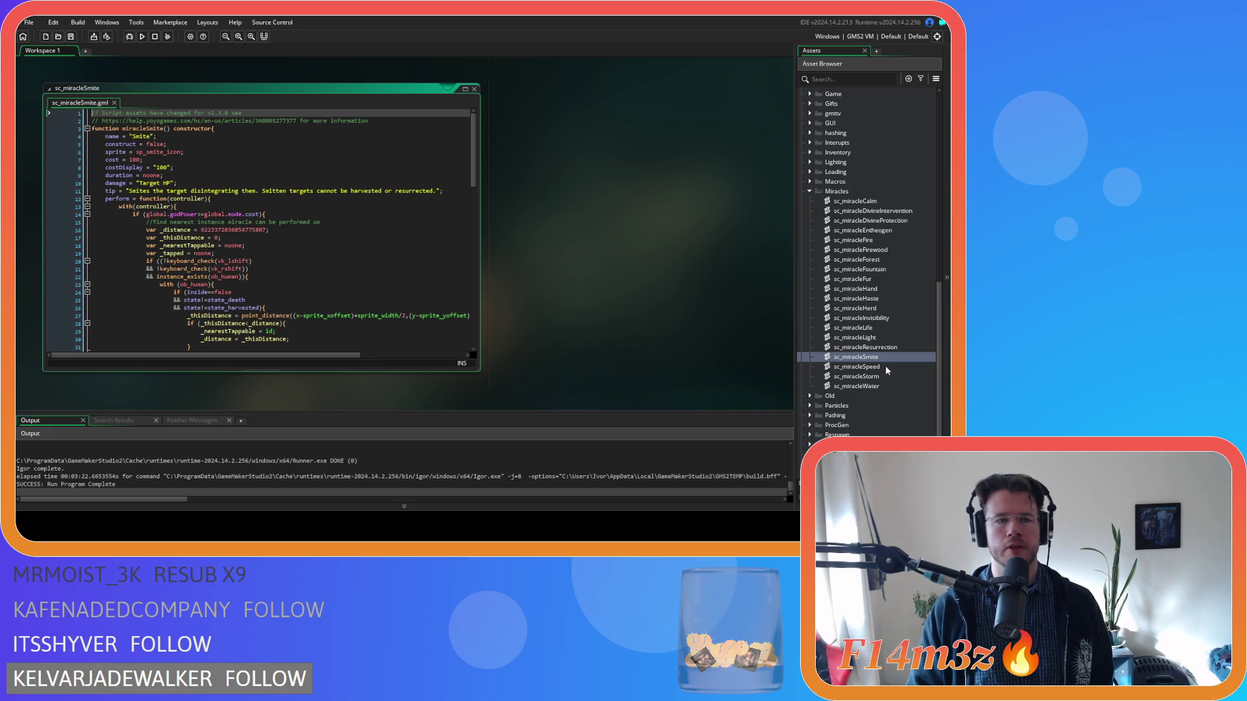
{"action": "double_click", "coordinate": [886, 367]}
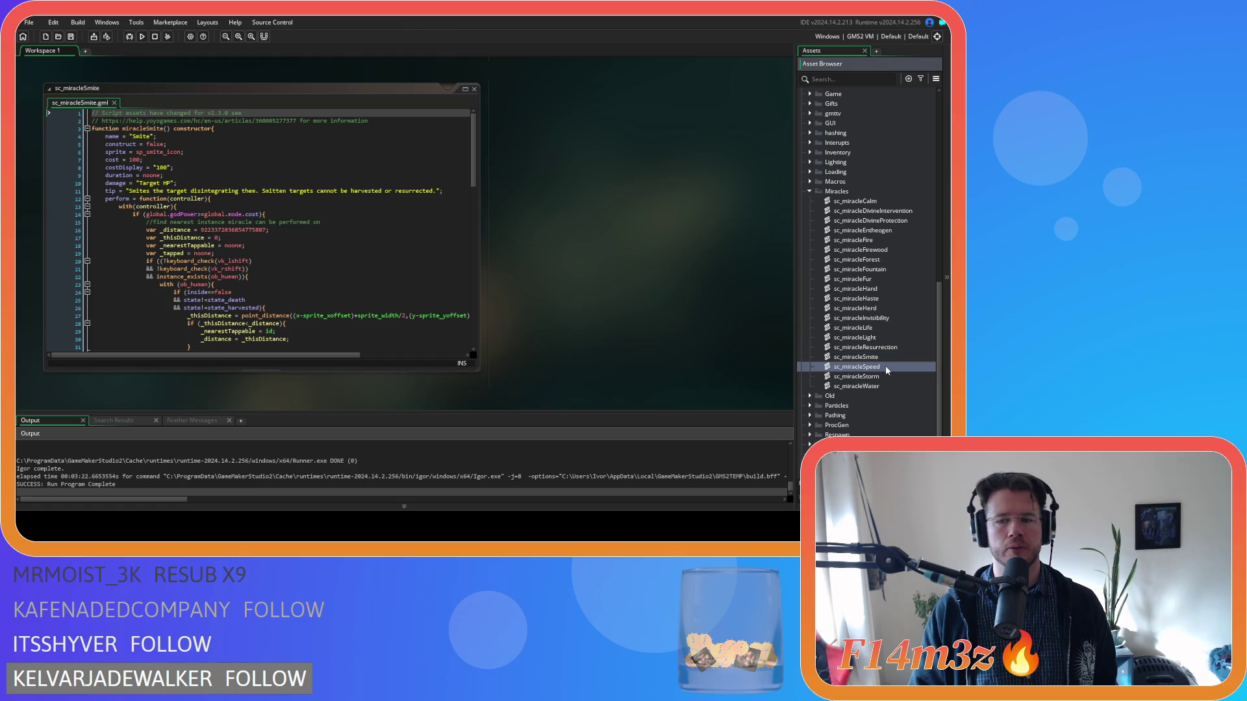
{"action": "left_click", "coordinate": [880, 377]}
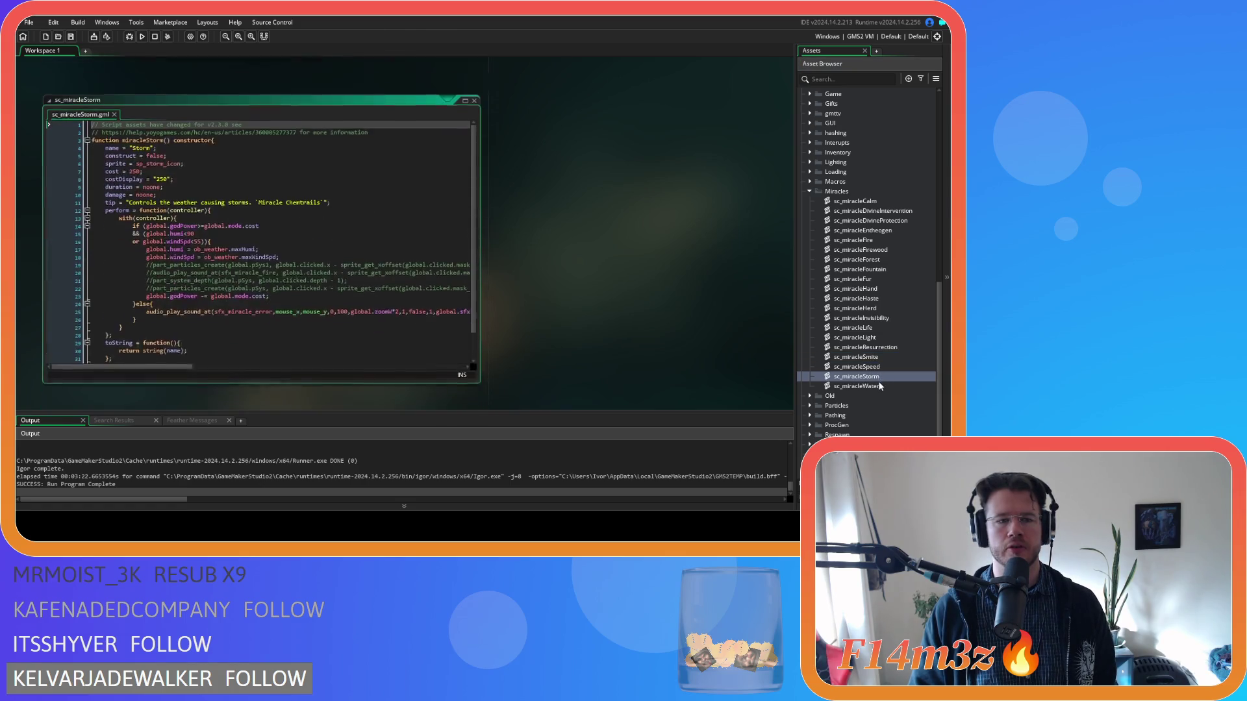
{"action": "double_click", "coordinate": [879, 386]}
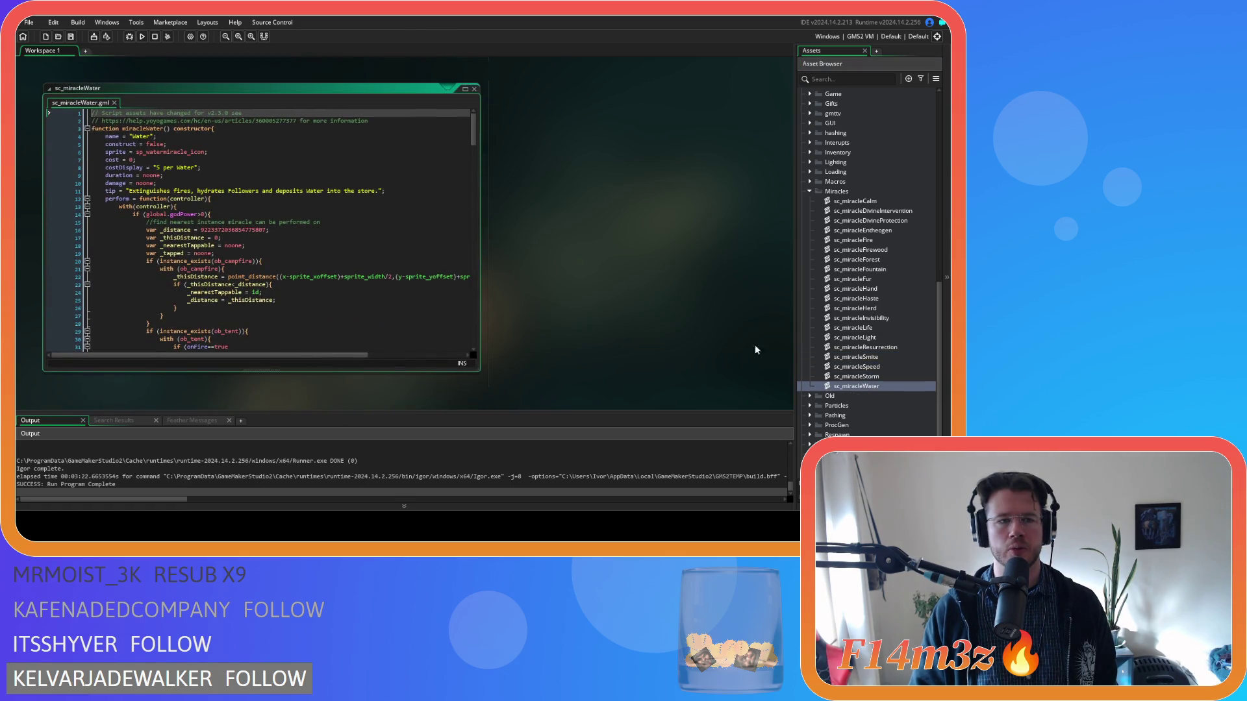
{"action": "right_click", "coordinate": [612, 158]}
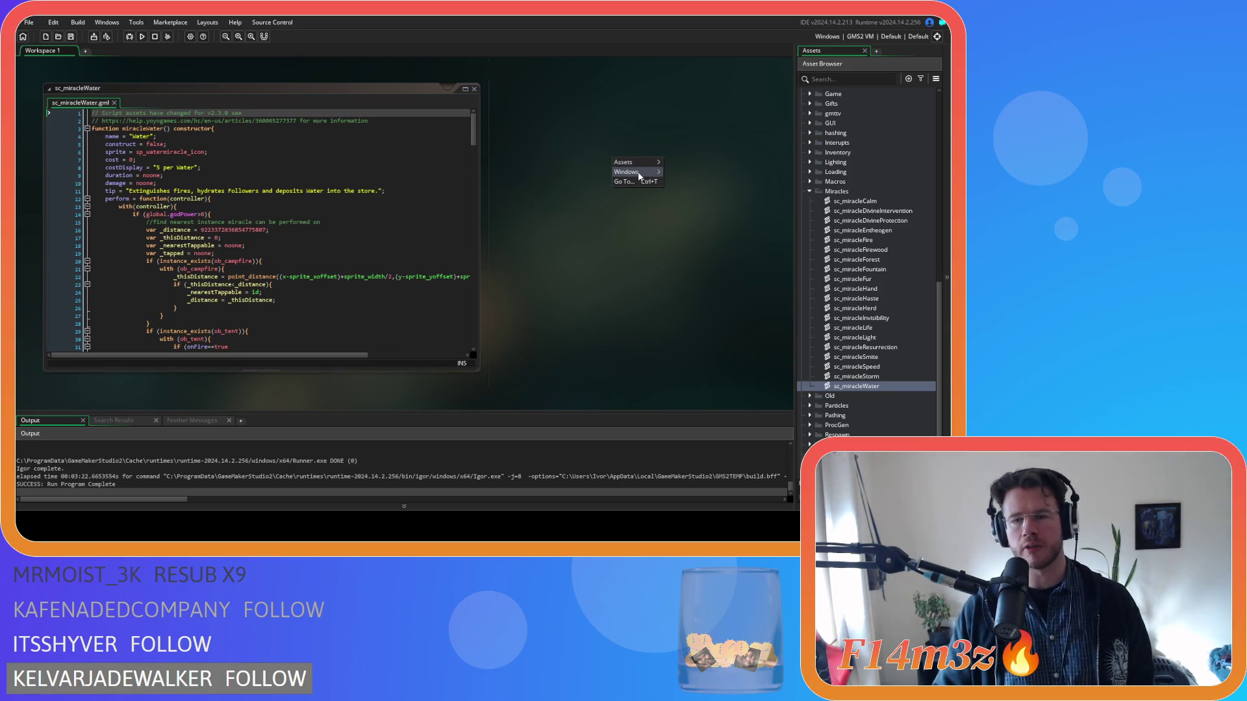
Step: Close all script windows and collapse the Miracles, Scripts and Objects folders
{"action": "mouse_move", "coordinate": [633, 172]}
{"action": "left_click", "coordinate": [715, 368]}
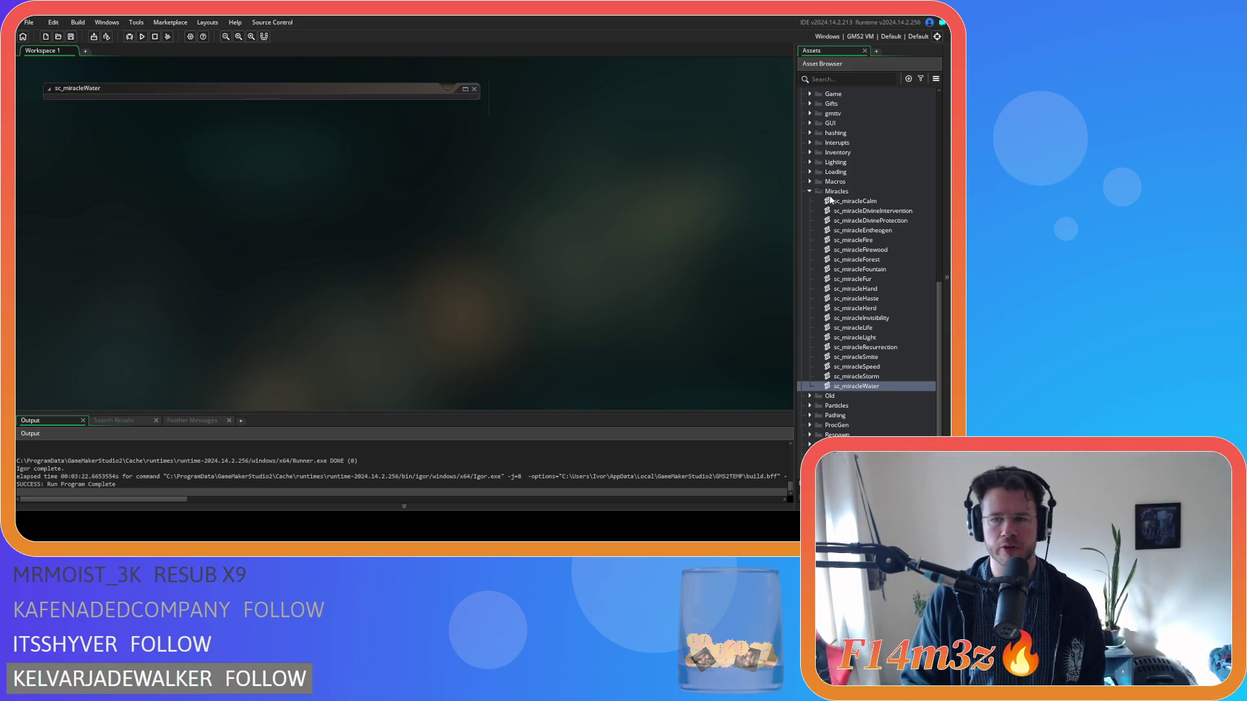
{"action": "left_click", "coordinate": [809, 191]}
{"action": "left_click", "coordinate": [800, 115]}
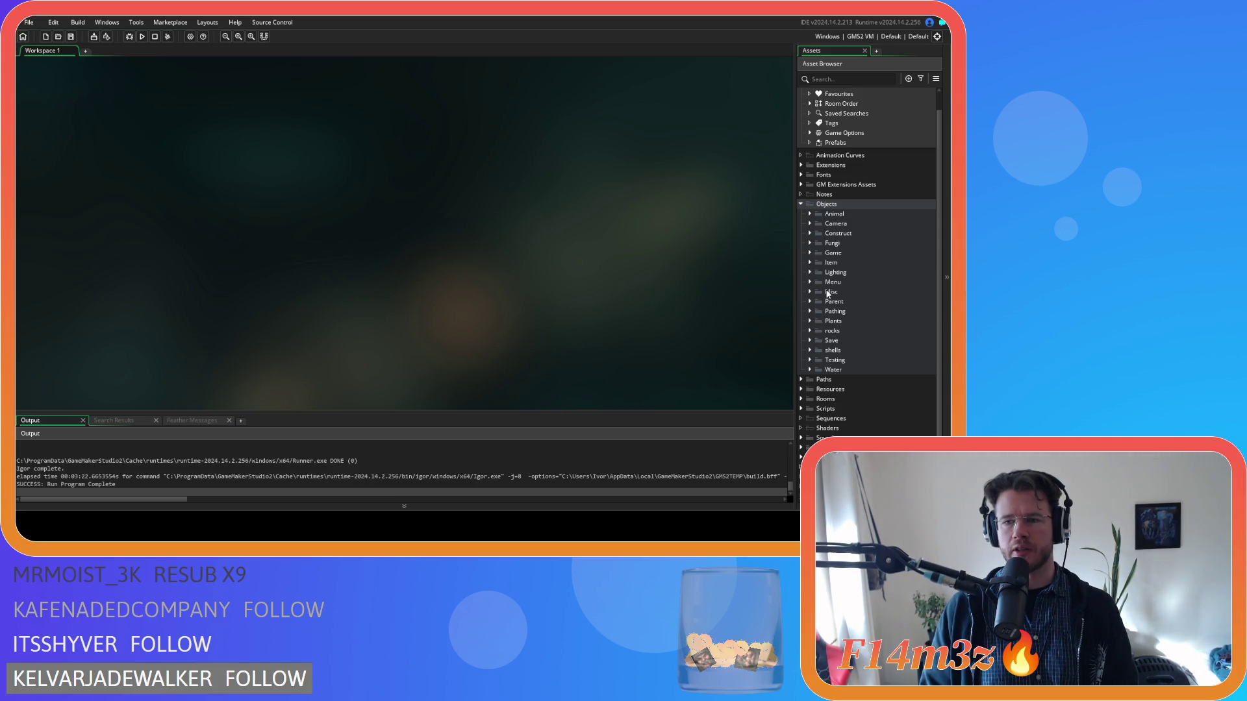
{"action": "left_click", "coordinate": [802, 204]}
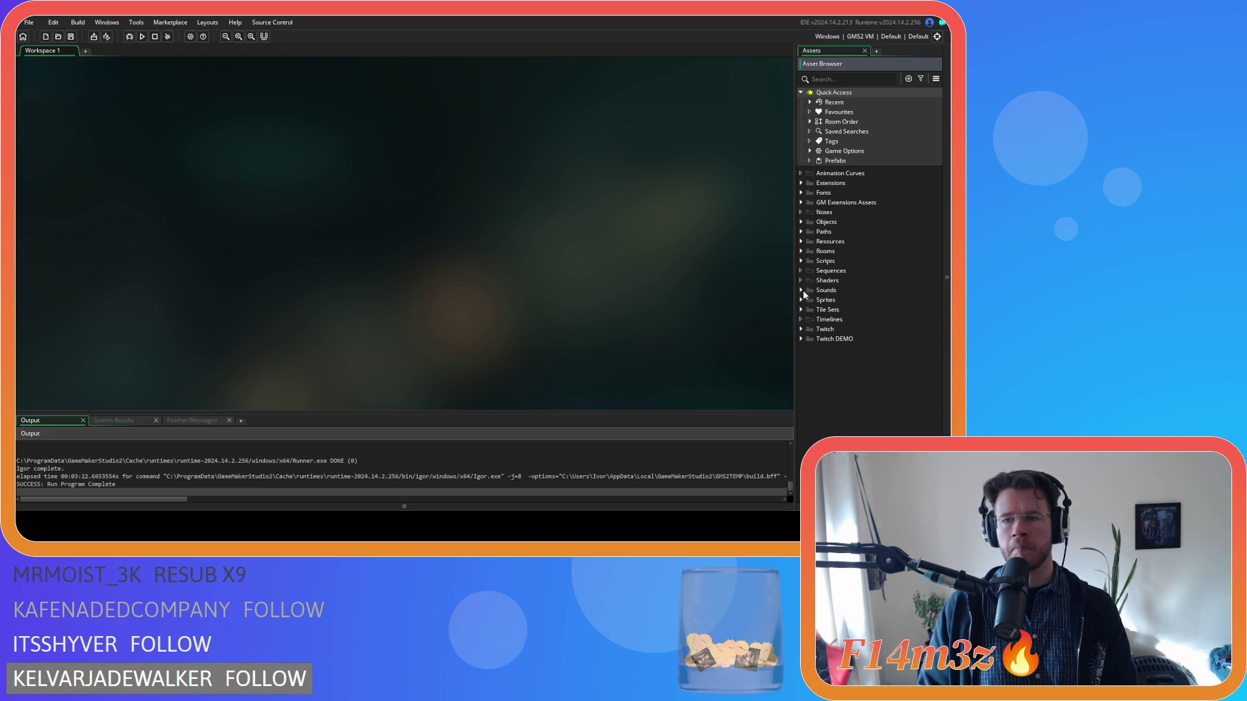
Step: Expand Scripts and its Miracles subfolder to list sc_miracleCalm through sc_miracleStorm
{"action": "left_click", "coordinate": [806, 261]}
{"action": "scroll", "coordinate": [843, 345], "scroll_direction": "down", "scroll_amount": 3}
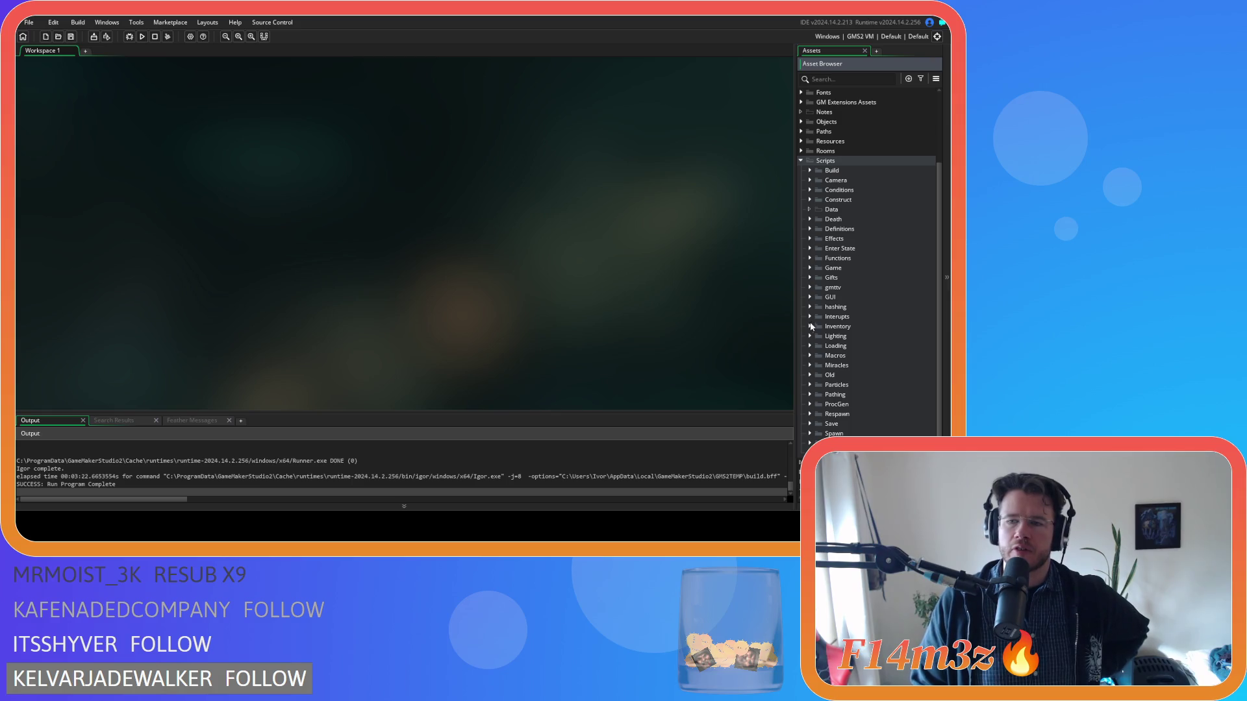
{"action": "left_click", "coordinate": [809, 365]}
{"action": "scroll", "coordinate": [901, 390], "scroll_direction": "down", "scroll_amount": 3}
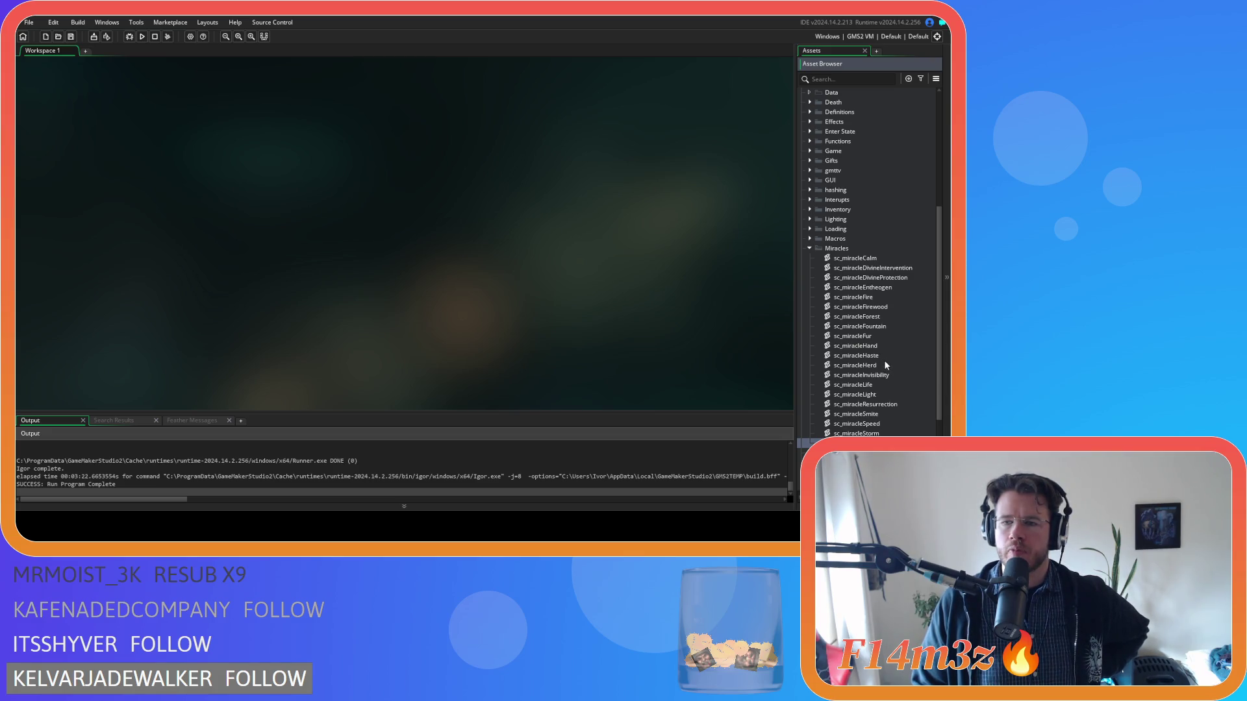
Step: Open sc_miracleForest and go to the Good-ending line adding 5 to conservationLevel
{"action": "double_click", "coordinate": [883, 317]}
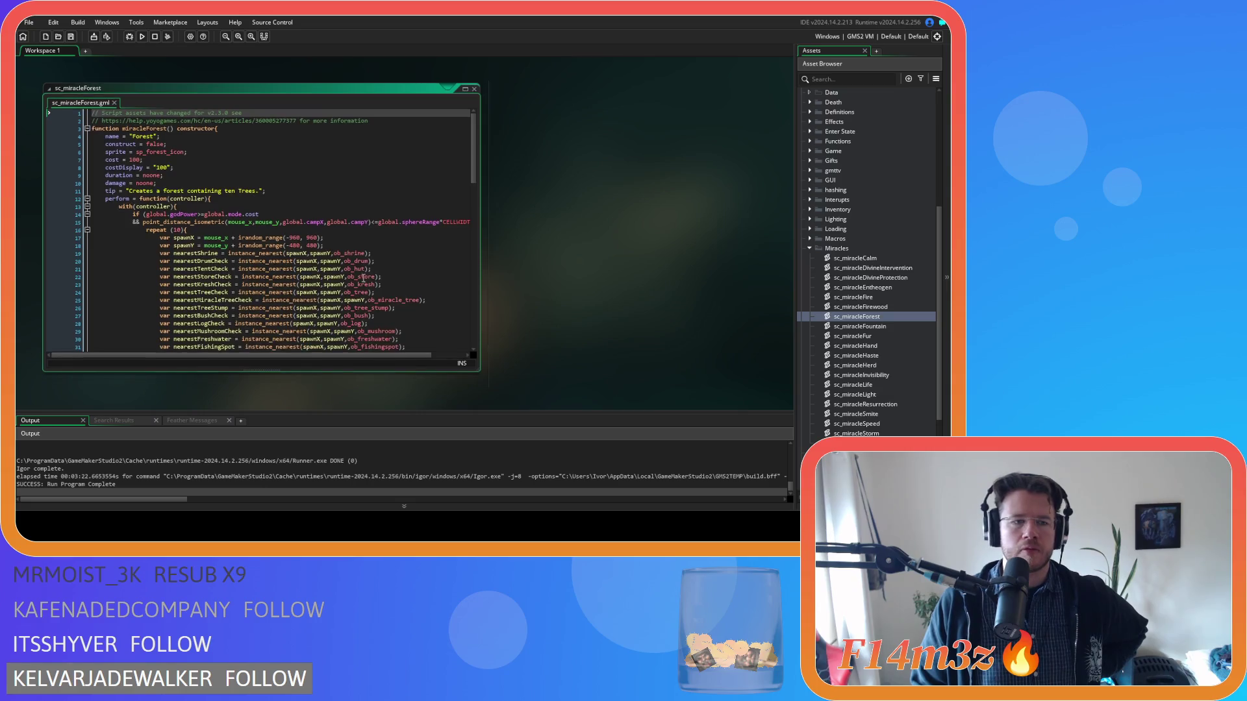
{"action": "scroll", "coordinate": [365, 279], "scroll_direction": "down", "scroll_amount": 20}
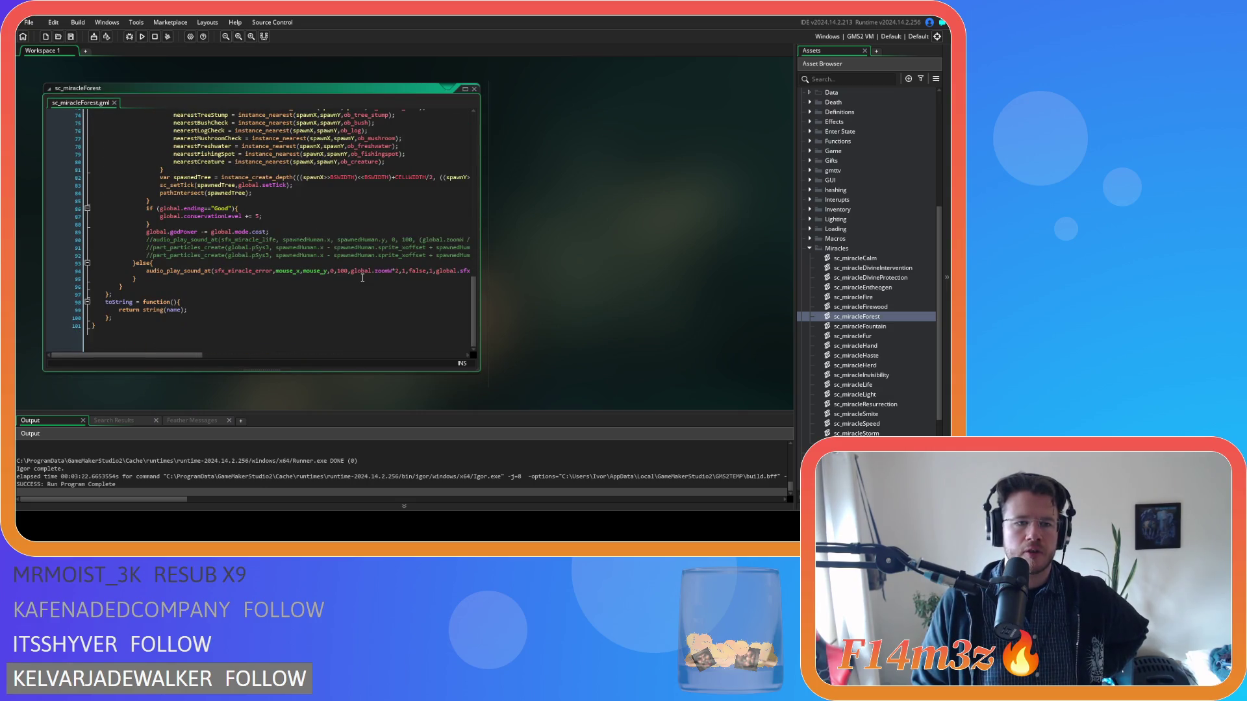
{"action": "left_click", "coordinate": [295, 218]}
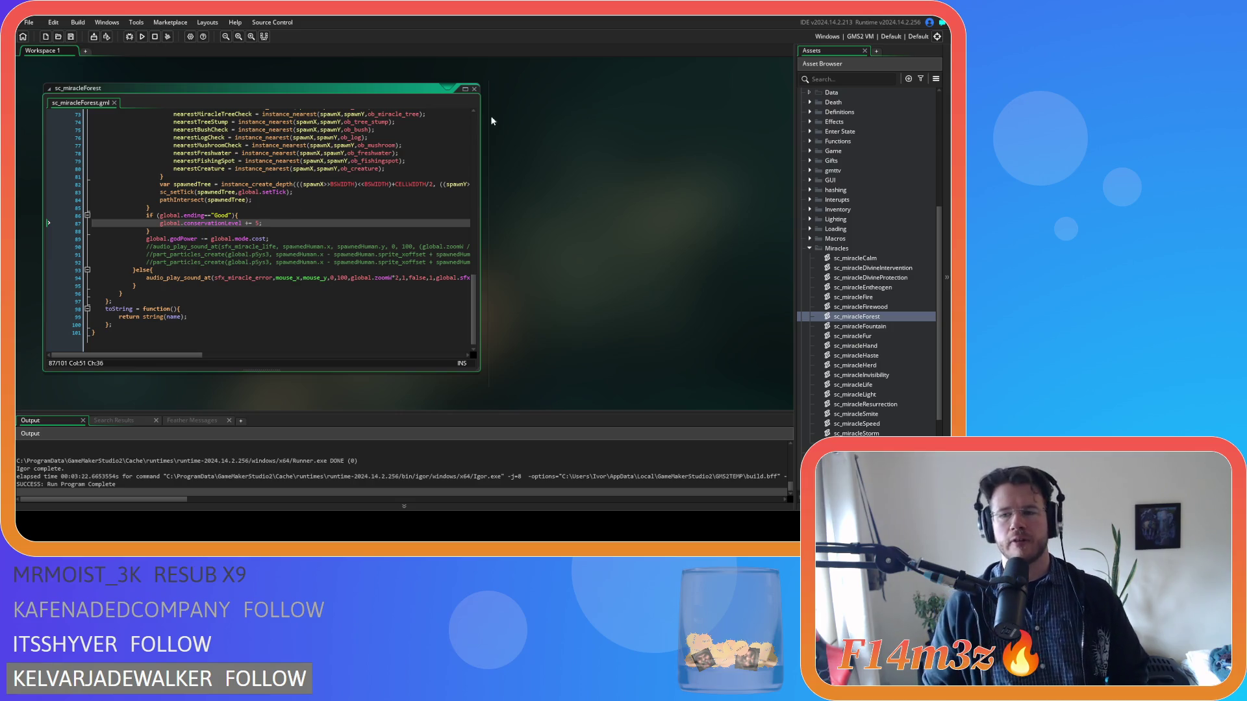
{"action": "right_click", "coordinate": [590, 171]}
Step: Close sc_miracleForest and collapse the Miracles and Scripts folders
{"action": "mouse_move", "coordinate": [619, 186]}
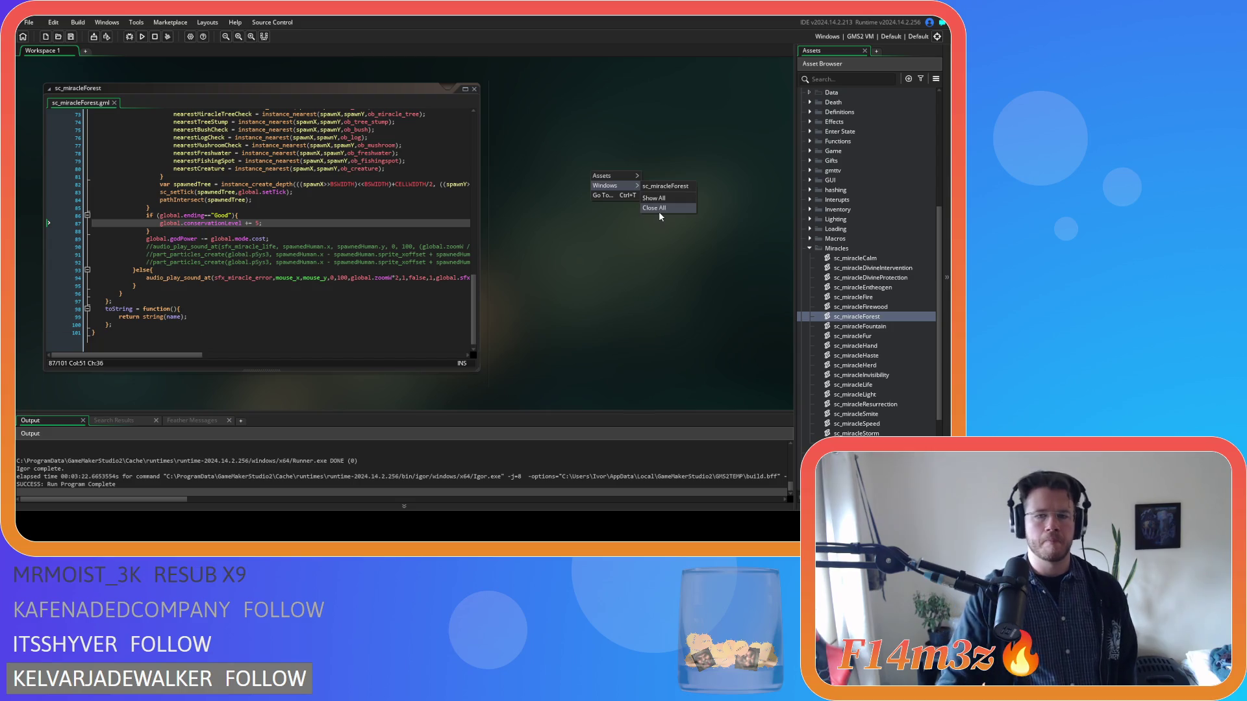
{"action": "left_click", "coordinate": [658, 209]}
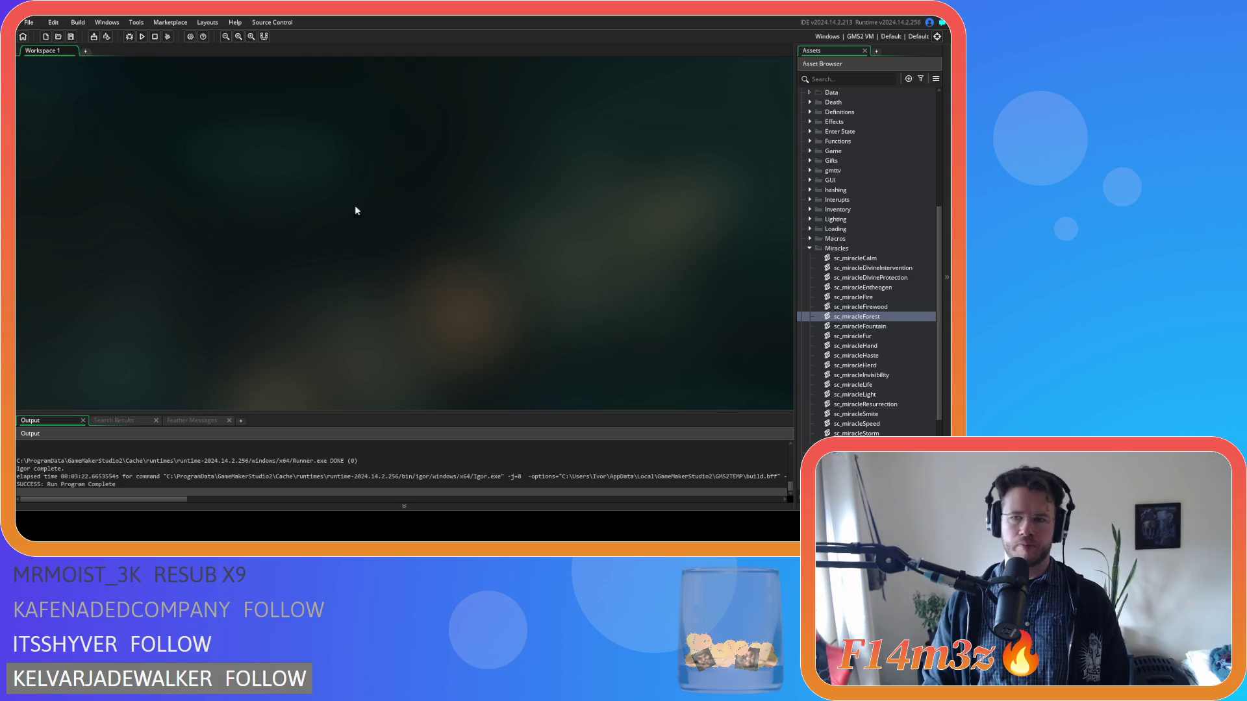
{"action": "left_click", "coordinate": [809, 248]}
{"action": "left_click", "coordinate": [800, 113]}
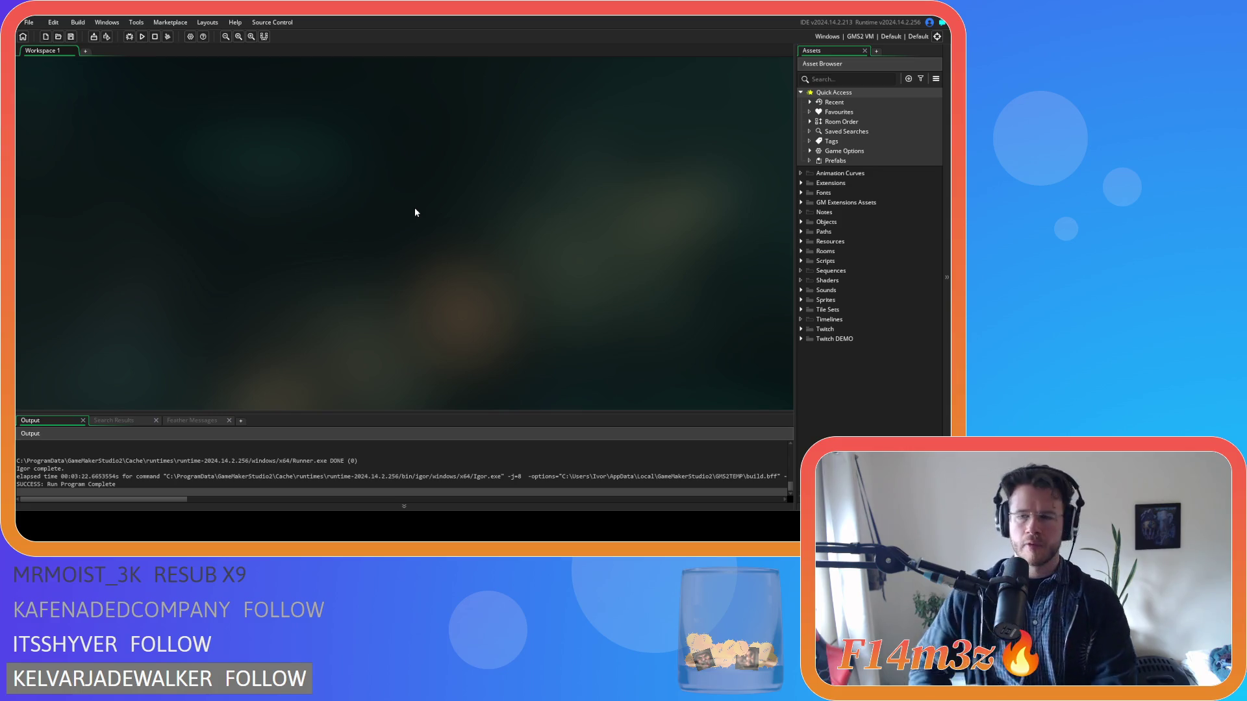
Step: Open the sc_drop script from the Scripts > Game folder
{"action": "left_click", "coordinate": [801, 261]}
{"action": "scroll", "coordinate": [809, 307], "scroll_direction": "down", "scroll_amount": 1}
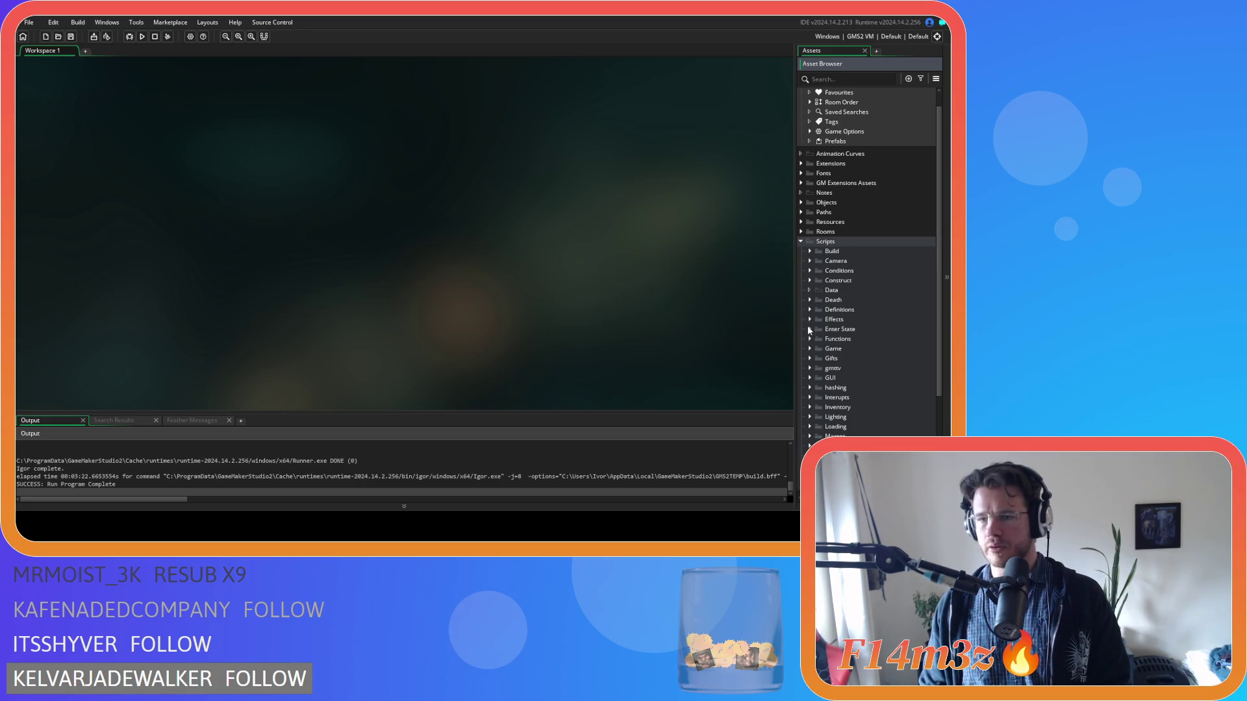
{"action": "left_click", "coordinate": [809, 349]}
{"action": "double_click", "coordinate": [844, 388]}
{"action": "scroll", "coordinate": [390, 259], "scroll_direction": "down", "scroll_amount": 10}
{"action": "mouse_move", "coordinate": [474, 131]}
{"action": "left_mouse_down"}
{"action": "mouse_move", "coordinate": [485, 212]}
{"action": "mouse_move", "coordinate": [474, 328]}
{"action": "mouse_move", "coordinate": [443, 94]}
{"action": "mouse_move", "coordinate": [457, 159]}
{"action": "mouse_move", "coordinate": [449, 130]}
{"action": "mouse_move", "coordinate": [455, 174]}
{"action": "mouse_move", "coordinate": [426, 324]}
{"action": "mouse_move", "coordinate": [442, 346]}
{"action": "mouse_move", "coordinate": [435, 302]}
{"action": "mouse_move", "coordinate": [445, 275]}
{"action": "mouse_move", "coordinate": [451, 286]}
{"action": "left_mouse_up"}
Step: Select the drop-on-store block and add a blank line after its closing brace
{"action": "left_click", "coordinate": [229, 182]}
{"action": "scroll", "coordinate": [285, 189], "scroll_direction": "down", "scroll_amount": 2}
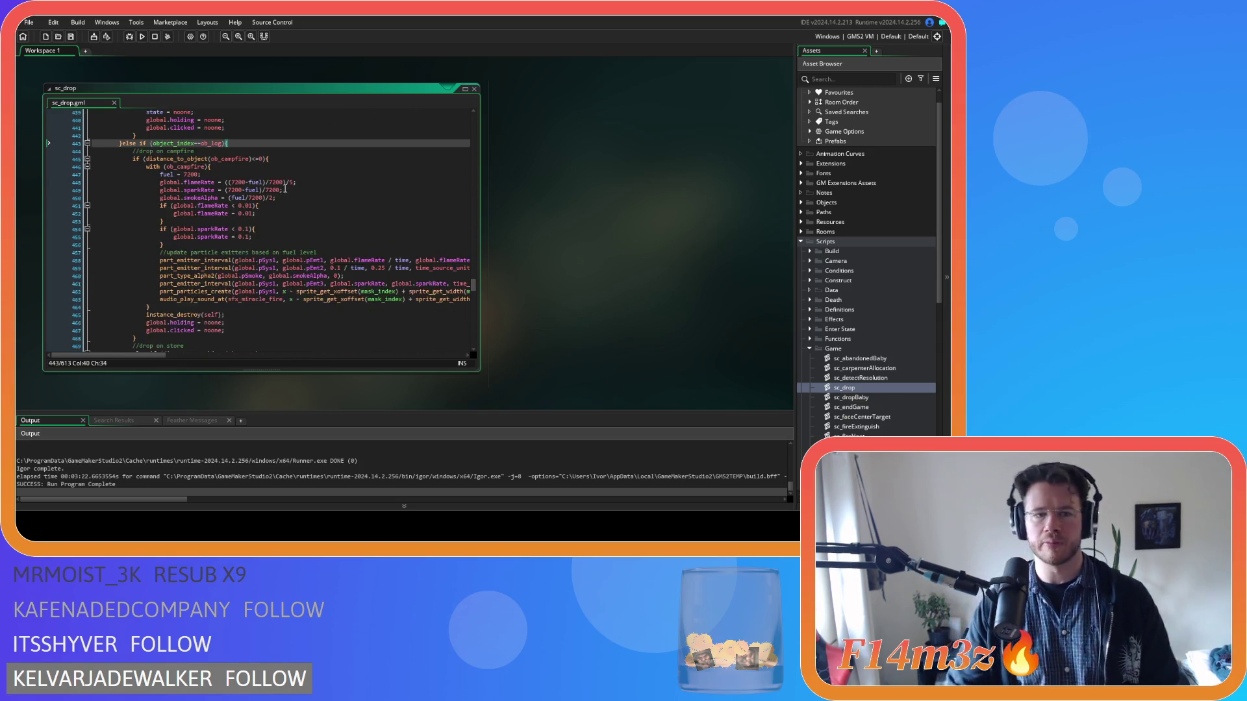
{"action": "scroll", "coordinate": [285, 189], "scroll_direction": "down", "scroll_amount": 3}
{"action": "scroll", "coordinate": [312, 207], "scroll_direction": "up", "scroll_amount": 3}
{"action": "left_click", "coordinate": [338, 158]}
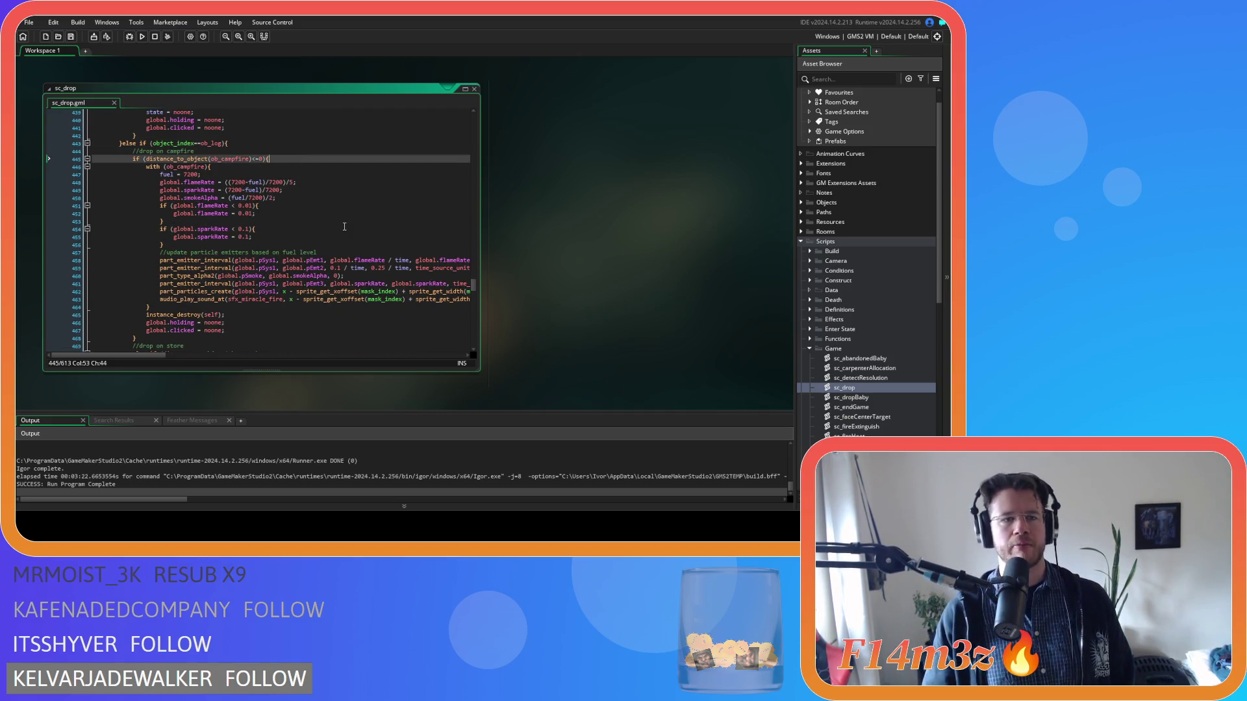
{"action": "scroll", "coordinate": [344, 226], "scroll_direction": "down", "scroll_amount": 7}
{"action": "scroll", "coordinate": [366, 196], "scroll_direction": "up", "scroll_amount": 2}
{"action": "left_click", "coordinate": [272, 252]}
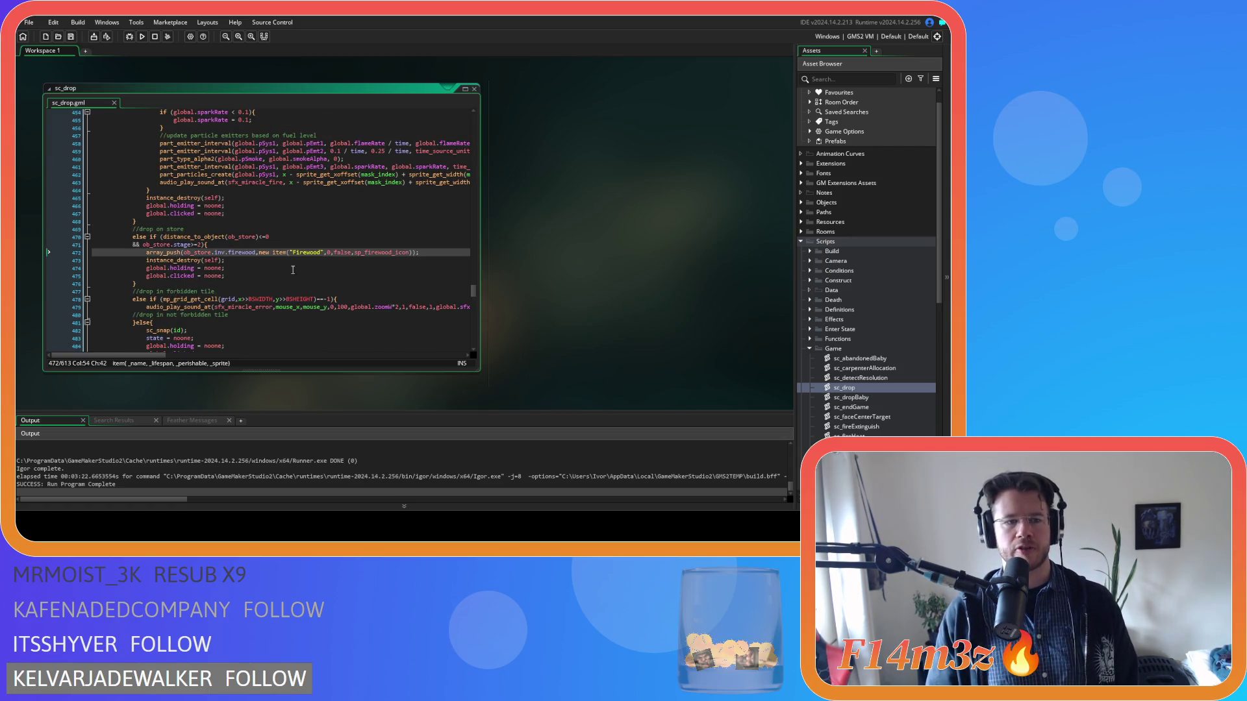
{"action": "left_click_drag", "start_coordinate": [146, 284], "coordinate": [134, 235]}
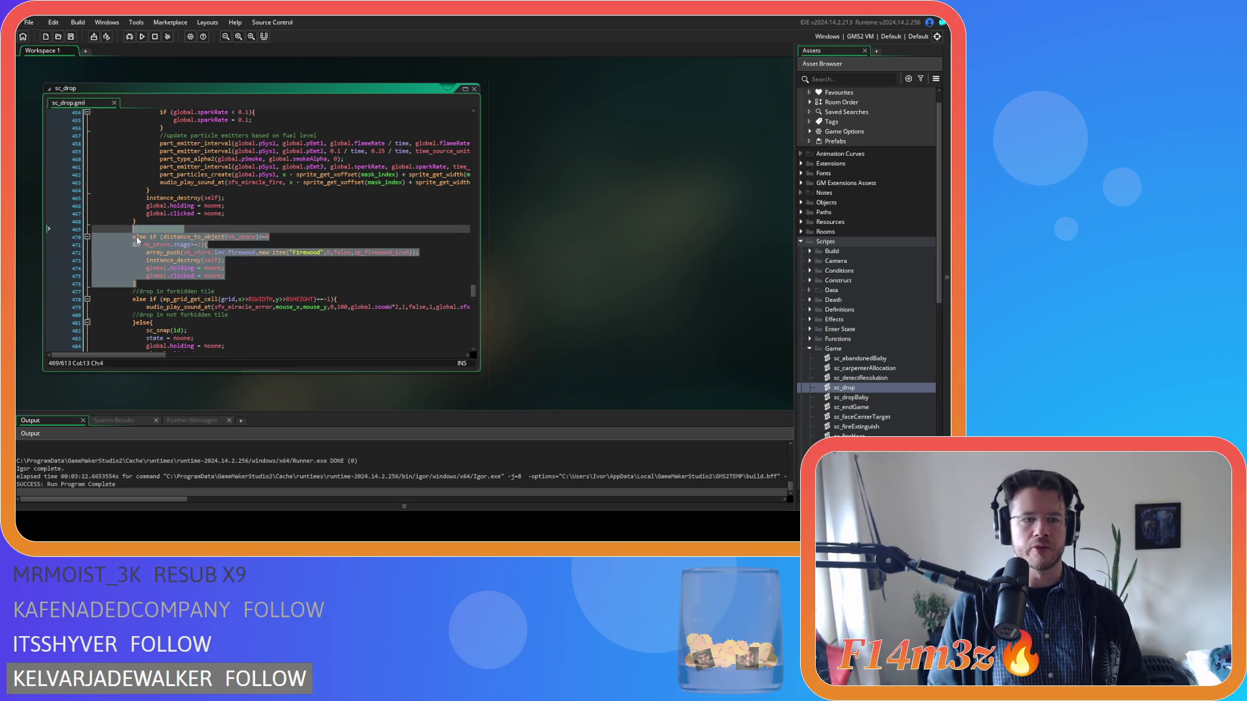
{"action": "left_click", "coordinate": [150, 285]}
{"action": "key", "text": "Return"}
{"action": "scroll", "coordinate": [233, 299], "scroll_direction": "down", "scroll_amount": 3}
Step: Paste the store block, change its comment to 'drop on tent or creche', and save
{"action": "right_click", "coordinate": [233, 299]}
{"action": "left_click", "coordinate": [250, 328]}
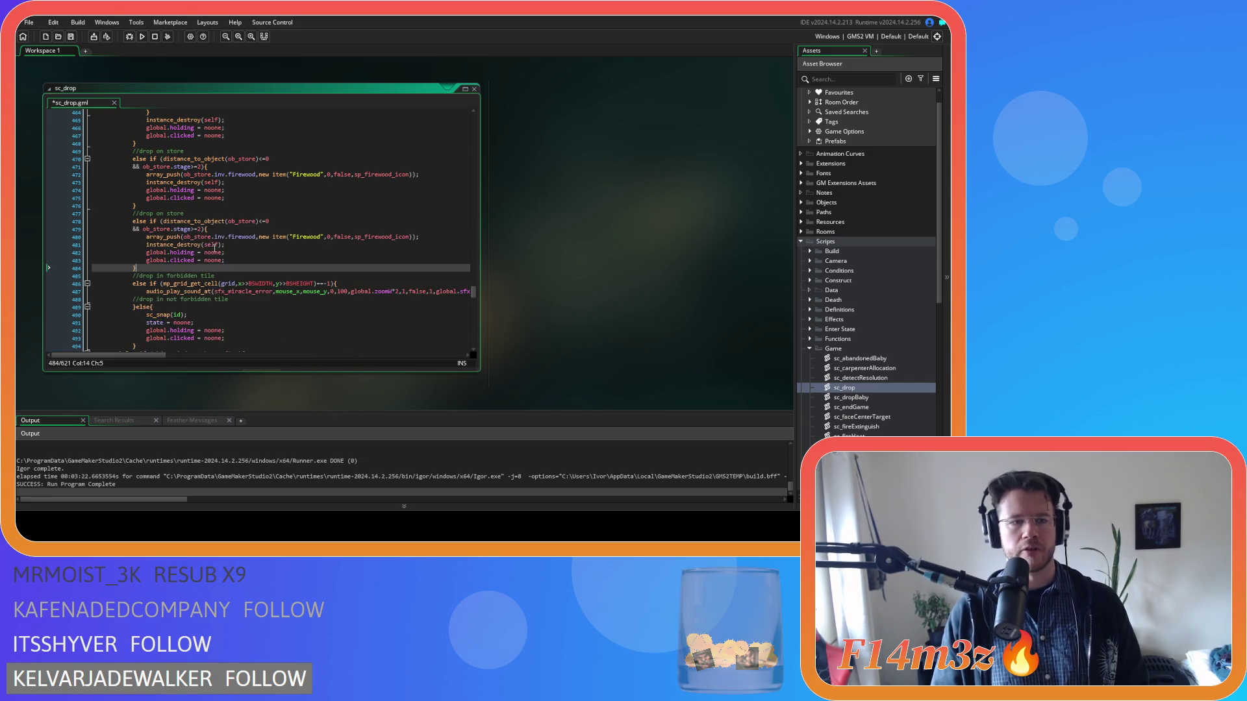
{"action": "double_click", "coordinate": [168, 213]}
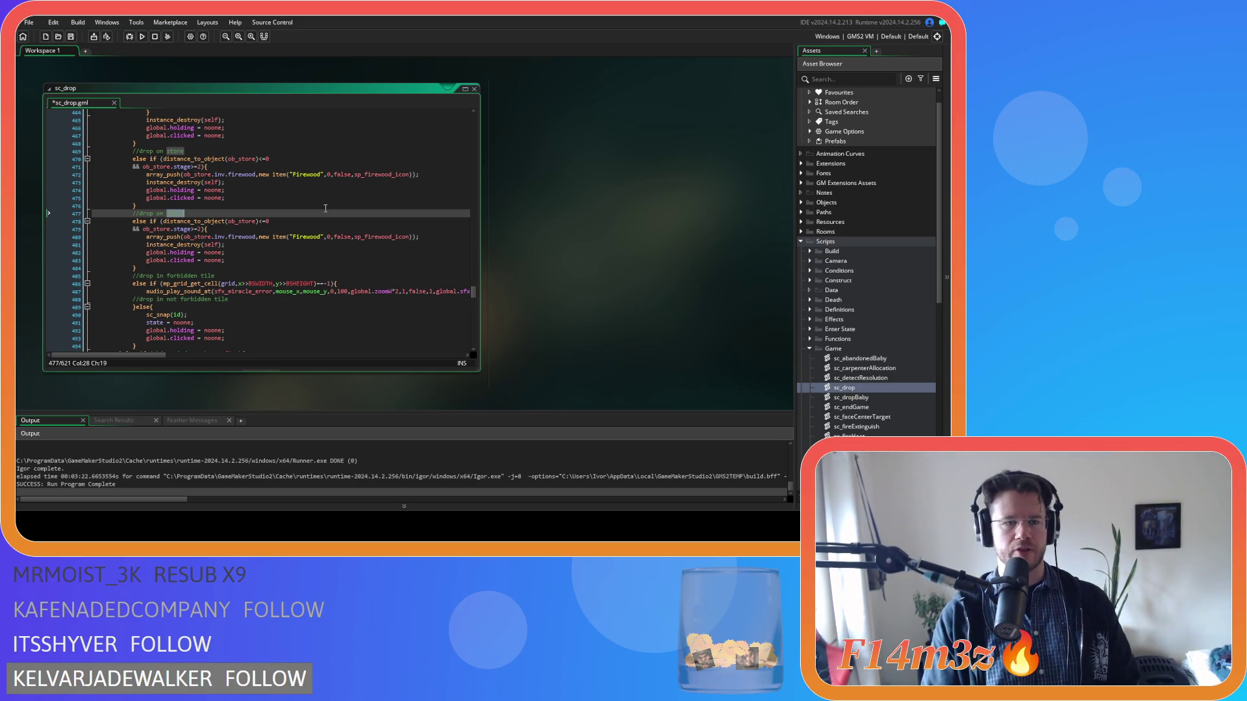
{"action": "type", "text": "ten"}
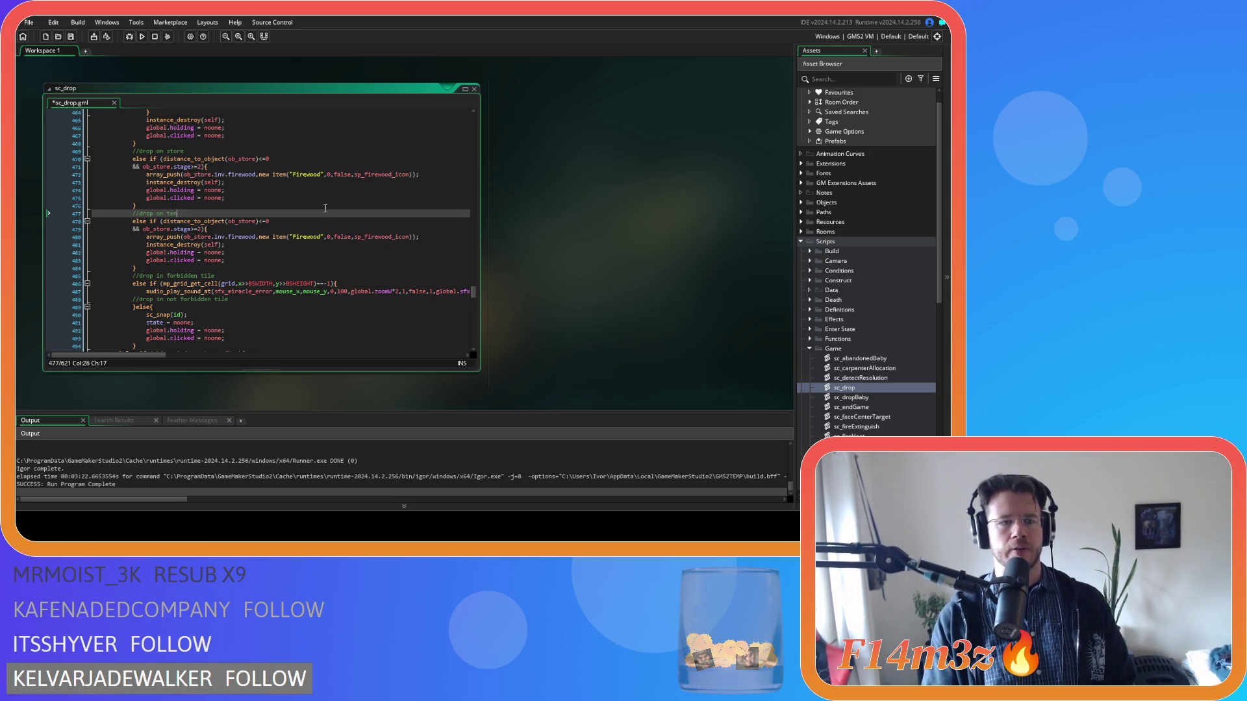
{"action": "type", "text": "t or cresh"}
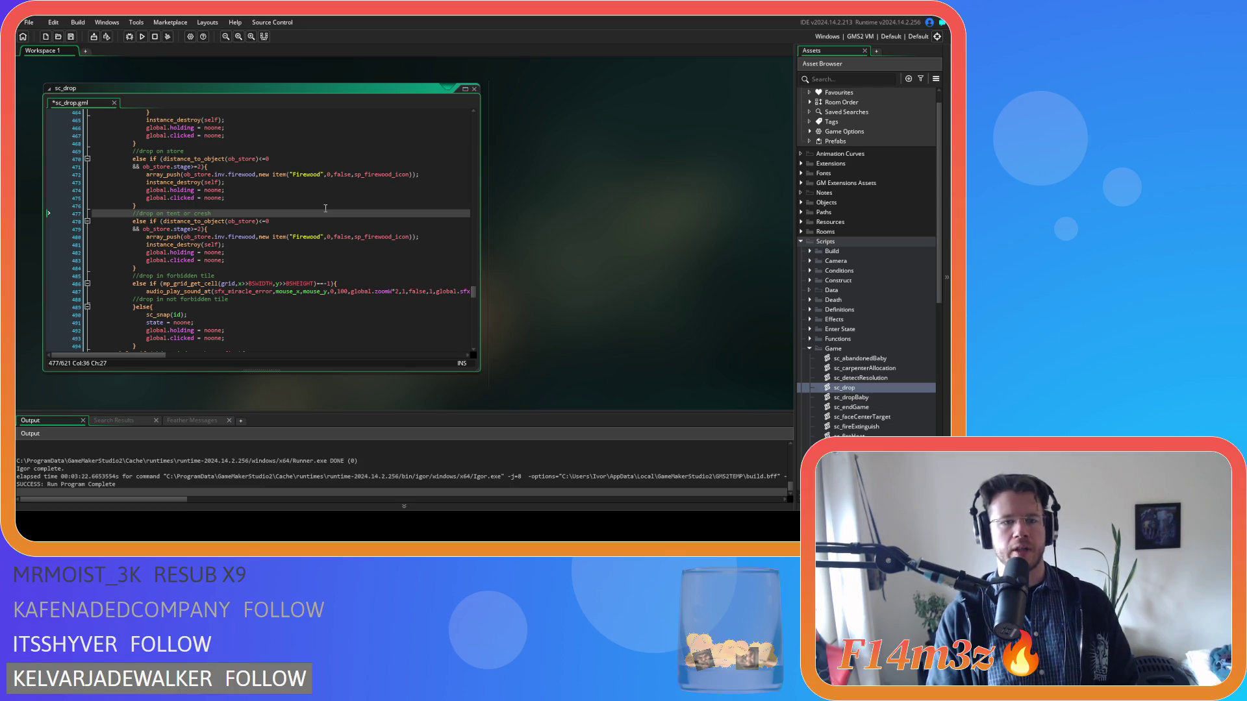
{"action": "key", "text": "BackSpace"}
{"action": "key", "text": "BackSpace"}
{"action": "type", "text": "che"}
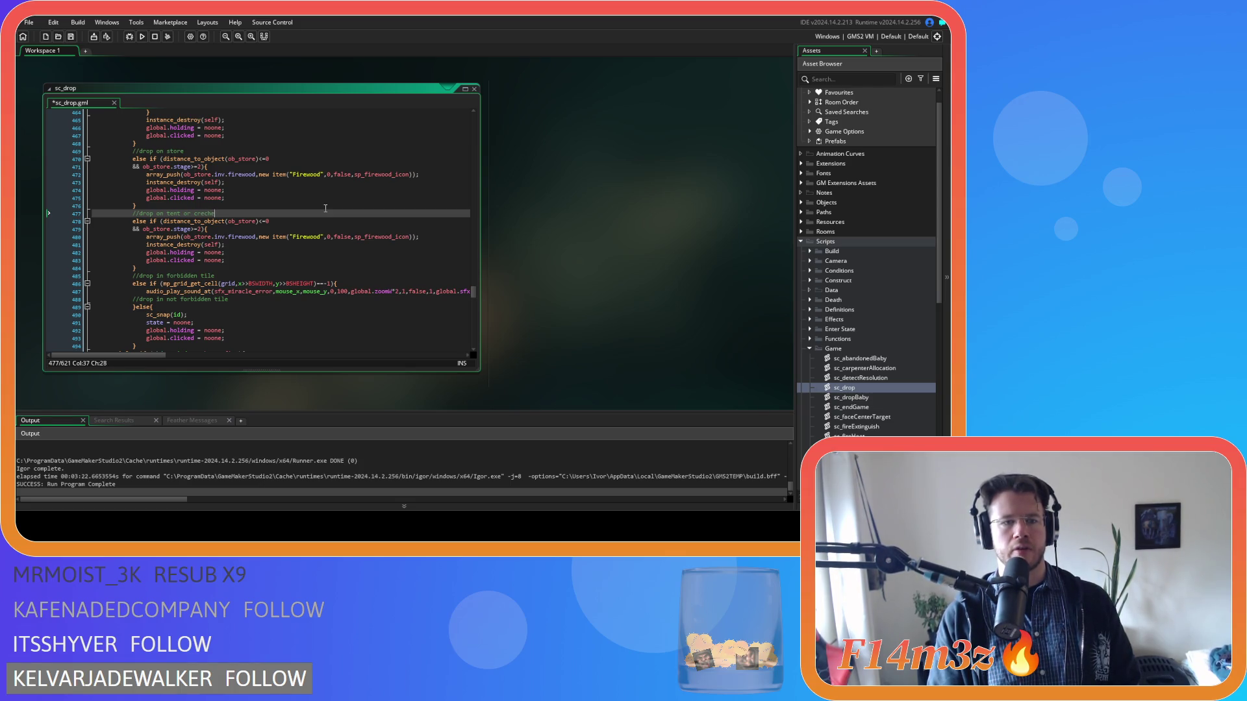
{"action": "left_click", "coordinate": [273, 299]}
{"action": "left_click", "coordinate": [239, 236]}
{"action": "key", "text": "ctrl+s"}
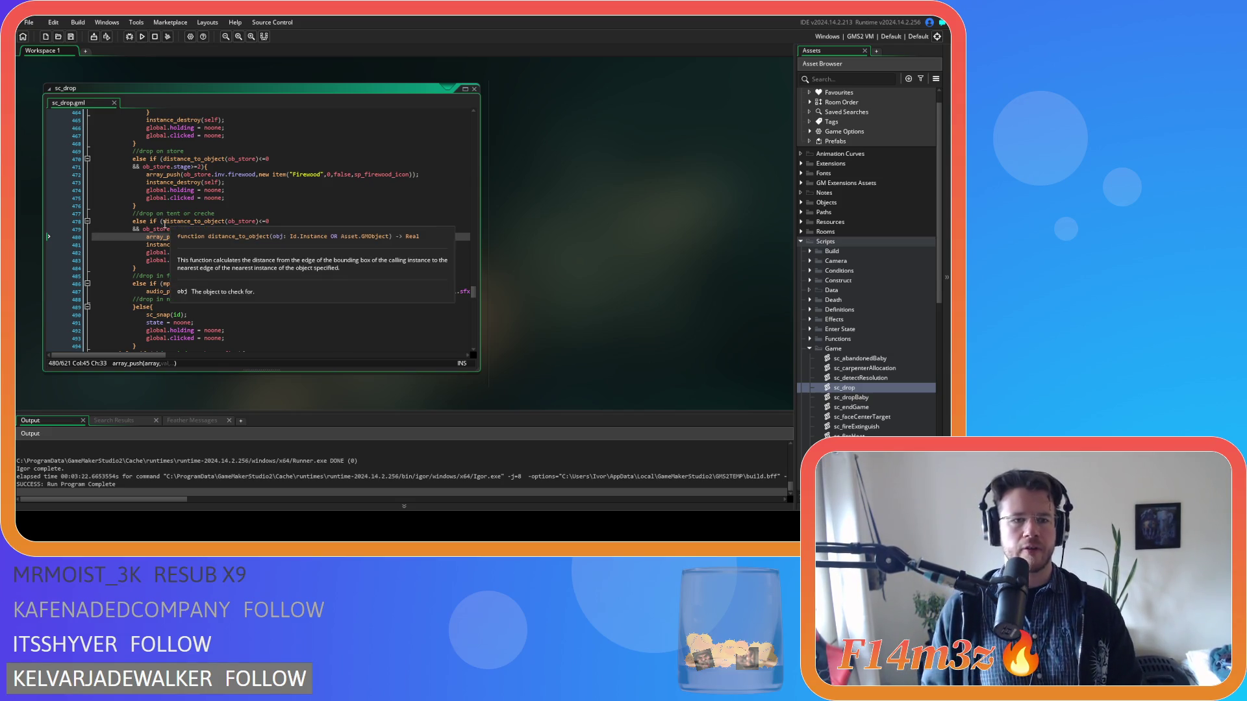
Step: Start retargeting the ob_store distance check, then abandon the unfinished ob_ edit
{"action": "key", "text": "Down"}
{"action": "left_click", "coordinate": [258, 222]}
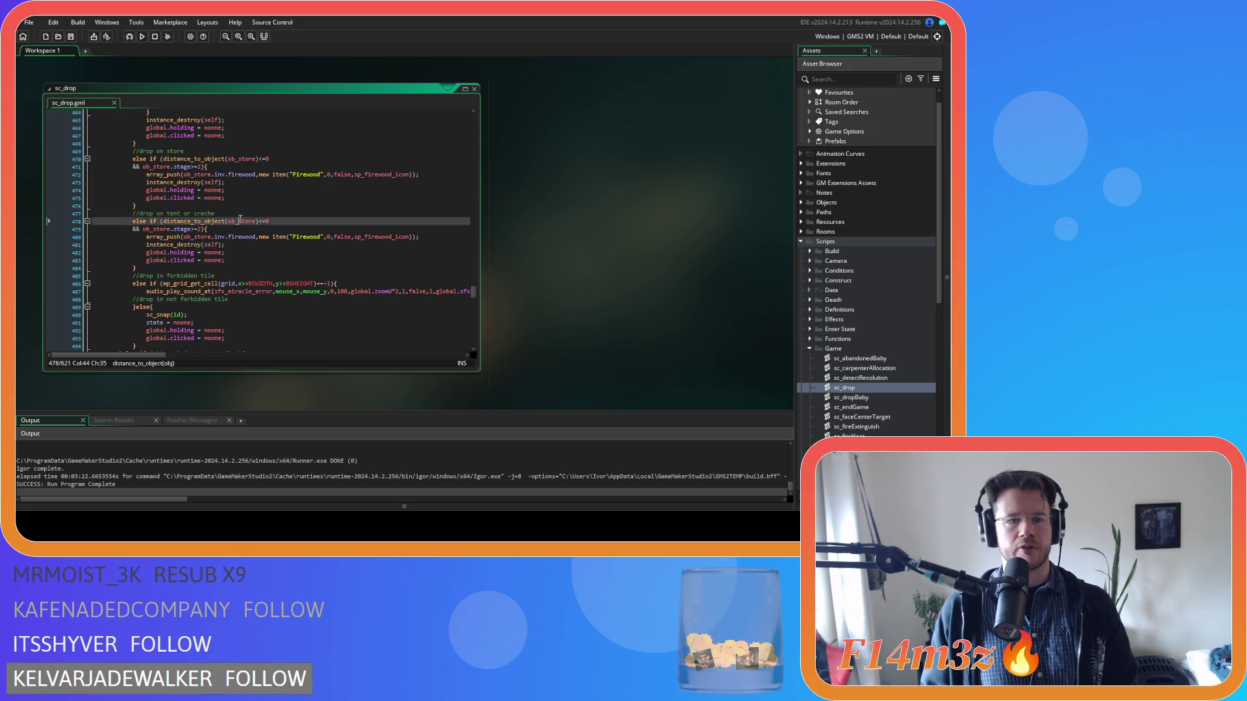
{"action": "type", "text": "ob"}
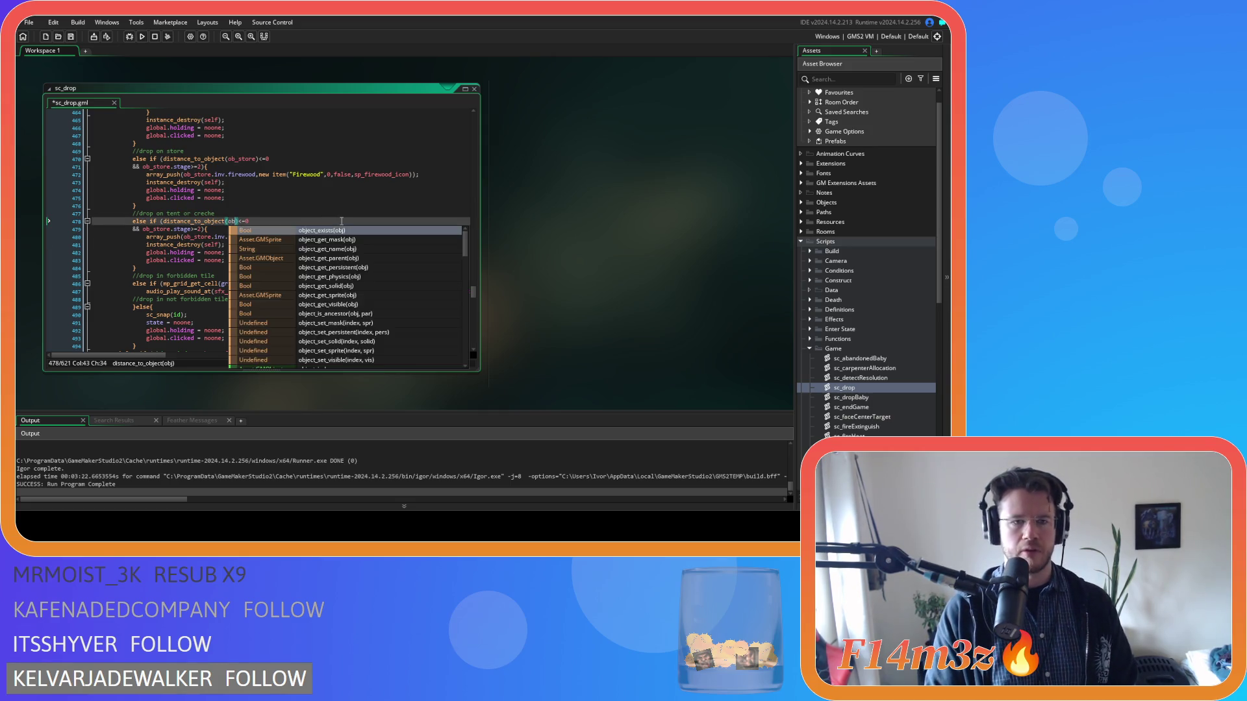
{"action": "type", "text": "_"}
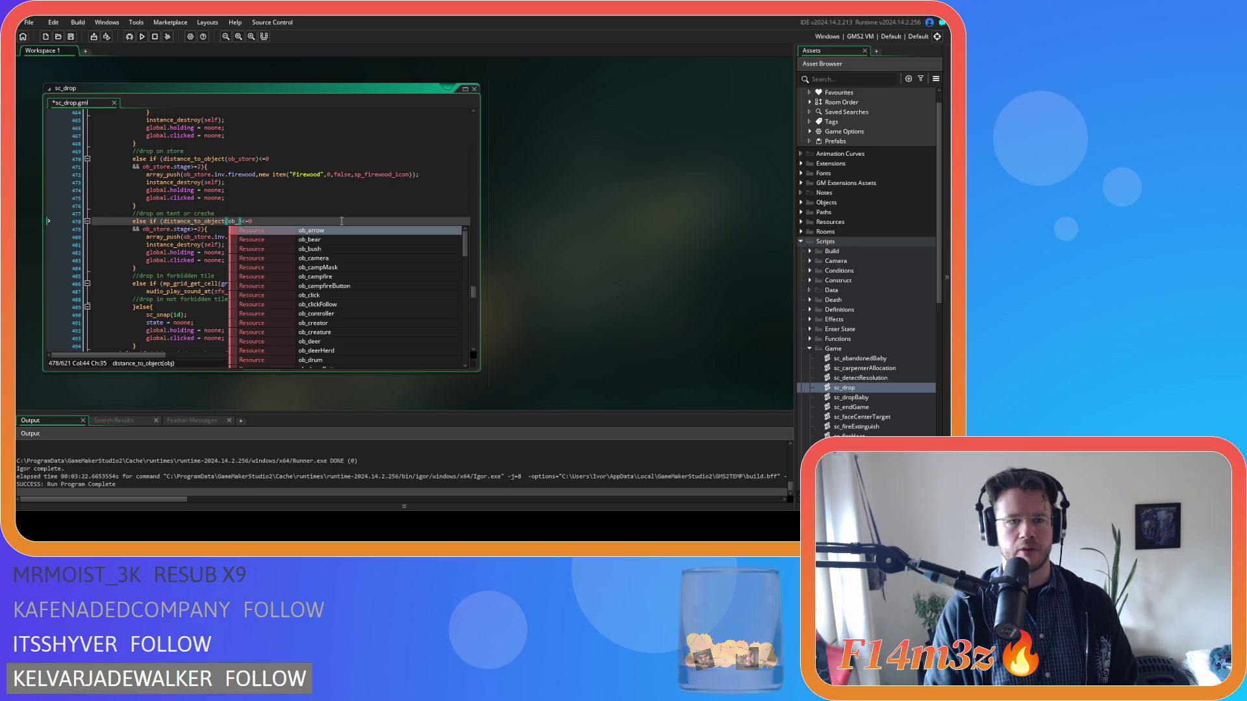
{"action": "key", "text": "Escape"}
{"action": "left_click", "coordinate": [260, 244]}
{"action": "key", "text": "Up"}
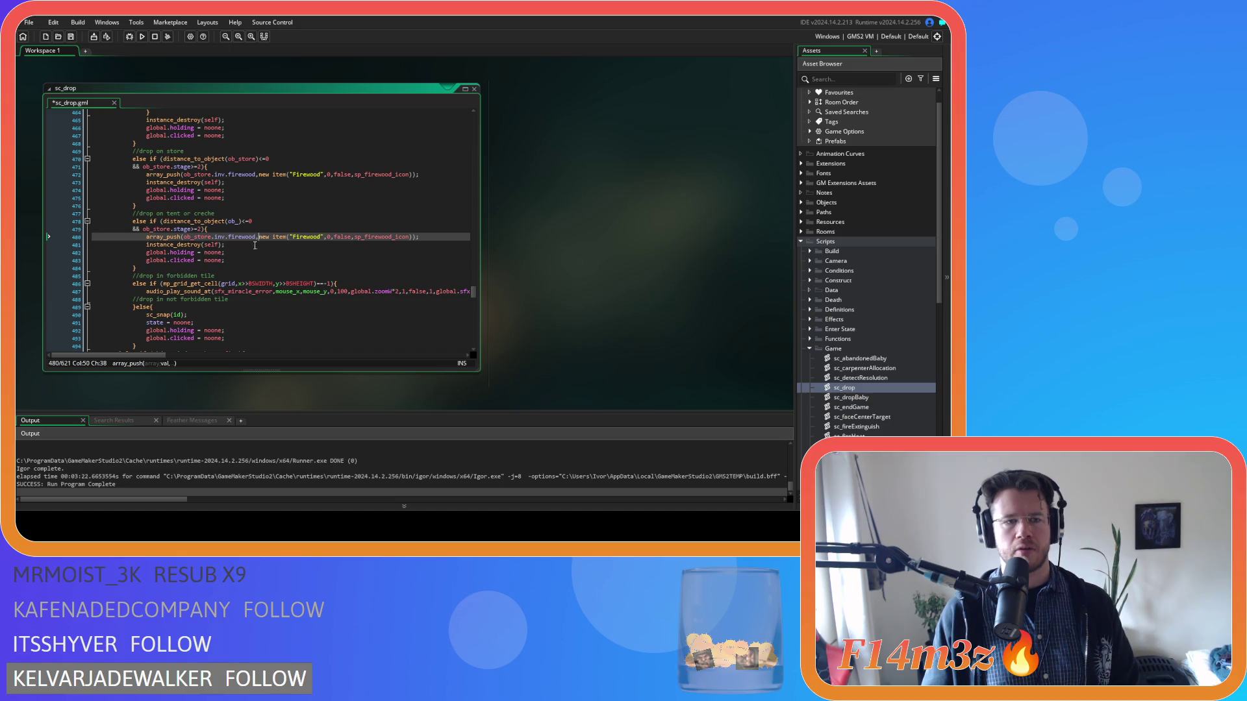
{"action": "key", "text": "Down"}
{"action": "scroll", "coordinate": [247, 244], "scroll_direction": "up", "scroll_amount": 10}
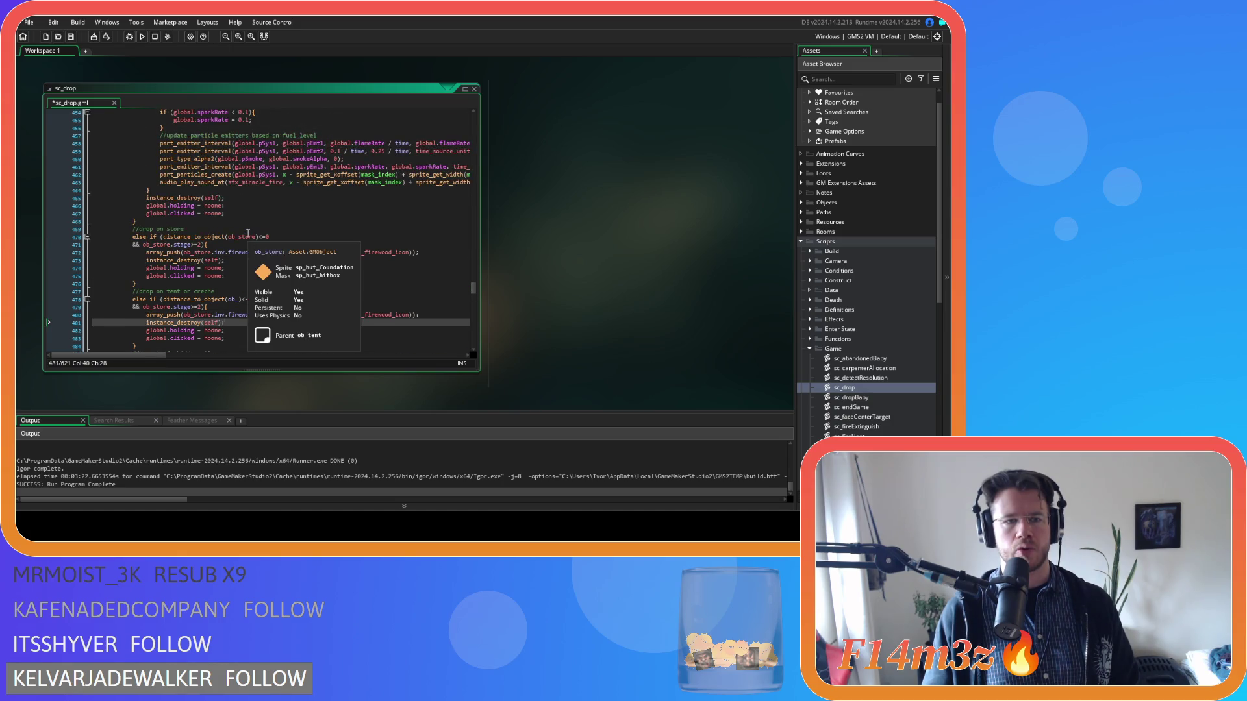
Step: Find the ob_hut/ob_kresh instance_nearest lookups in sc_drop and select those two lines
{"action": "scroll", "coordinate": [254, 237], "scroll_direction": "down", "scroll_amount": 8}
{"action": "double_click", "coordinate": [242, 260]}
{"action": "key", "text": "Down"}
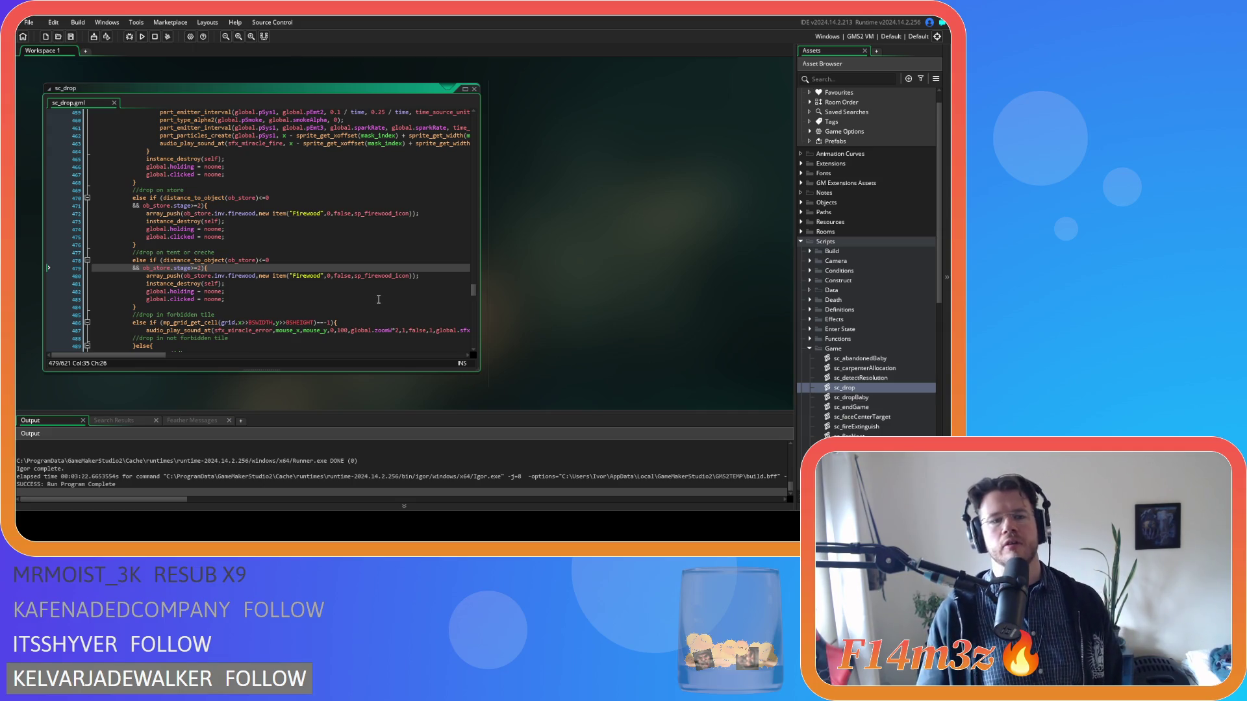
{"action": "mouse_move", "coordinate": [472, 291]}
{"action": "left_mouse_down"}
{"action": "mouse_move", "coordinate": [473, 115]}
{"action": "mouse_move", "coordinate": [455, 246]}
{"action": "left_mouse_up"}
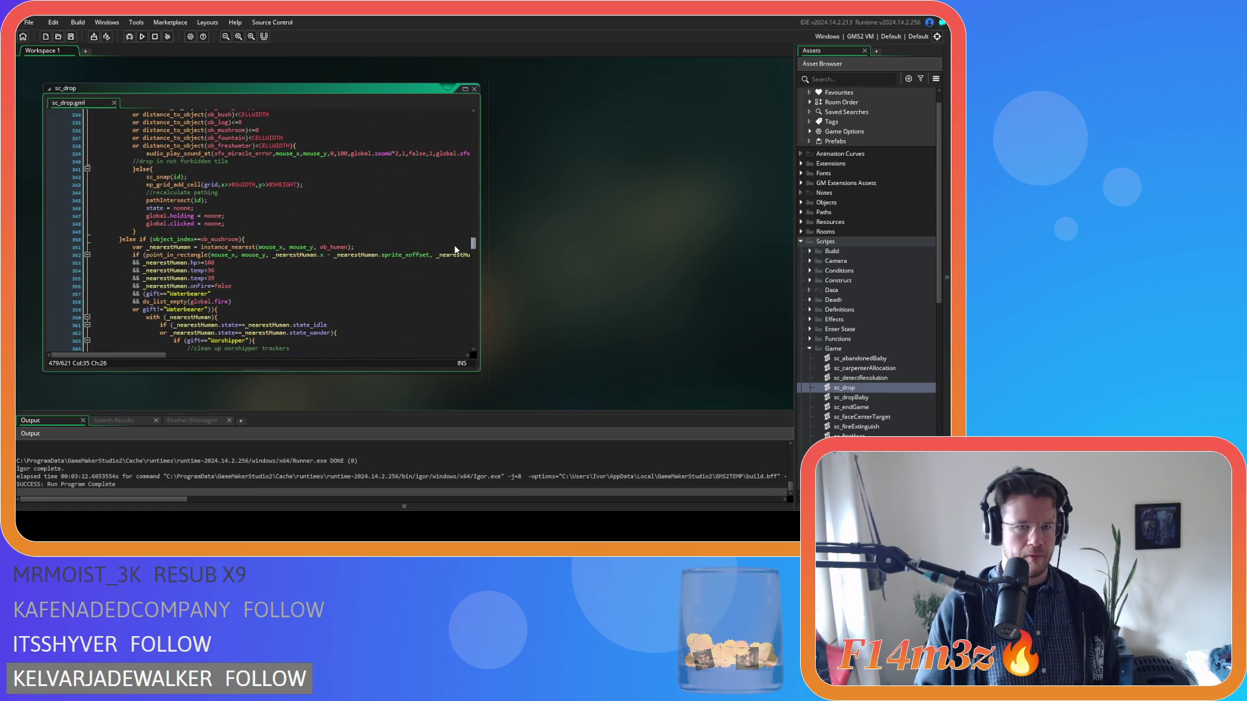
{"action": "mouse_move", "coordinate": [455, 248]}
{"action": "left_mouse_down"}
{"action": "mouse_move", "coordinate": [439, 115]}
{"action": "mouse_move", "coordinate": [445, 171]}
{"action": "mouse_move", "coordinate": [441, 159]}
{"action": "left_mouse_up"}
{"action": "scroll", "coordinate": [442, 158], "scroll_direction": "up", "scroll_amount": 2}
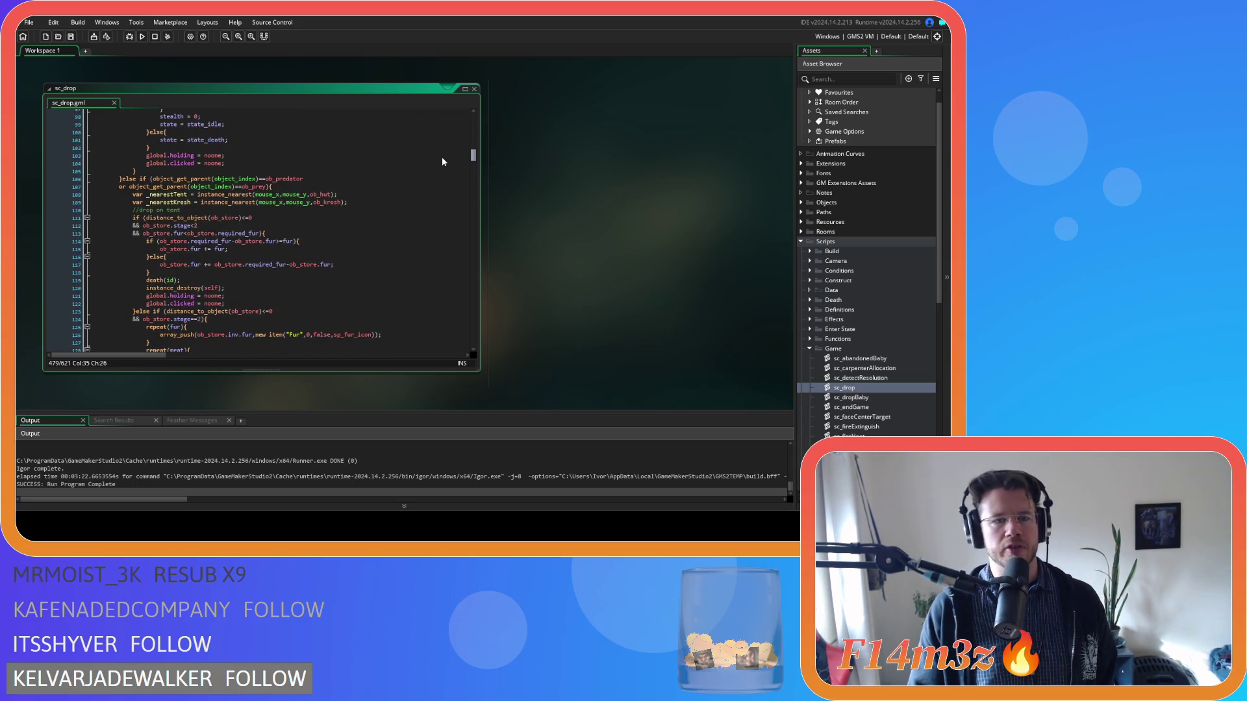
{"action": "left_click", "coordinate": [371, 170]}
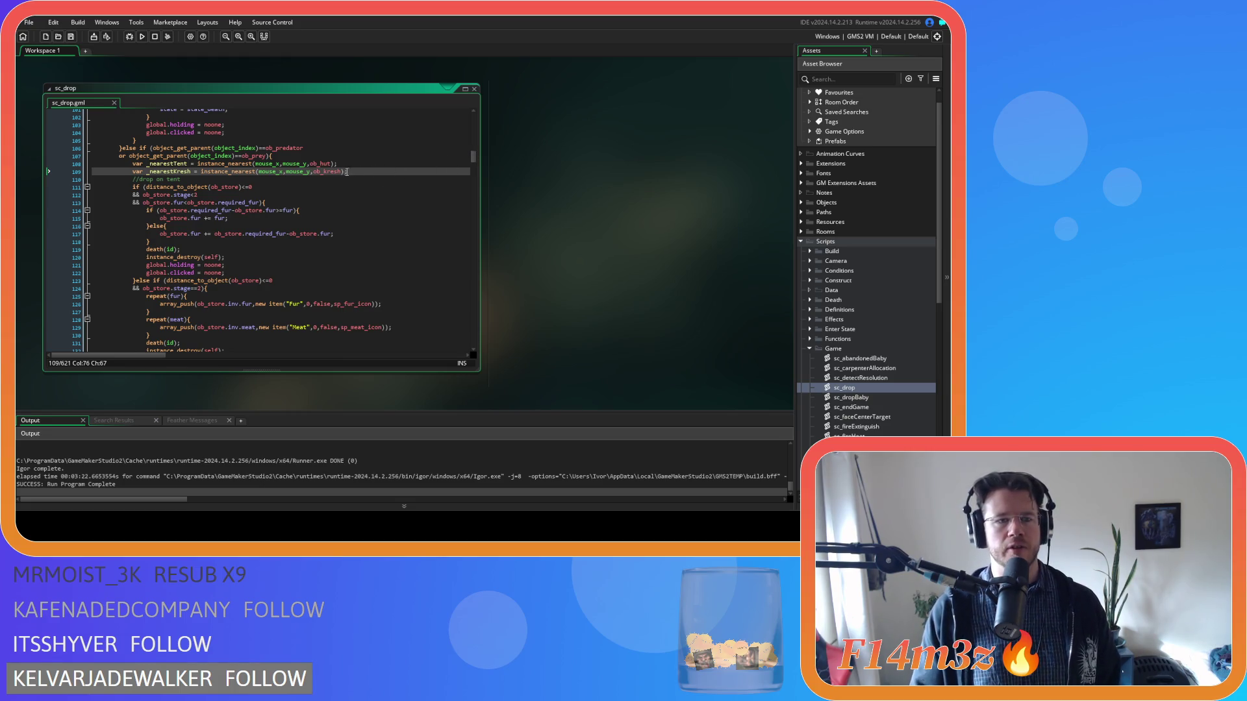
{"action": "left_click_drag", "start_coordinate": [349, 171], "coordinate": [167, 165]}
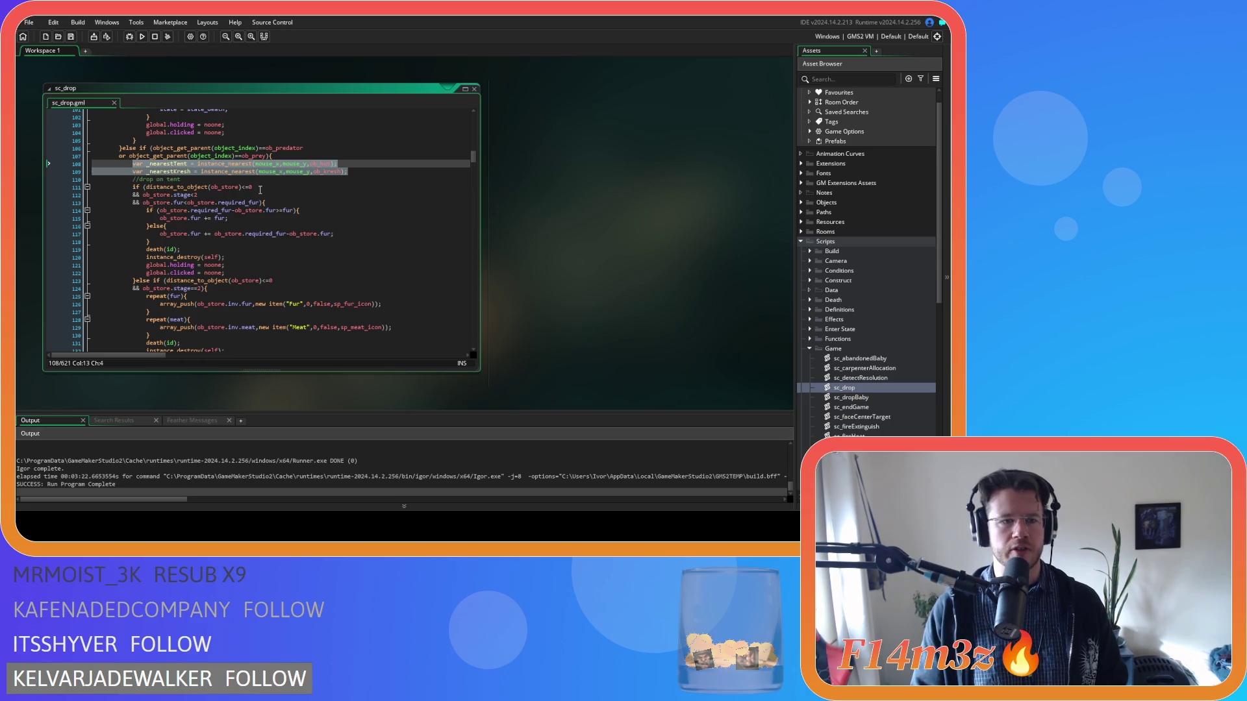
Step: Scroll sc_drop down to the ob_tree drop block, which reuses _nearestTent and _nearestKresh
{"action": "mouse_move", "coordinate": [474, 164]}
{"action": "left_mouse_down"}
{"action": "mouse_move", "coordinate": [485, 248]}
{"action": "mouse_move", "coordinate": [482, 274]}
{"action": "mouse_move", "coordinate": [473, 232]}
{"action": "mouse_move", "coordinate": [471, 323]}
{"action": "mouse_move", "coordinate": [438, 199]}
{"action": "left_mouse_up"}
Step: Search sc_drop for ob_log to reach the campfire log-drop branch at line 443
{"action": "left_click", "coordinate": [396, 168]}
{"action": "key", "text": "ctrl+f"}
{"action": "type", "text": "o"}
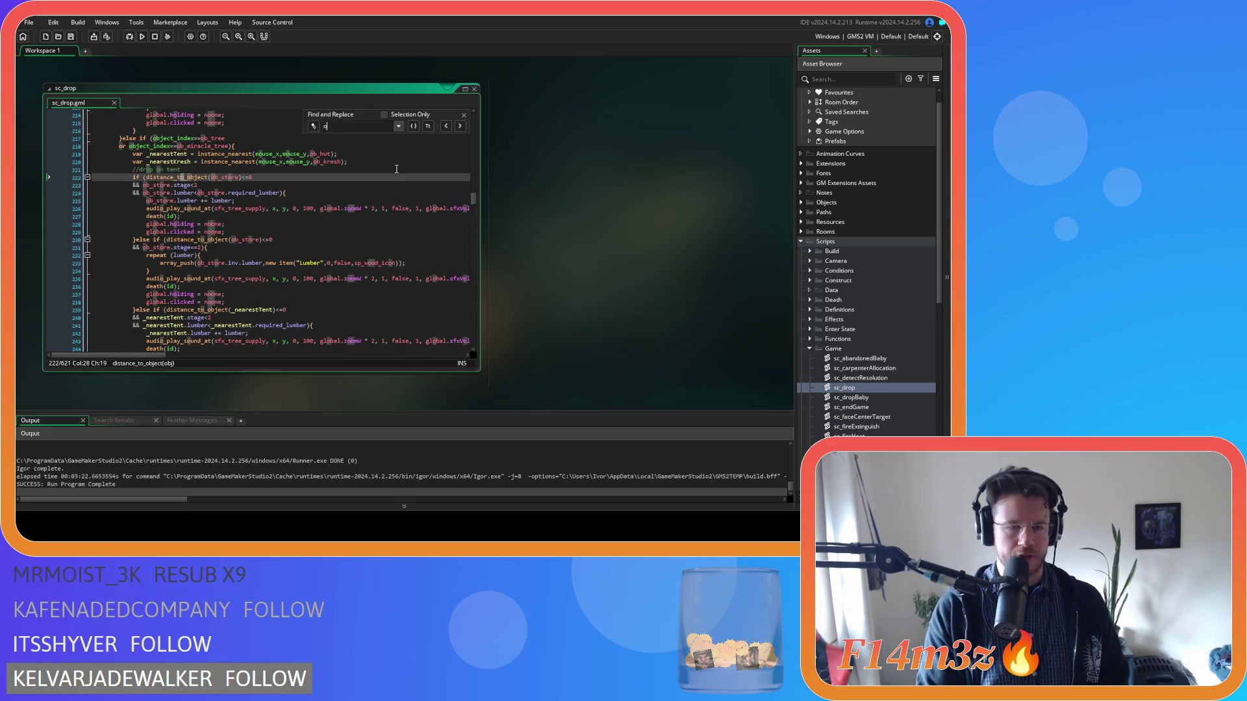
{"action": "type", "text": "b_log"}
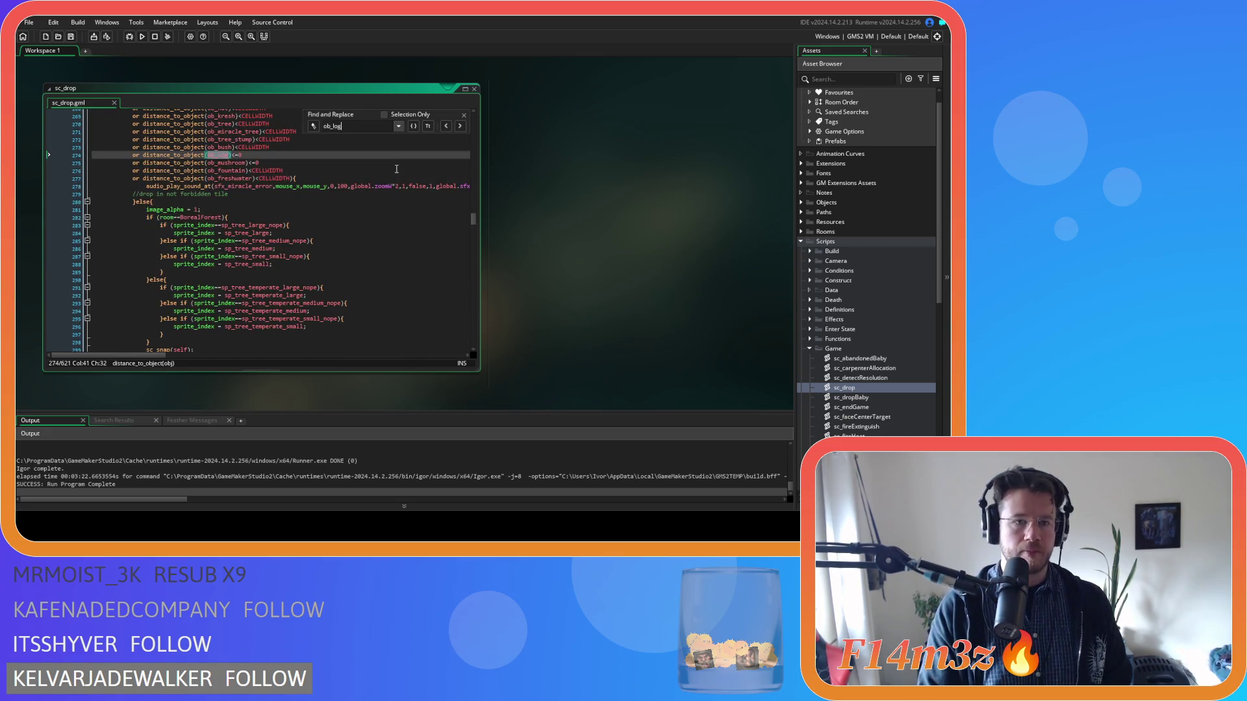
{"action": "left_click", "coordinate": [460, 126]}
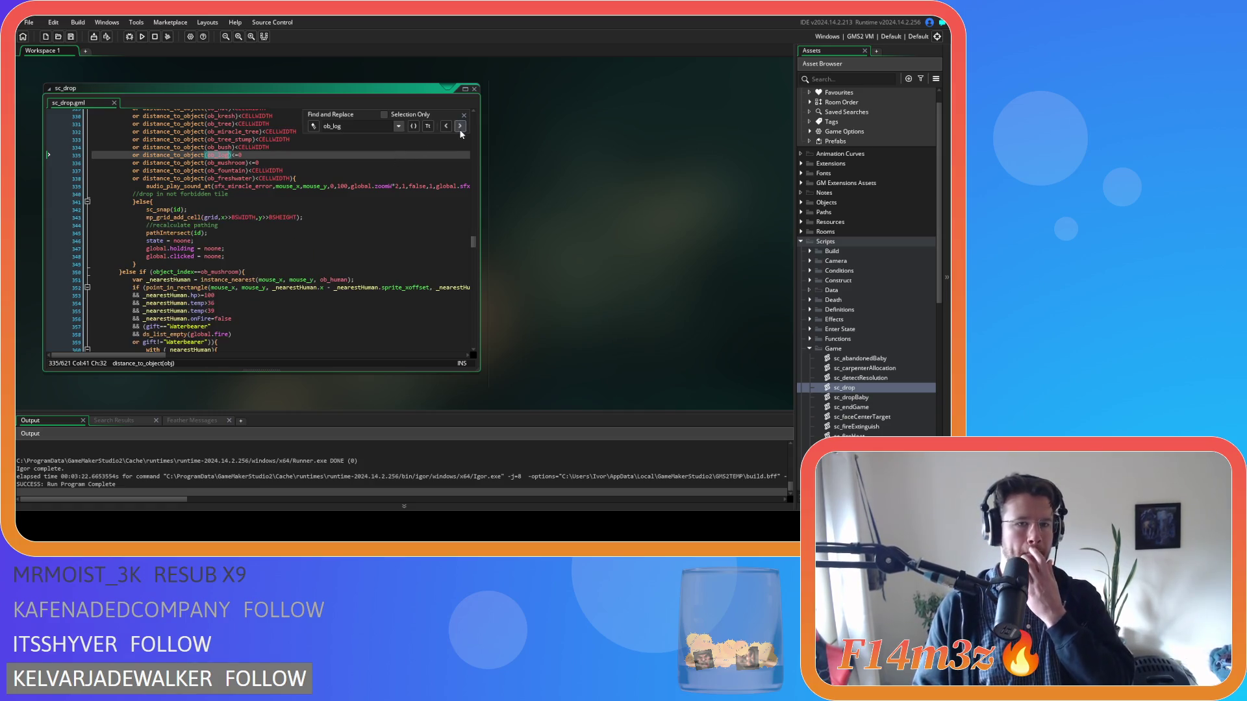
{"action": "left_click", "coordinate": [460, 126]}
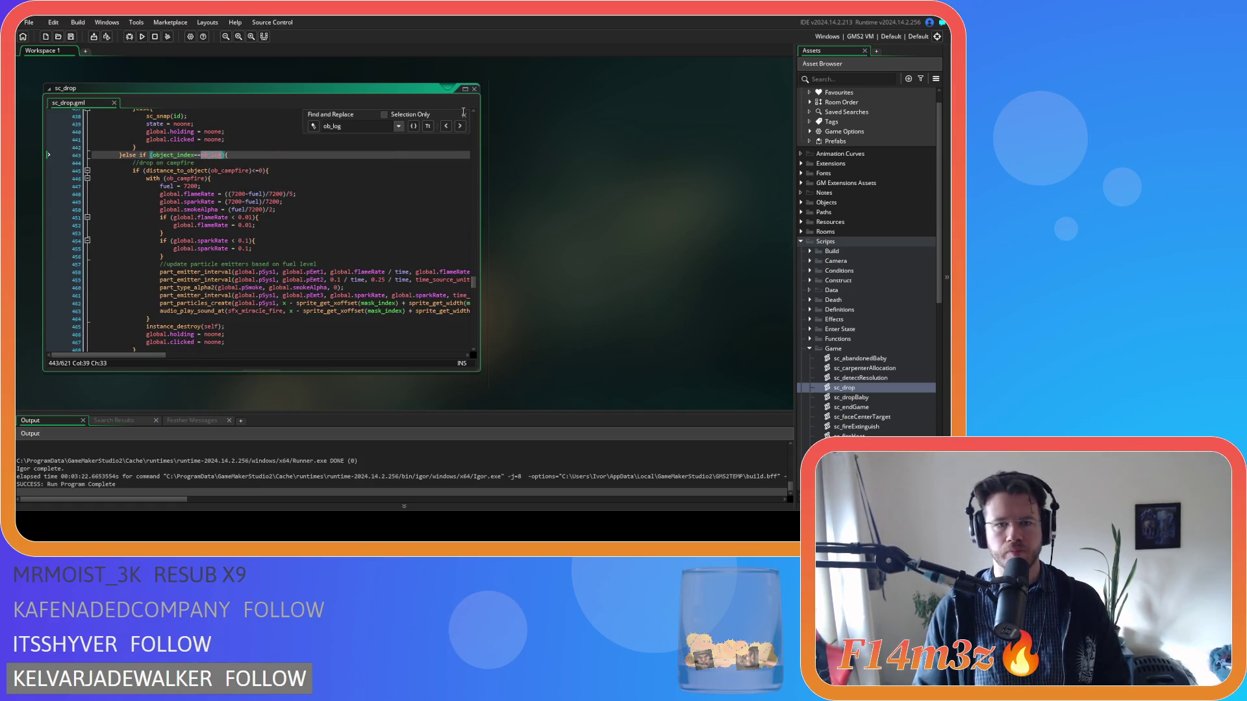
{"action": "left_click", "coordinate": [464, 115]}
{"action": "key", "text": "Down"}
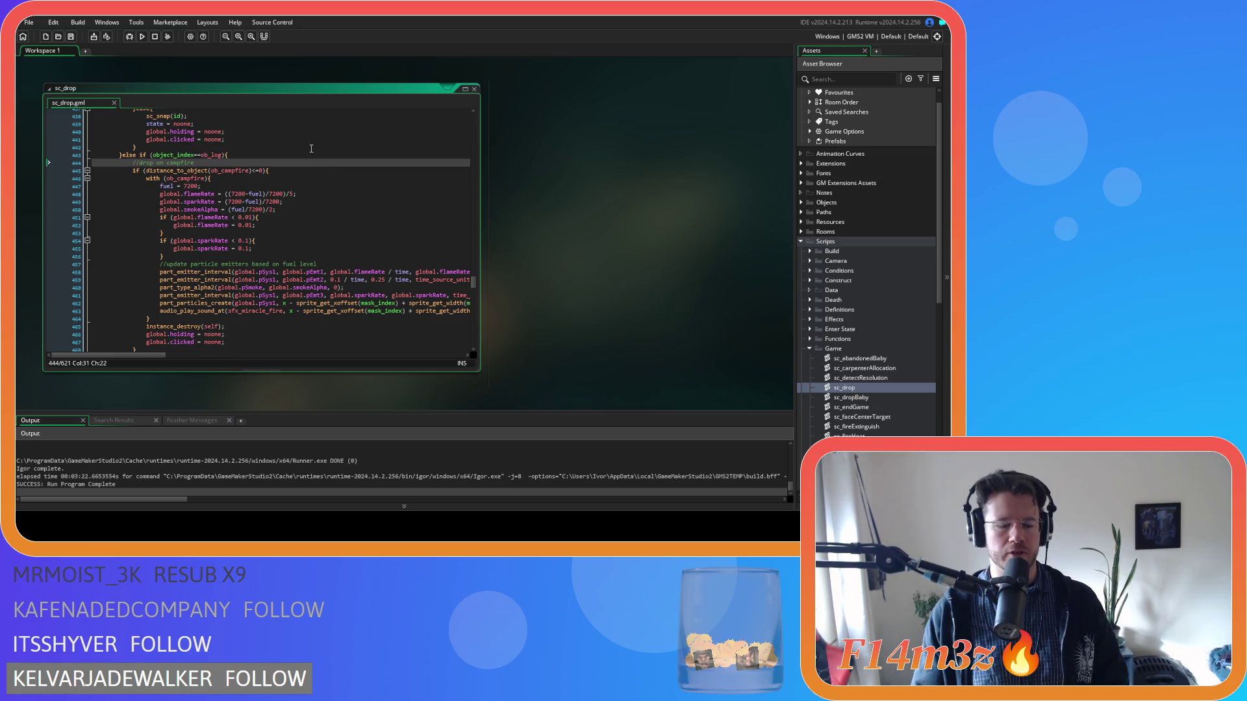
Step: Paste the _nearestTent and _nearestKresh lookup lines under the ob_log check and save
{"action": "left_click", "coordinate": [272, 194]}
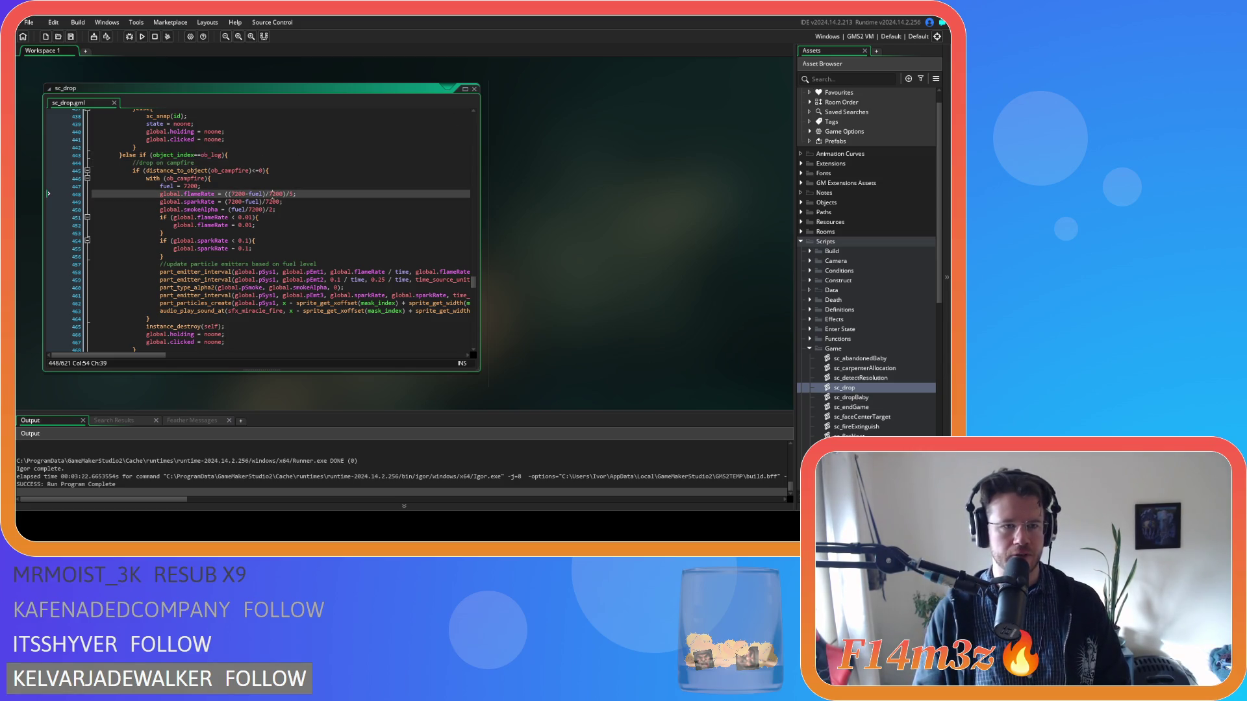
{"action": "left_click", "coordinate": [259, 155]}
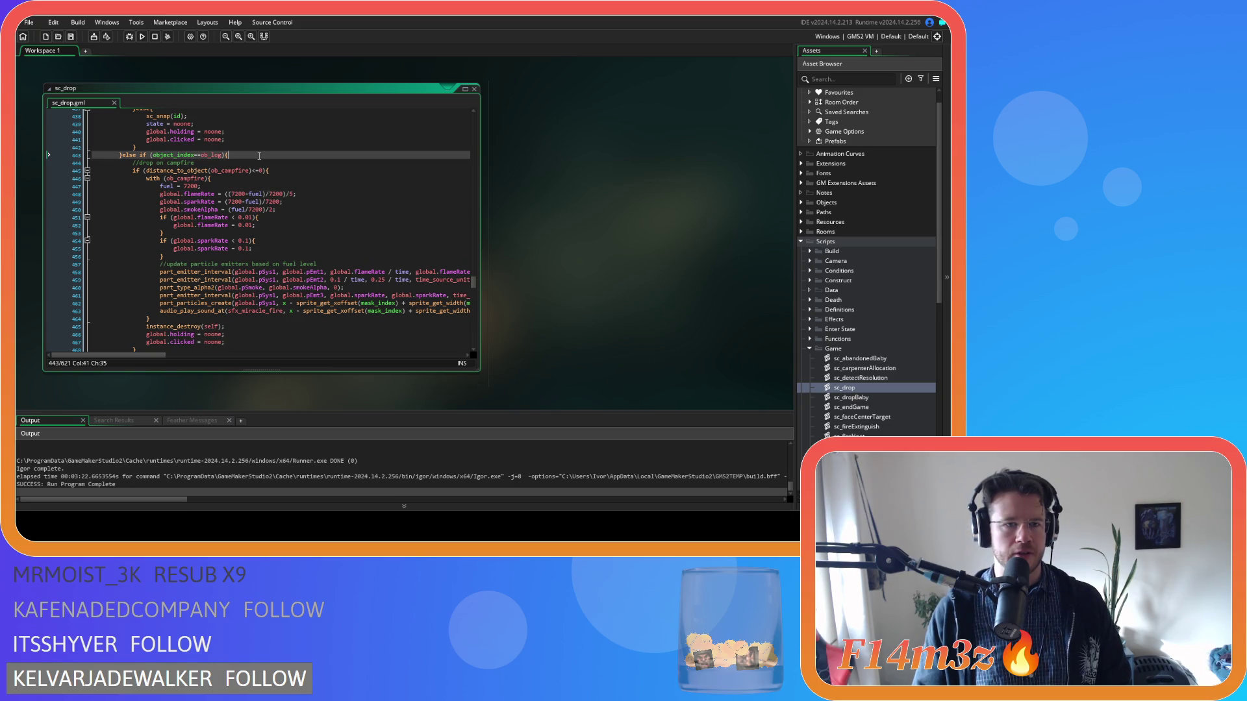
{"action": "key", "text": "Return"}
{"action": "type", "text": "var _nearestTent = instance_nearest(mouse_x,mouse_y,ob_hut); \t\t\tvar _nearestKresh = instance_nearest(mouse_x,mouse_y,ob_kresh);"}
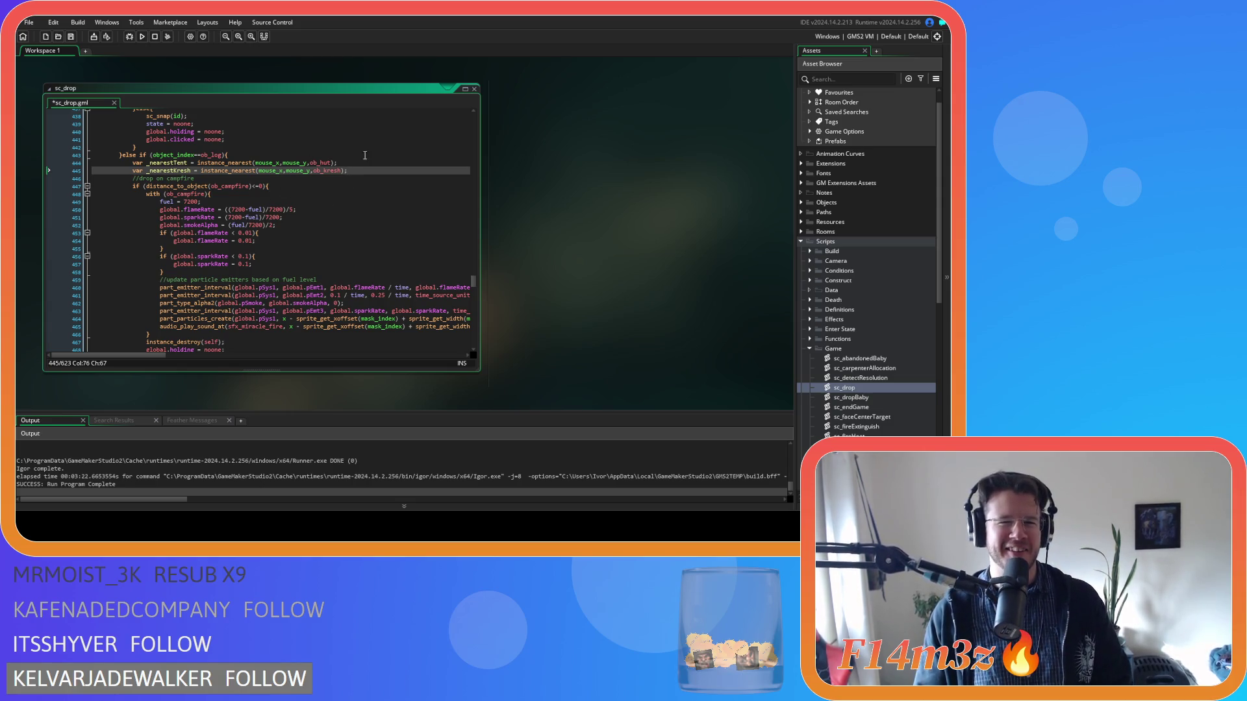
{"action": "key", "text": "ctrl+s"}
Step: Check the pasted _nearestTent and _nearestKresh lines at 444–445
{"action": "left_click", "coordinate": [251, 163]}
{"action": "left_click", "coordinate": [181, 163]}
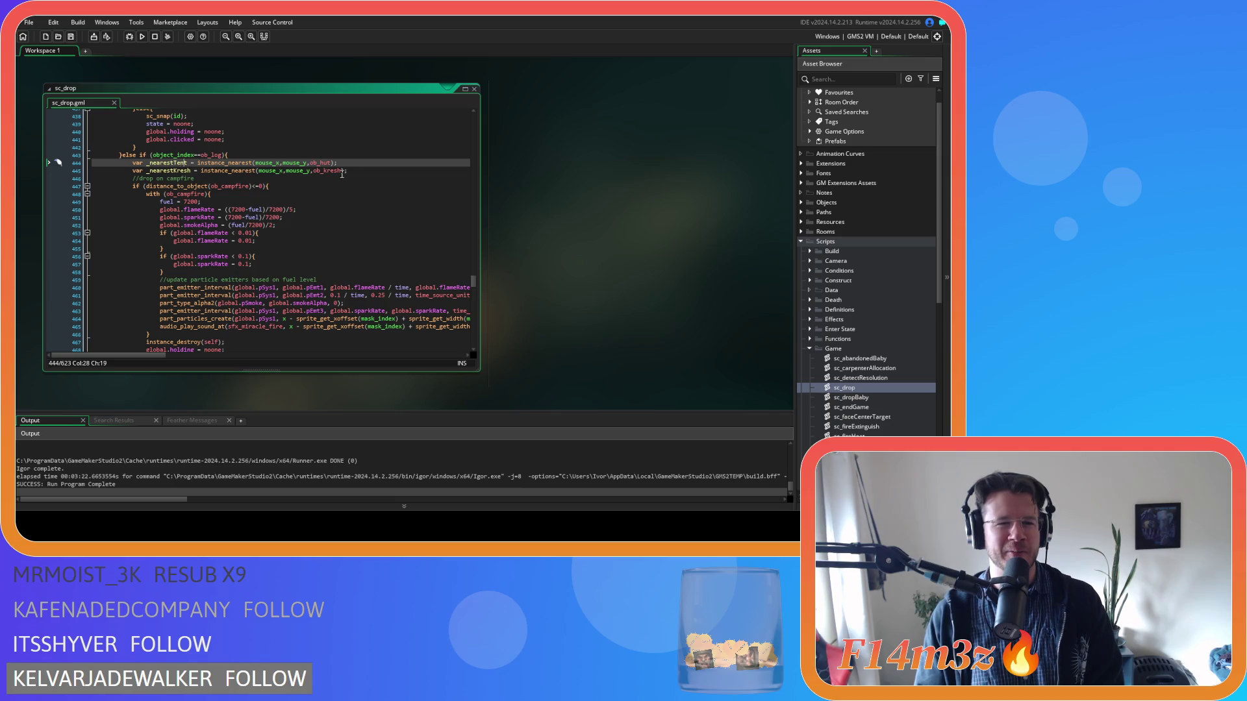
{"action": "key", "text": "Right"}
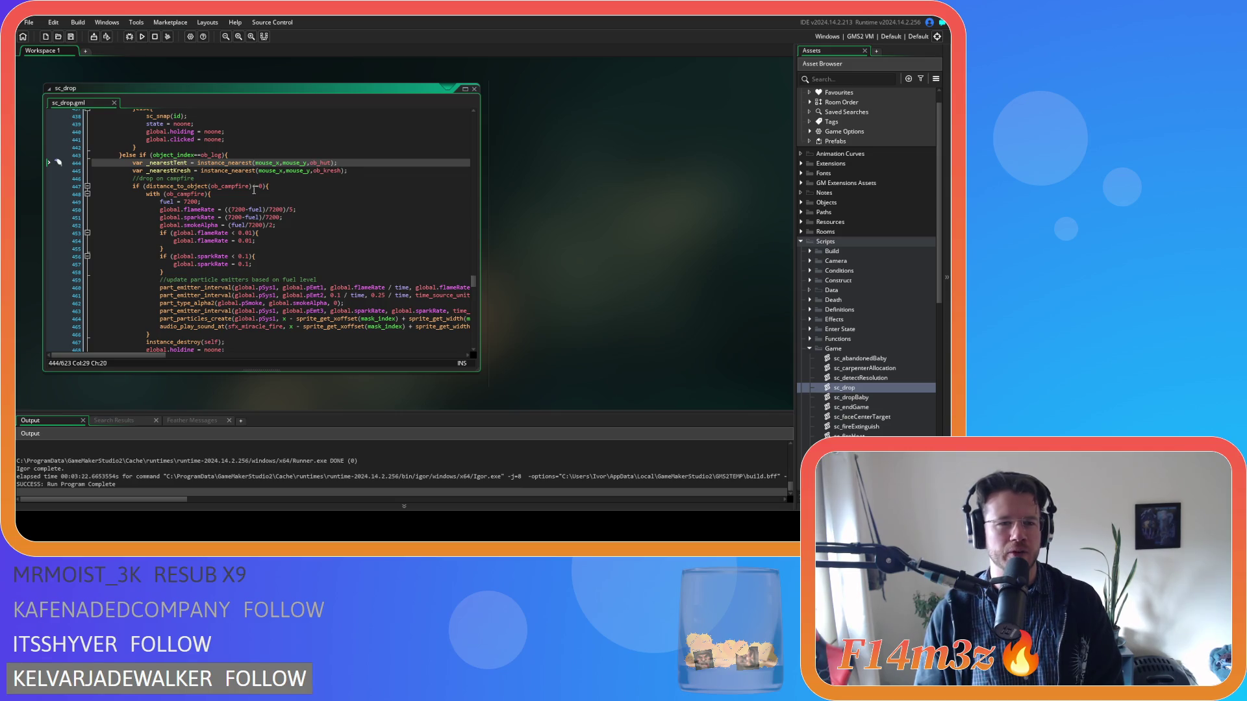
{"action": "key", "text": "Down"}
{"action": "key", "text": "Up"}
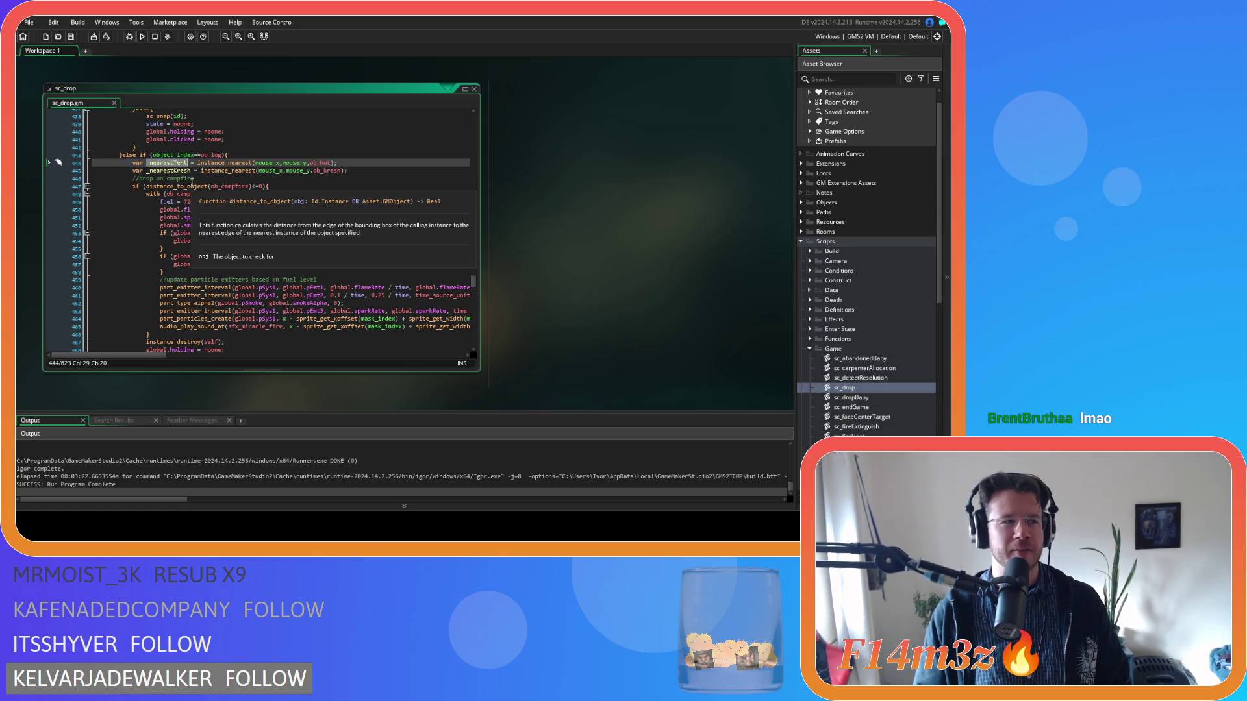
{"action": "scroll", "coordinate": [257, 186], "scroll_direction": "down", "scroll_amount": 3}
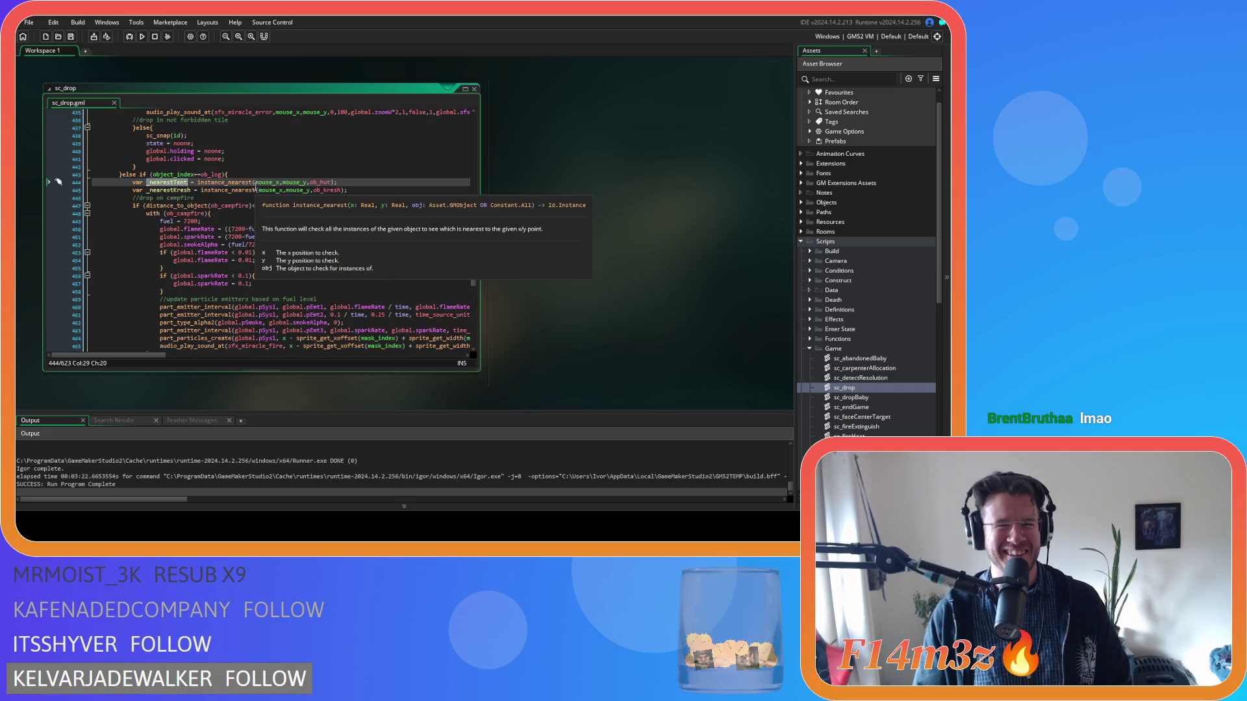
{"action": "scroll", "coordinate": [257, 185], "scroll_direction": "up", "scroll_amount": 1}
{"action": "scroll", "coordinate": [241, 194], "scroll_direction": "down", "scroll_amount": 4}
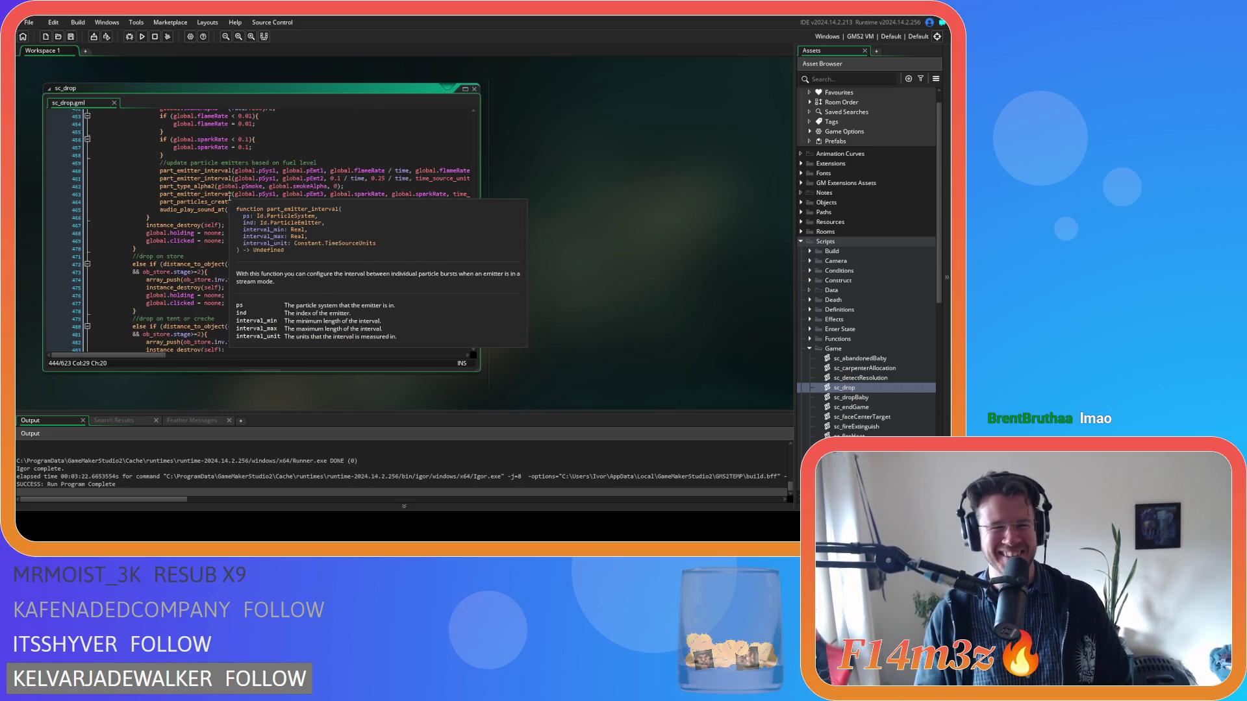
{"action": "scroll", "coordinate": [228, 206], "scroll_direction": "up", "scroll_amount": 5}
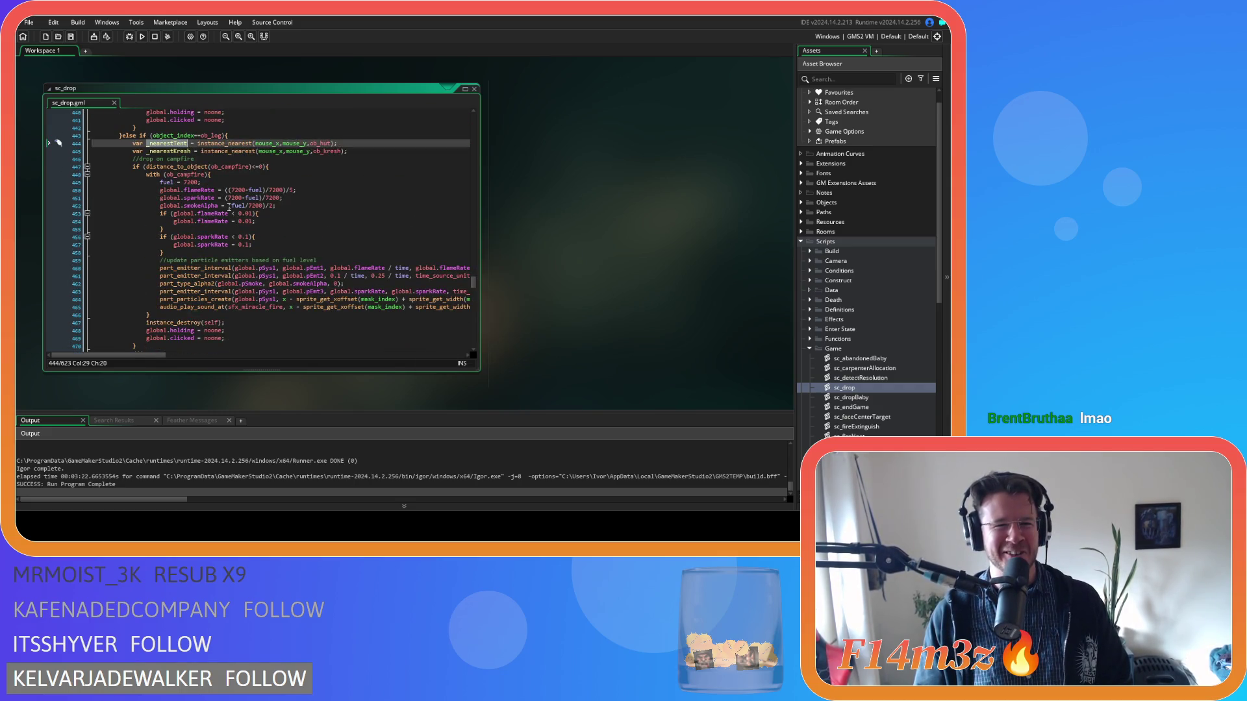
{"action": "scroll", "coordinate": [229, 226], "scroll_direction": "down", "scroll_amount": 1}
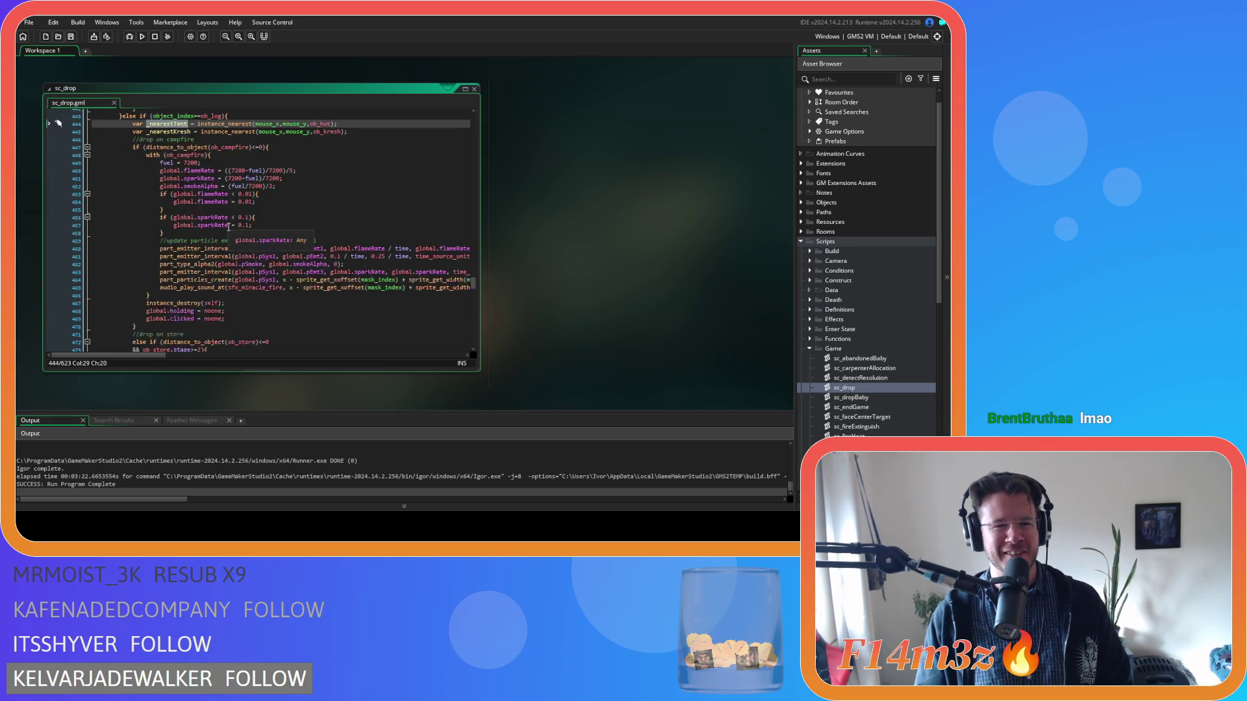
{"action": "scroll", "coordinate": [229, 226], "scroll_direction": "down", "scroll_amount": 8}
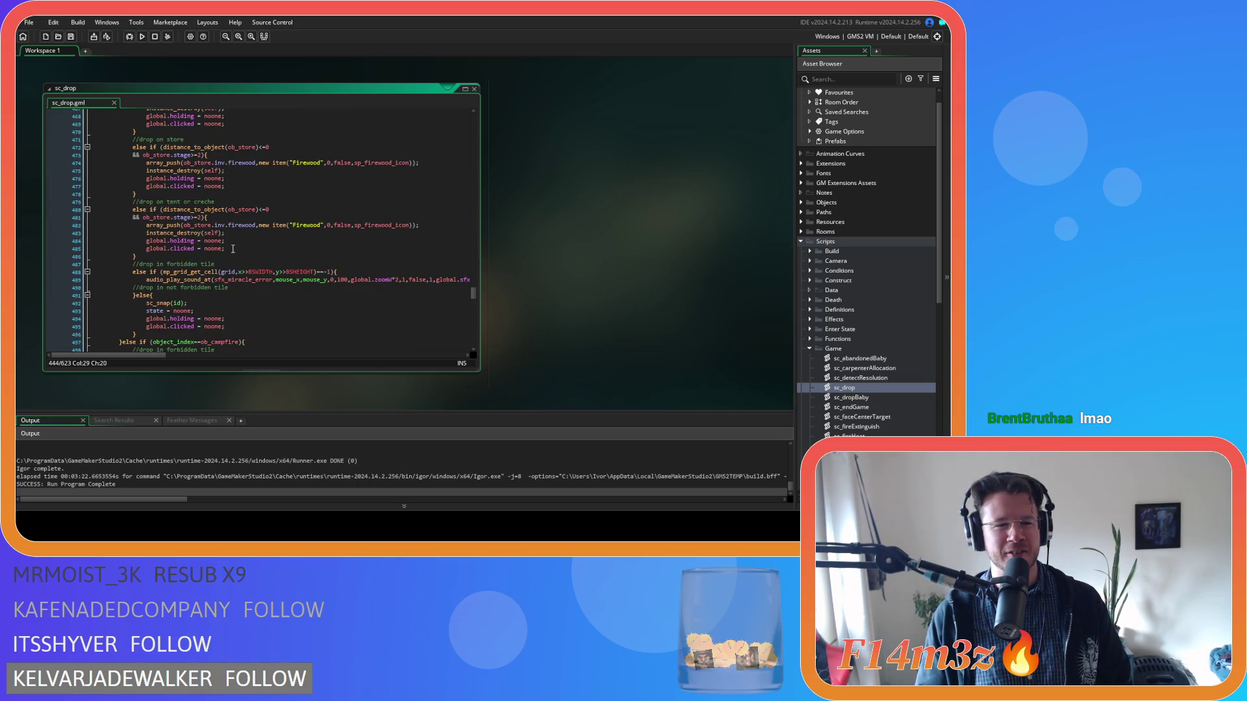
{"action": "scroll", "coordinate": [233, 249], "scroll_direction": "down", "scroll_amount": 4}
{"action": "scroll", "coordinate": [233, 249], "scroll_direction": "down", "scroll_amount": 6}
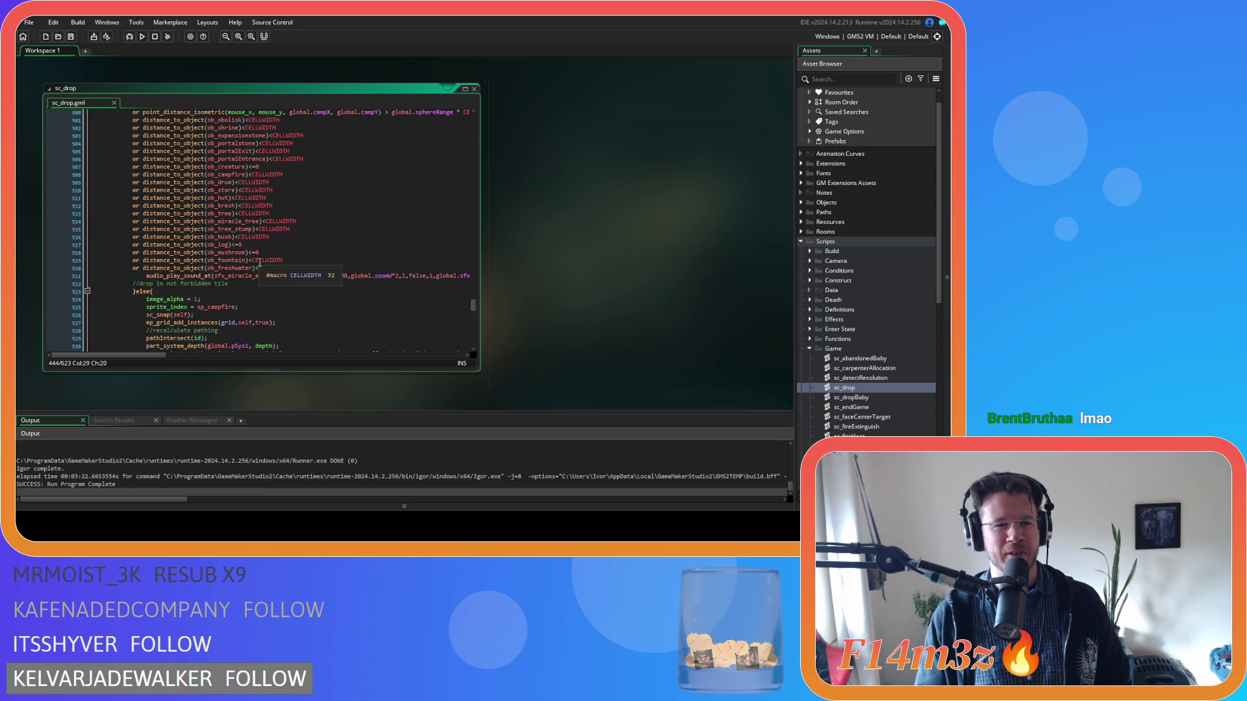
{"action": "scroll", "coordinate": [285, 276], "scroll_direction": "up", "scroll_amount": 7}
{"action": "scroll", "coordinate": [285, 275], "scroll_direction": "down", "scroll_amount": 10}
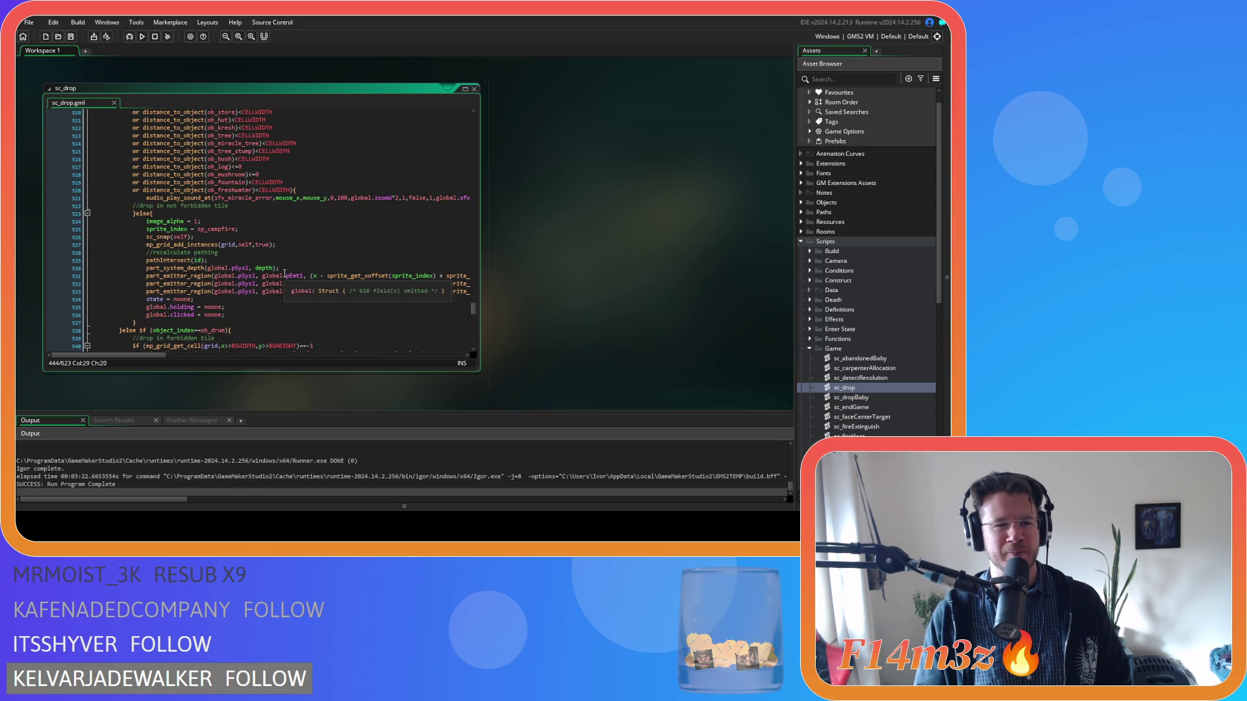
{"action": "scroll", "coordinate": [284, 273], "scroll_direction": "up", "scroll_amount": 6}
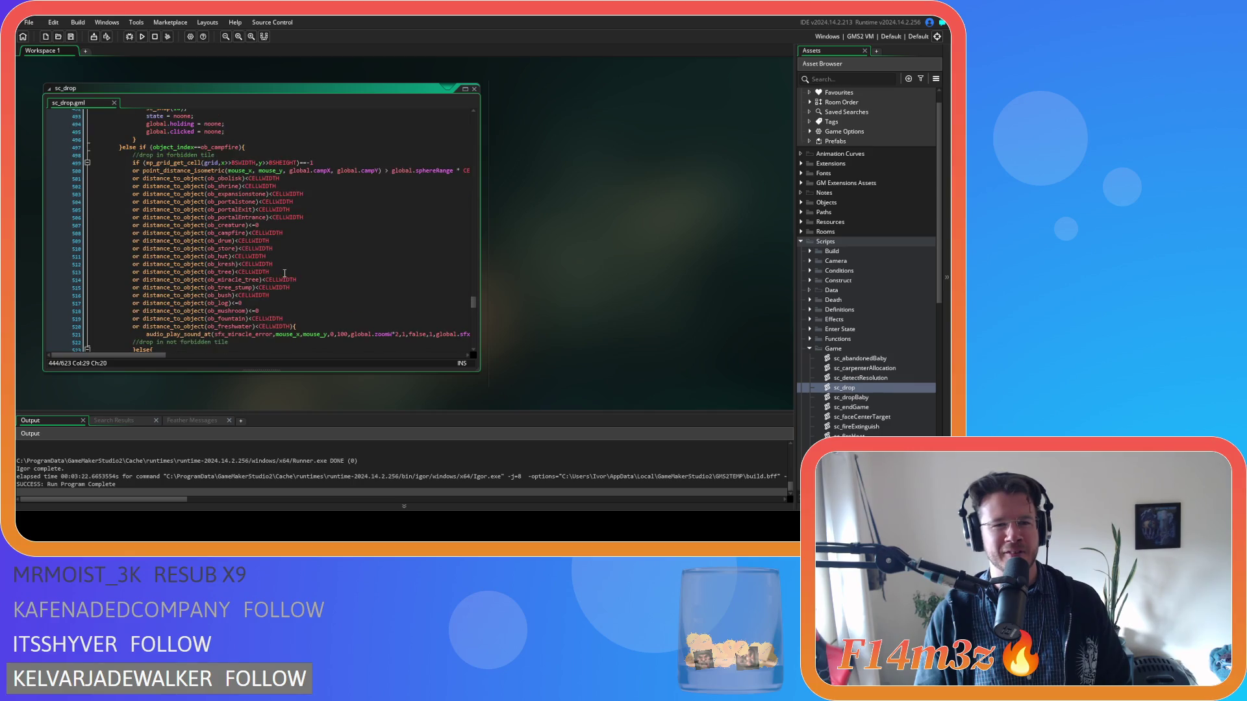
{"action": "scroll", "coordinate": [284, 273], "scroll_direction": "up", "scroll_amount": 6}
{"action": "scroll", "coordinate": [284, 274], "scroll_direction": "down", "scroll_amount": 3}
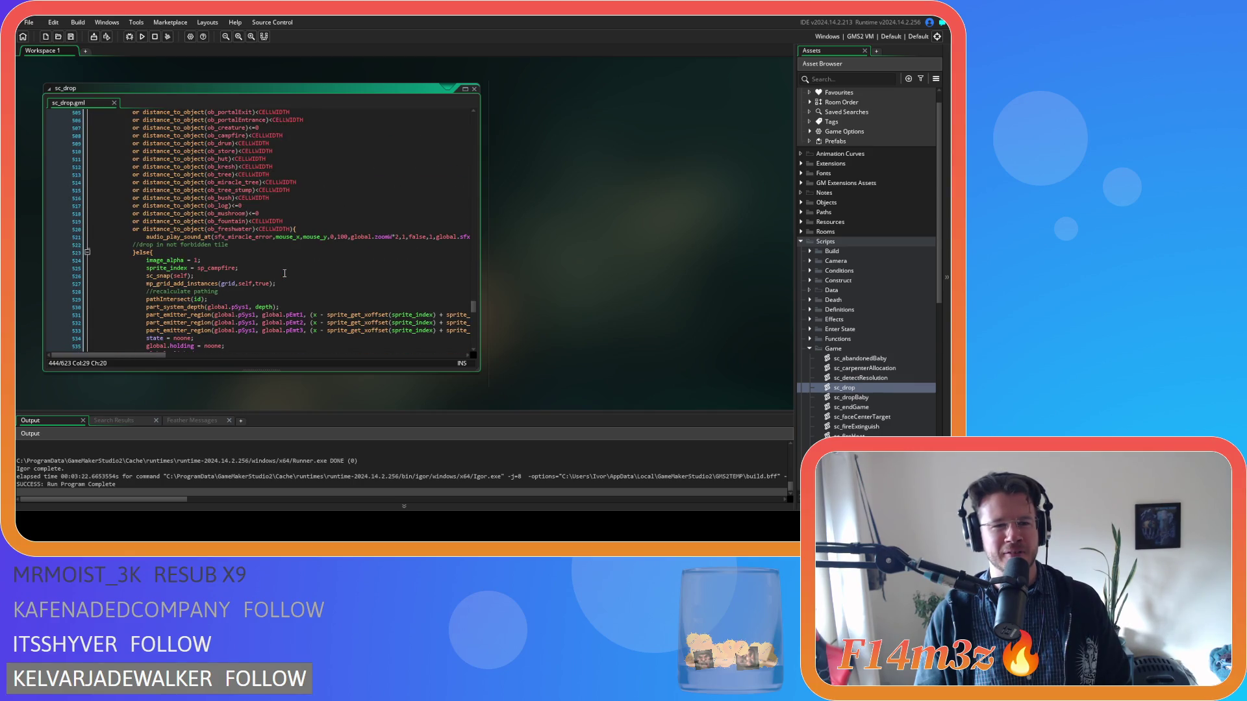
{"action": "scroll", "coordinate": [284, 274], "scroll_direction": "up", "scroll_amount": 10}
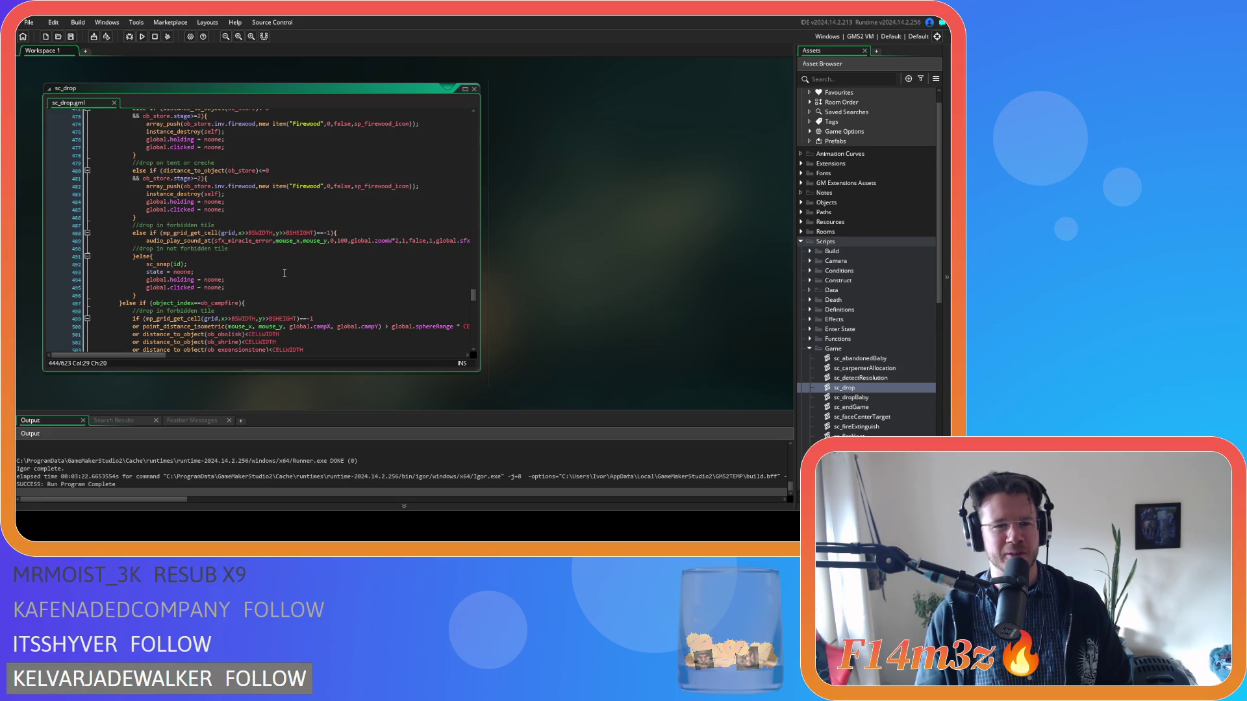
{"action": "scroll", "coordinate": [284, 273], "scroll_direction": "up", "scroll_amount": 3}
{"action": "mouse_move", "coordinate": [240, 232]}
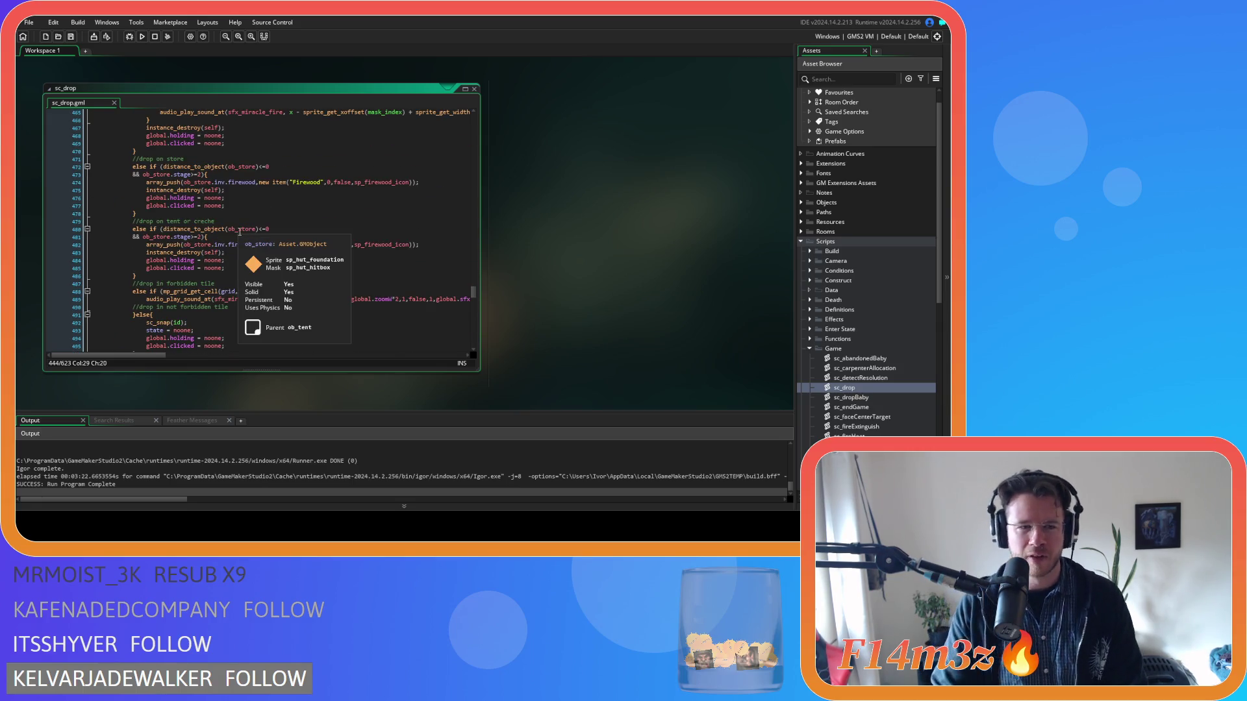
{"action": "left_click_drag", "start_coordinate": [214, 222], "coordinate": [181, 222]}
Step: Drop 'or creche' from the comment and replace ob_store with _nearestTent in both tent checks
{"action": "key", "text": "BackSpace"}
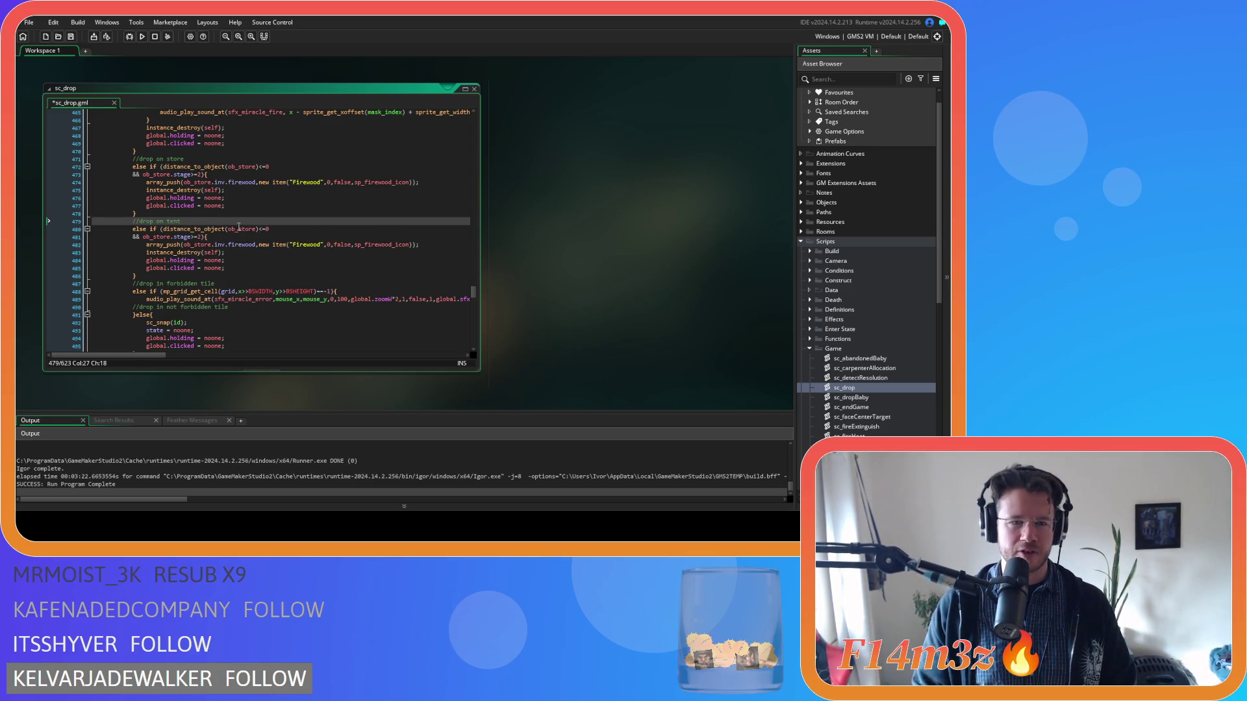
{"action": "double_click", "coordinate": [241, 229]}
{"action": "type", "text": "_nearestTent"}
{"action": "left_click", "coordinate": [295, 228]}
{"action": "key", "text": "ctrl+s"}
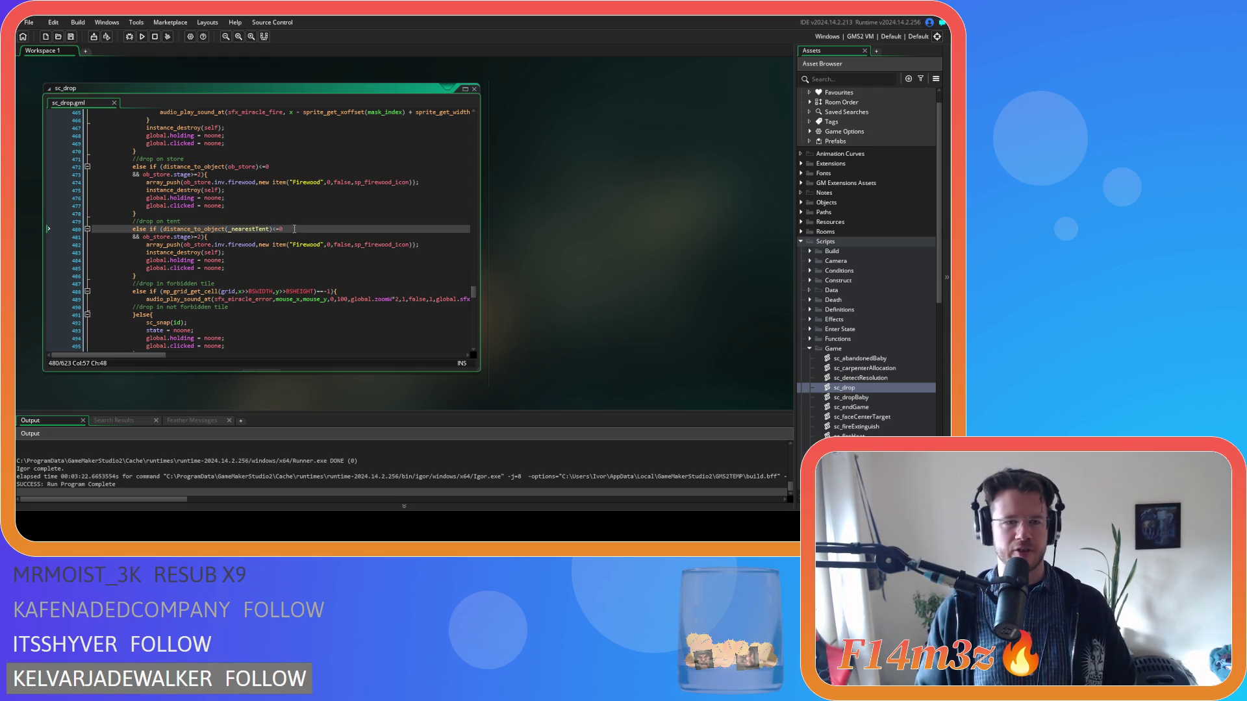
{"action": "double_click", "coordinate": [156, 237]}
{"action": "type", "text": "_nearestTent"}
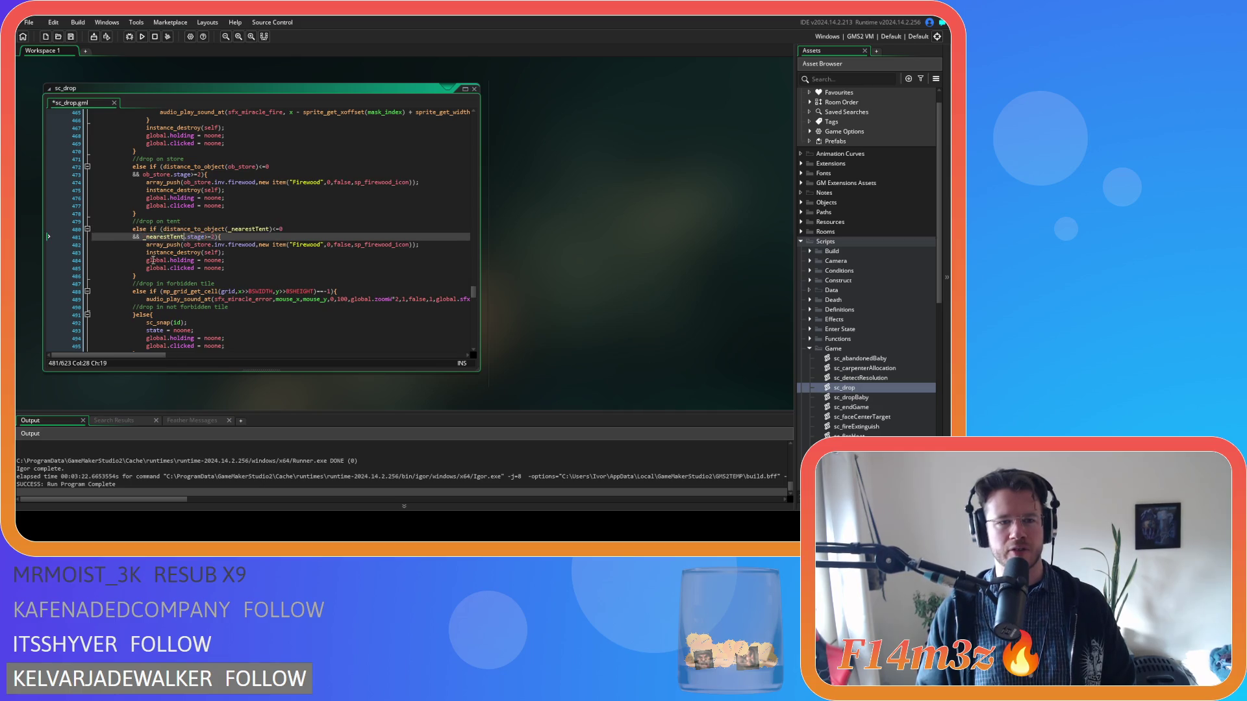
{"action": "key", "text": "ctrl+s"}
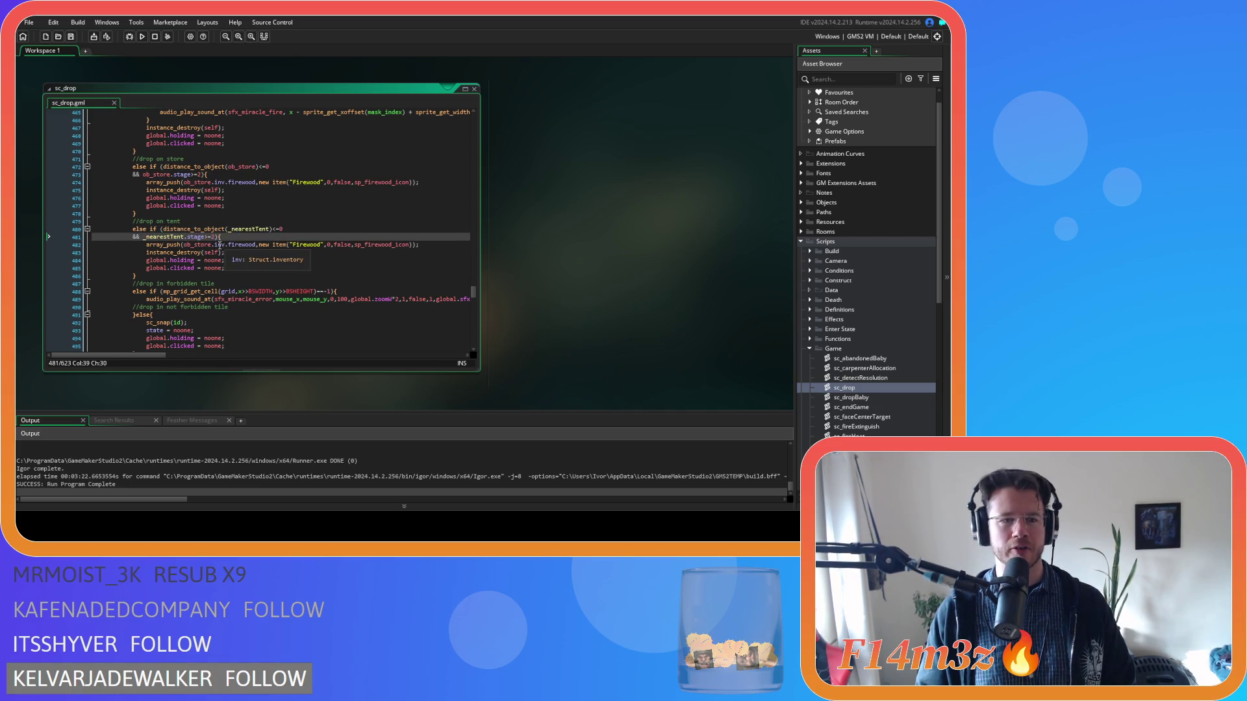
Step: Replace the firewood array_push with _nearestTent.fuel = 7200; and select the finished tent block
{"action": "left_click", "coordinate": [242, 267]}
{"action": "left_click_drag", "start_coordinate": [429, 245], "coordinate": [146, 245]}
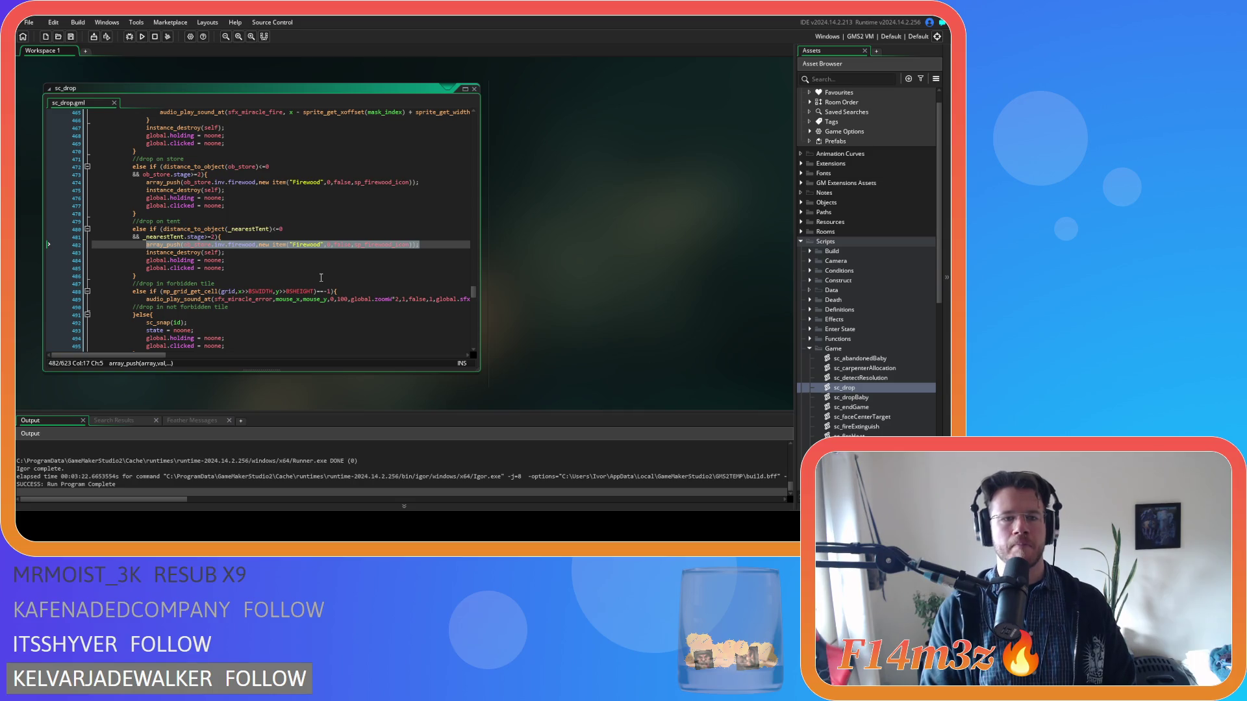
{"action": "type", "text": "_nearestTent"}
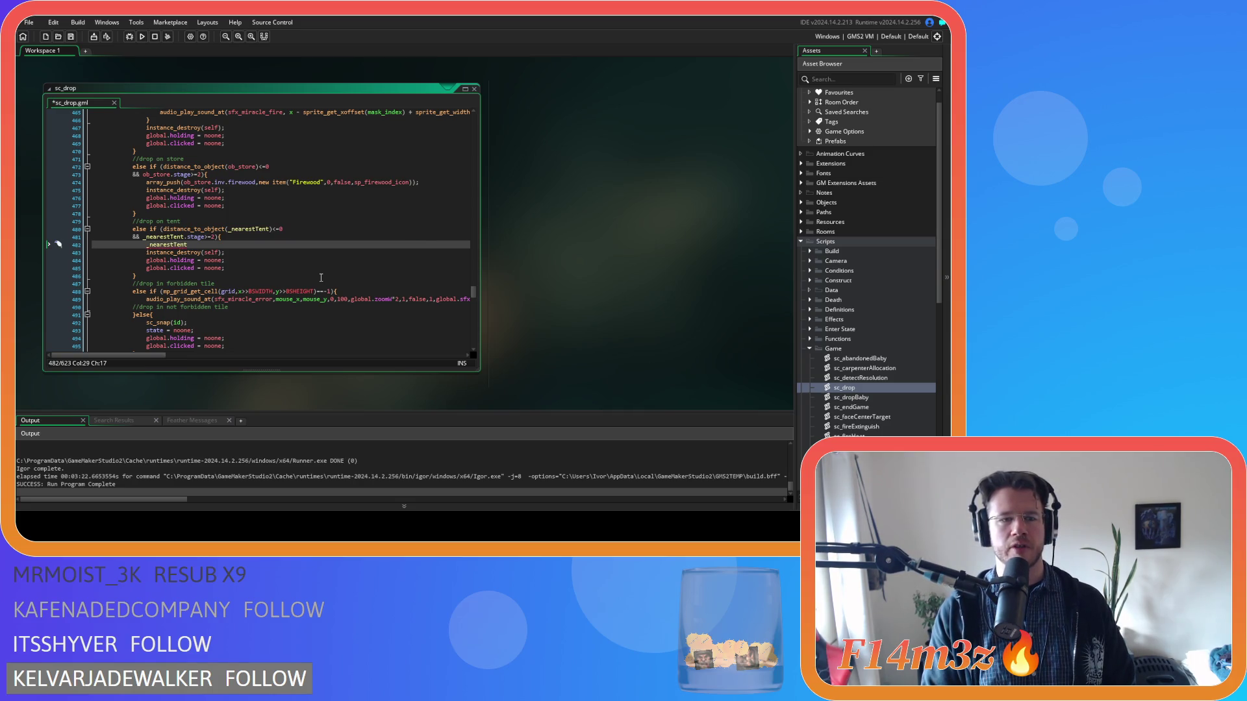
{"action": "type", "text": ".fu"}
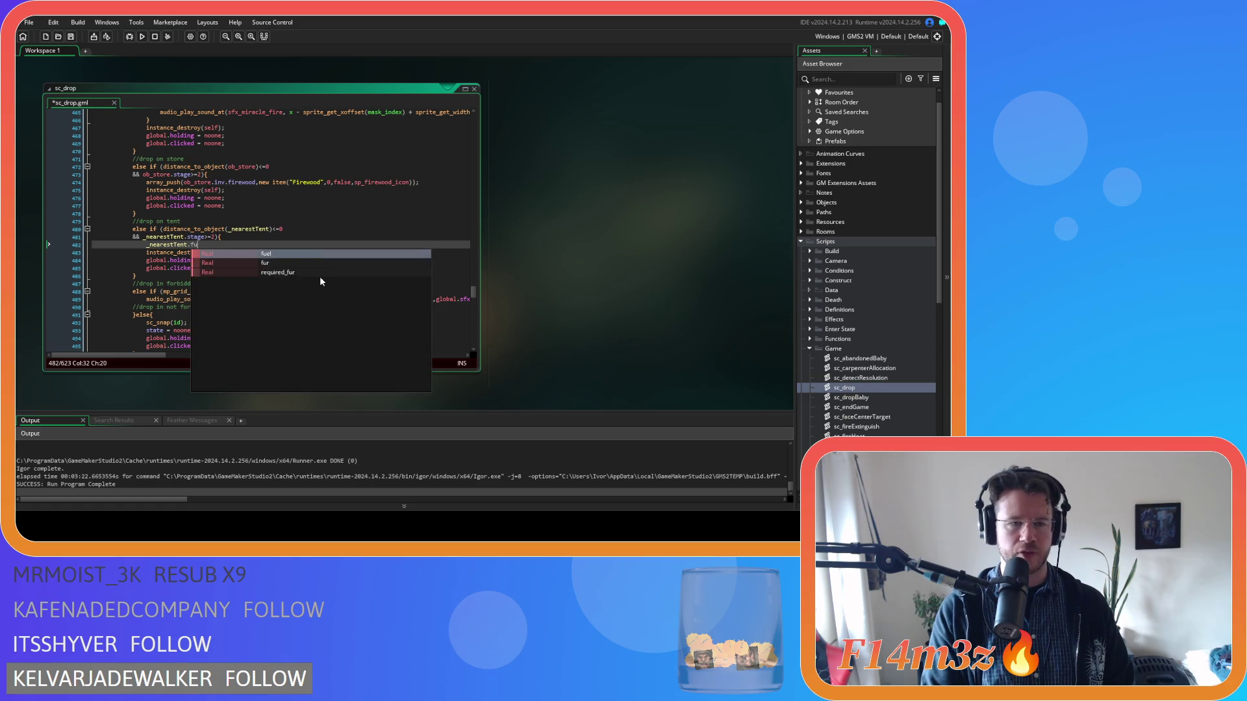
{"action": "type", "text": "el +="}
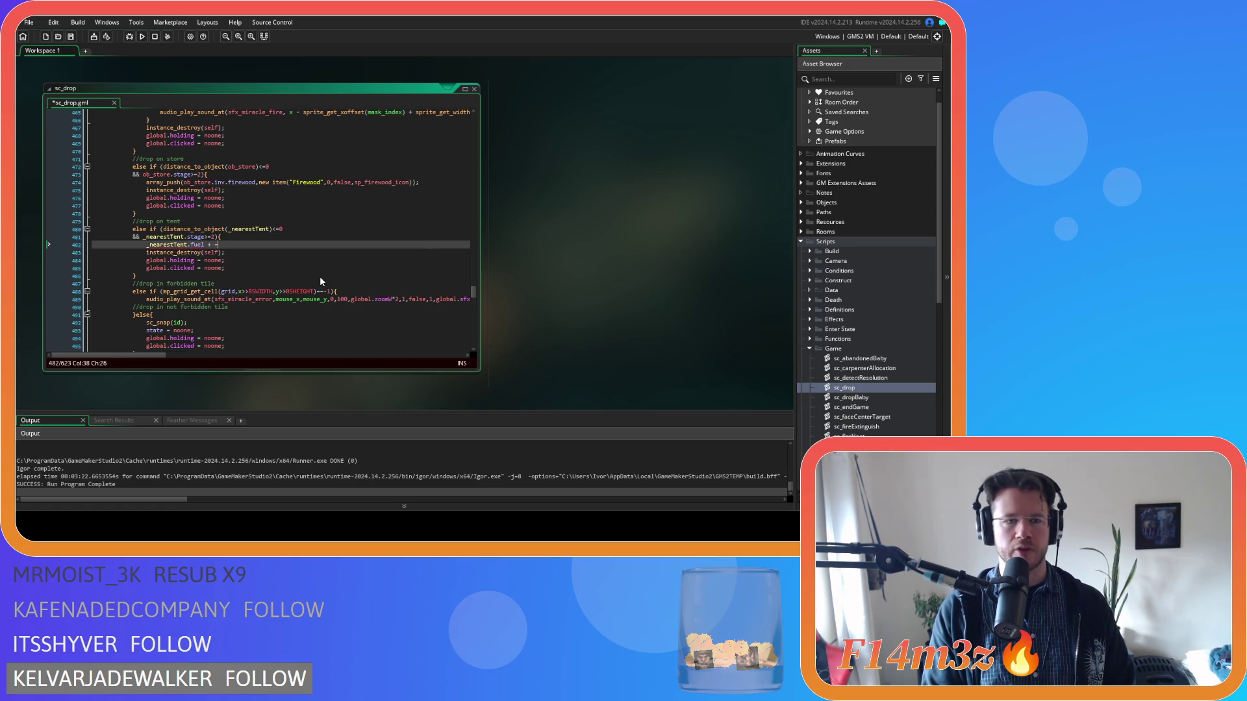
{"action": "key", "text": "BackSpace"}
{"action": "key", "text": "BackSpace"}
{"action": "key", "text": "BackSpace"}
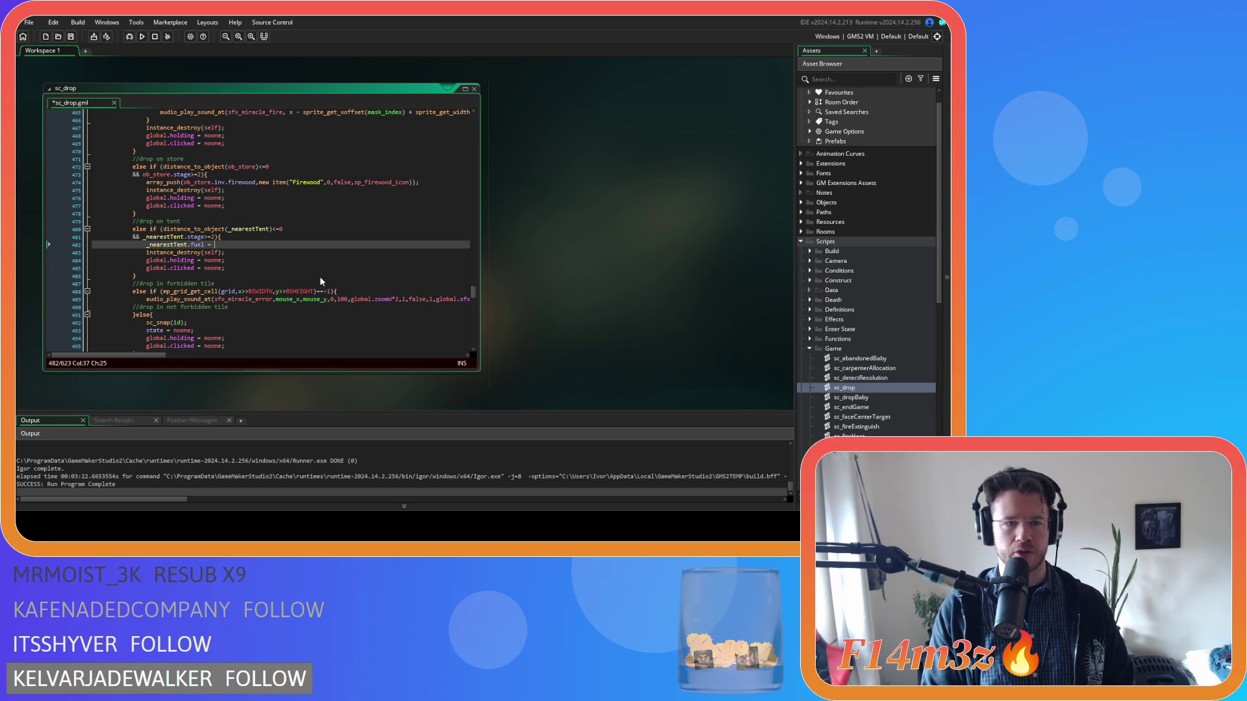
{"action": "type", "text": "7200"}
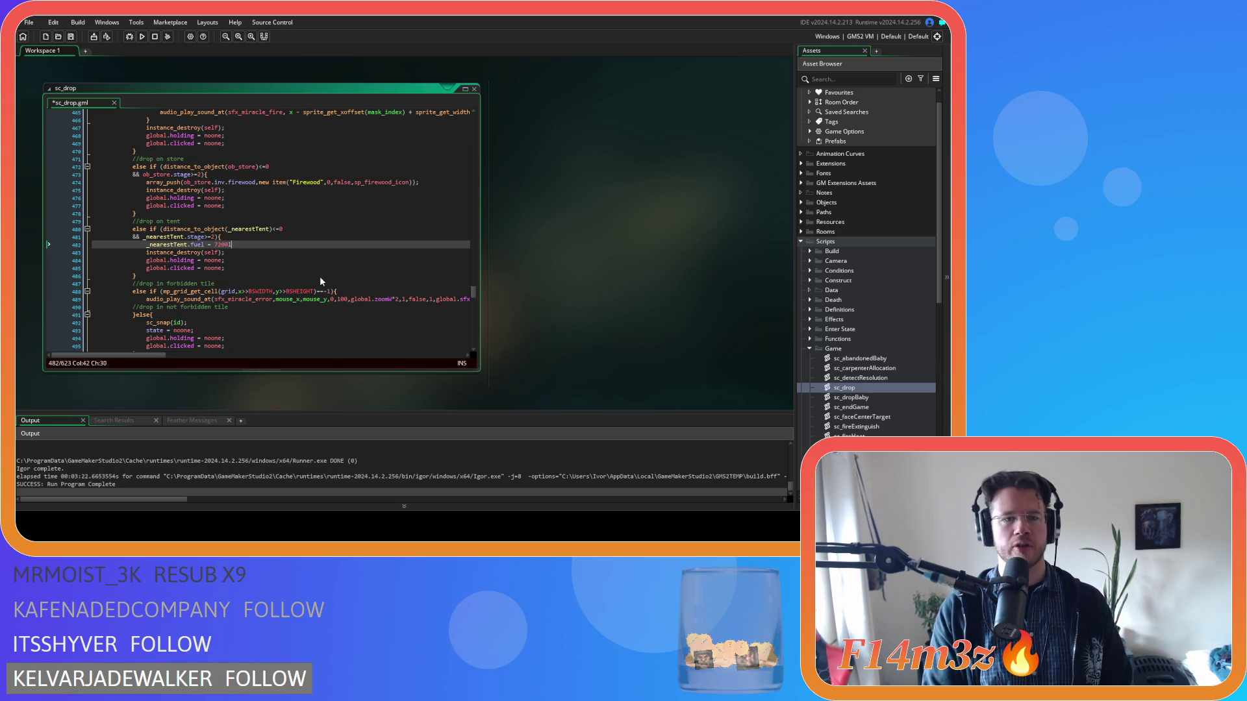
{"action": "type", "text": ";"}
{"action": "key", "text": "ctrl+s"}
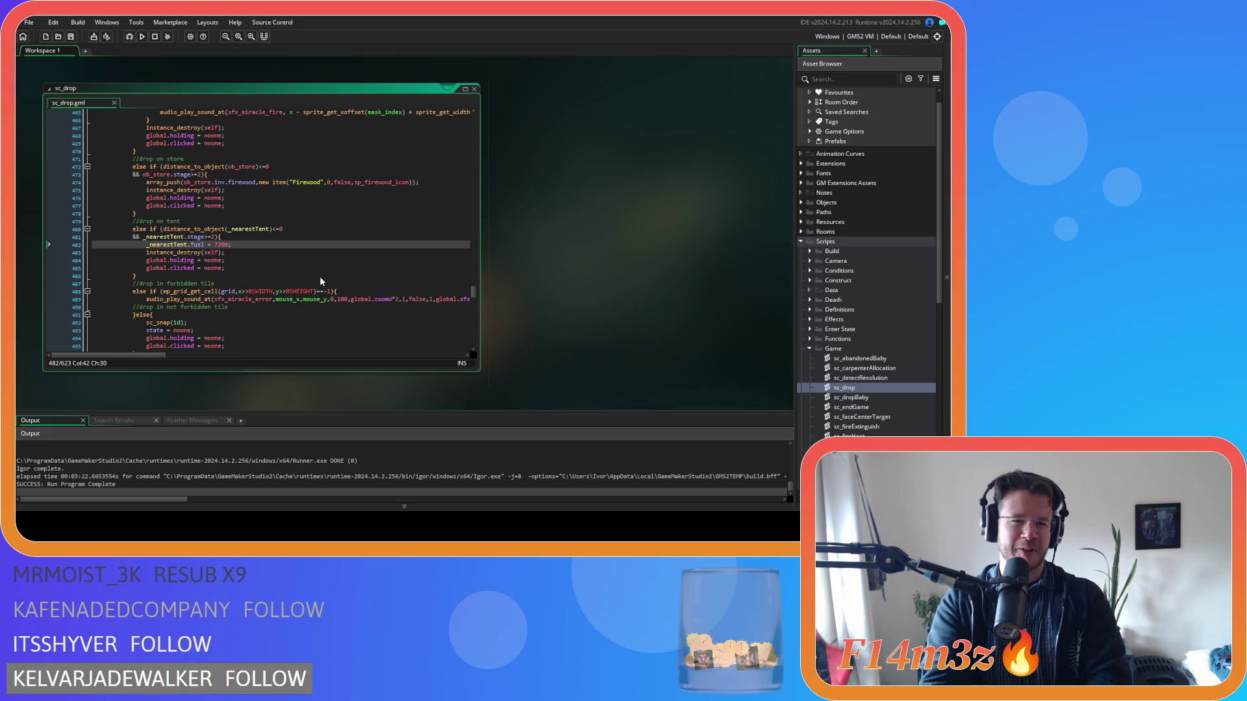
{"action": "left_click", "coordinate": [244, 266]}
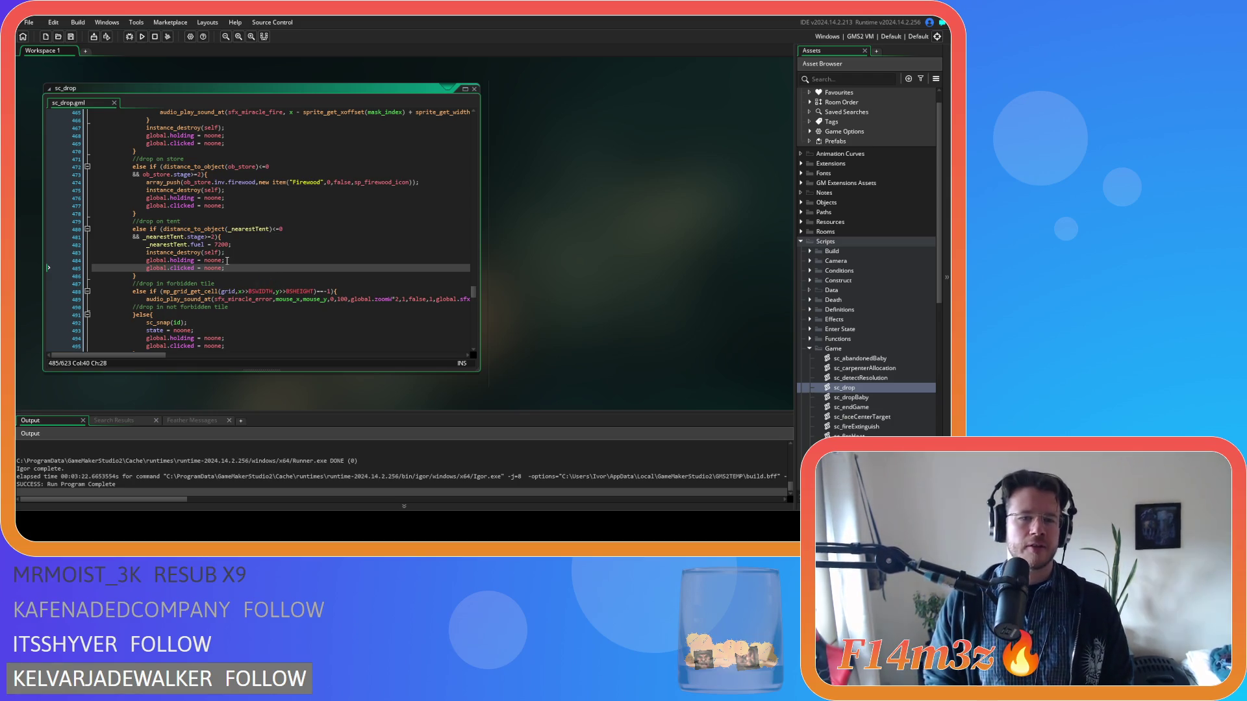
{"action": "left_click_drag", "start_coordinate": [175, 276], "coordinate": [139, 222]}
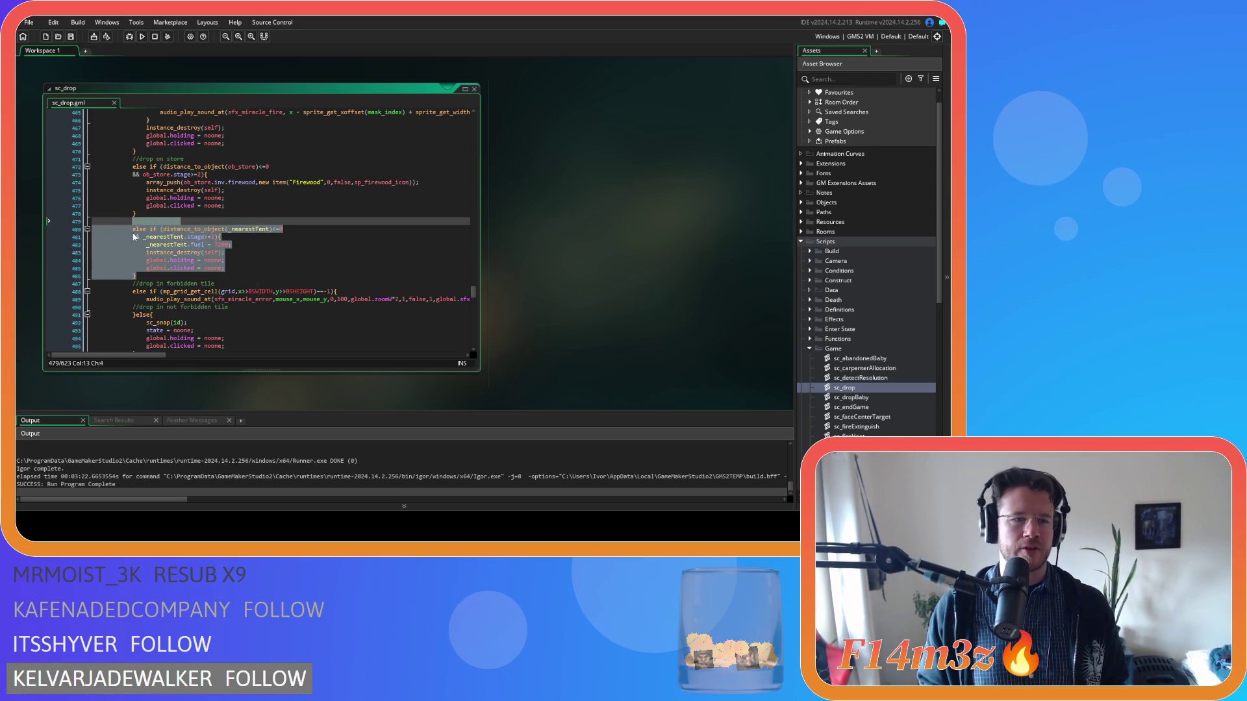
Step: Paste a copy of the tent block, rename its comment to kresh, and check distance to _nearestKresh
{"action": "left_click", "coordinate": [144, 277]}
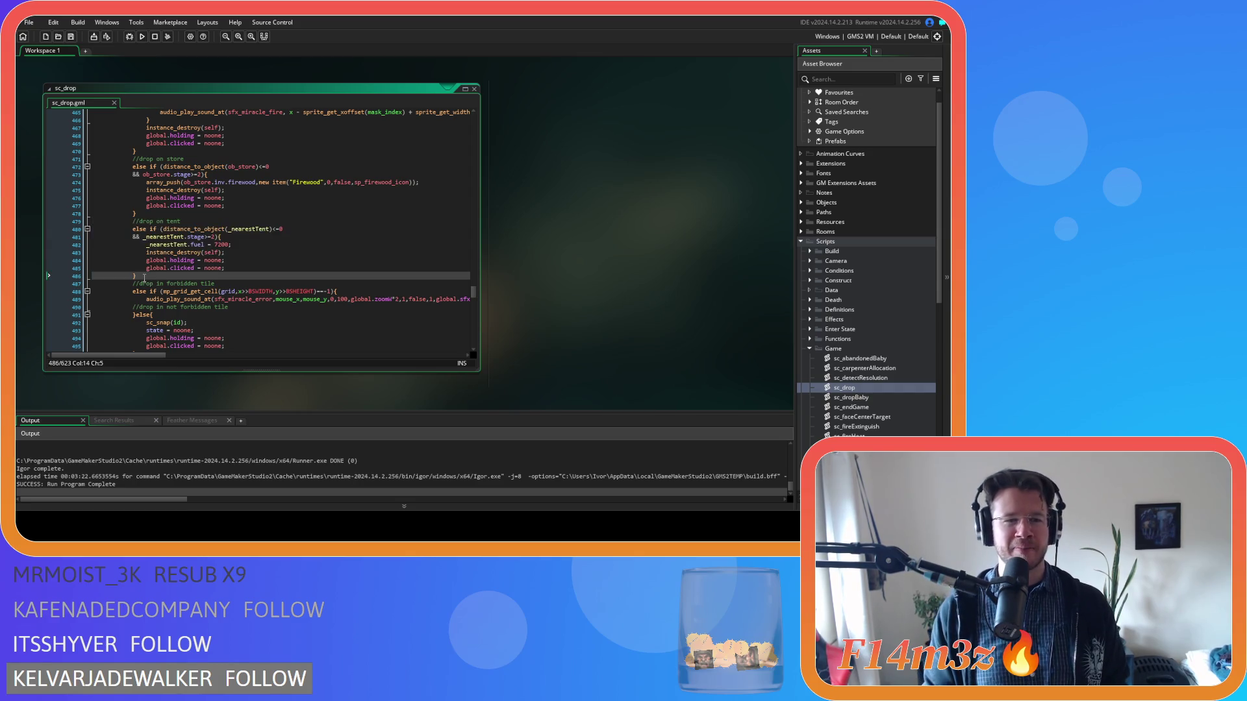
{"action": "key", "text": "ctrl+v"}
{"action": "double_click", "coordinate": [173, 284]}
{"action": "type", "text": "kresh"}
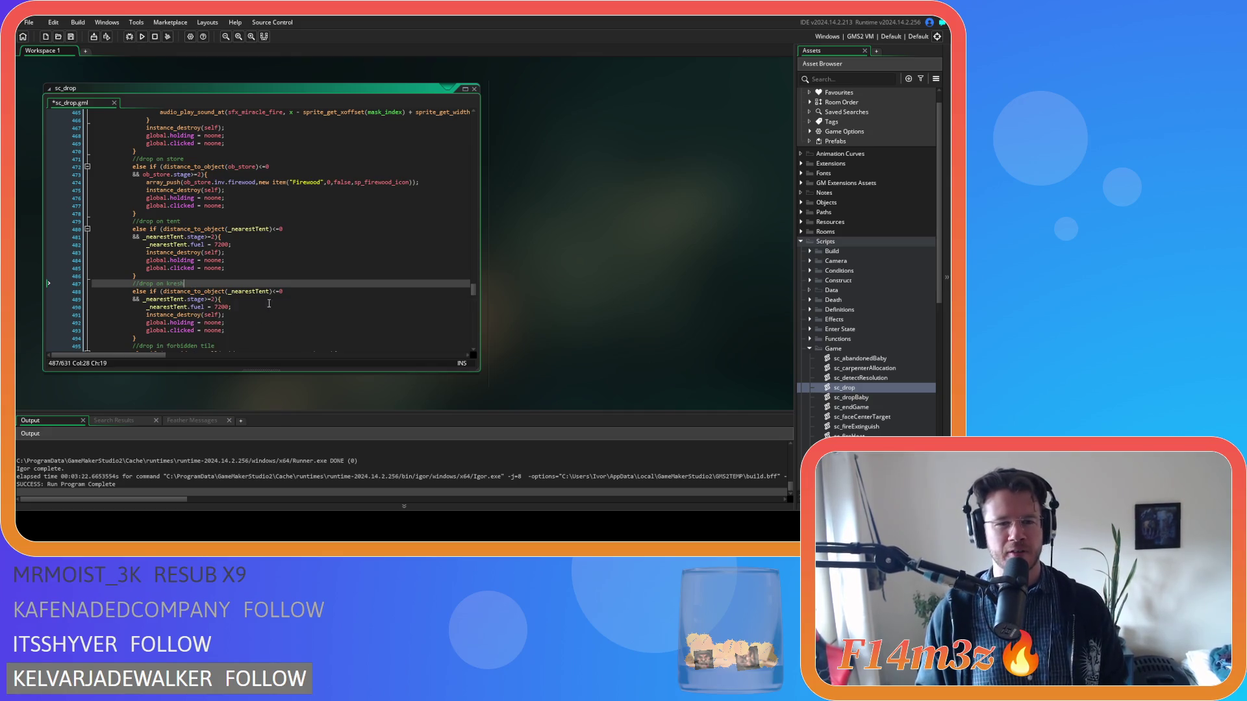
{"action": "double_click", "coordinate": [257, 291]}
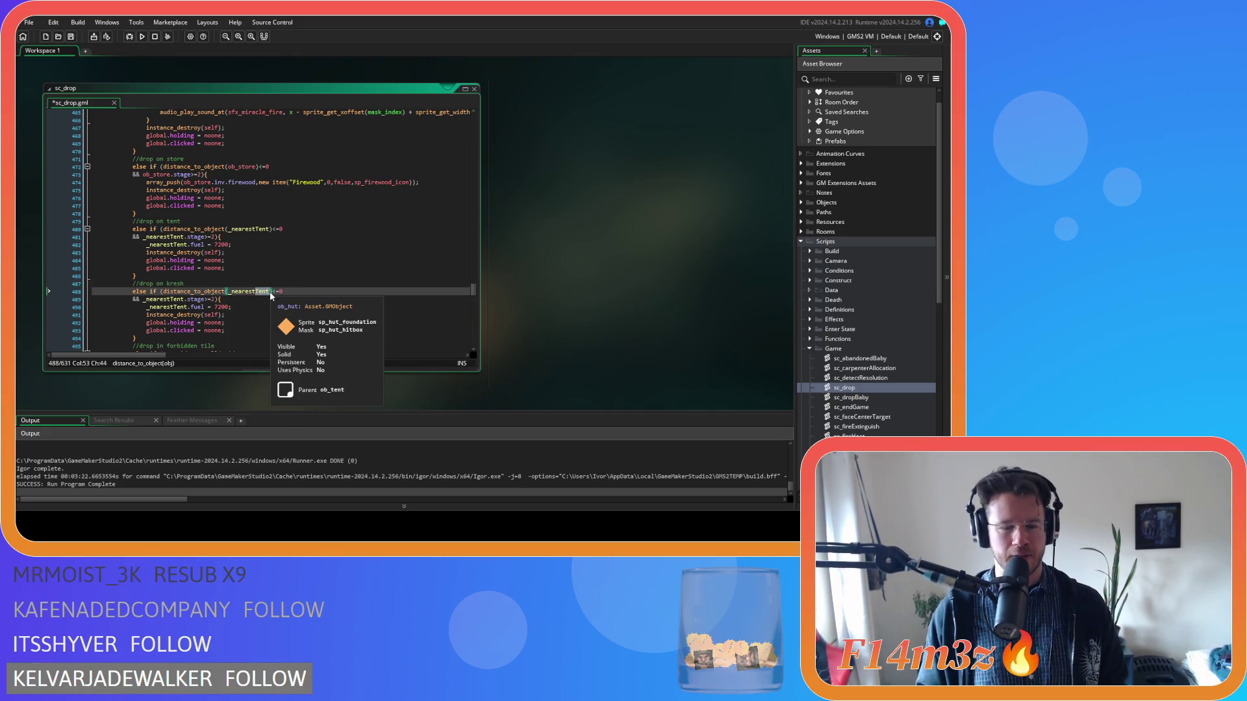
{"action": "type", "text": "_nearestK"}
{"action": "key", "text": "Return"}
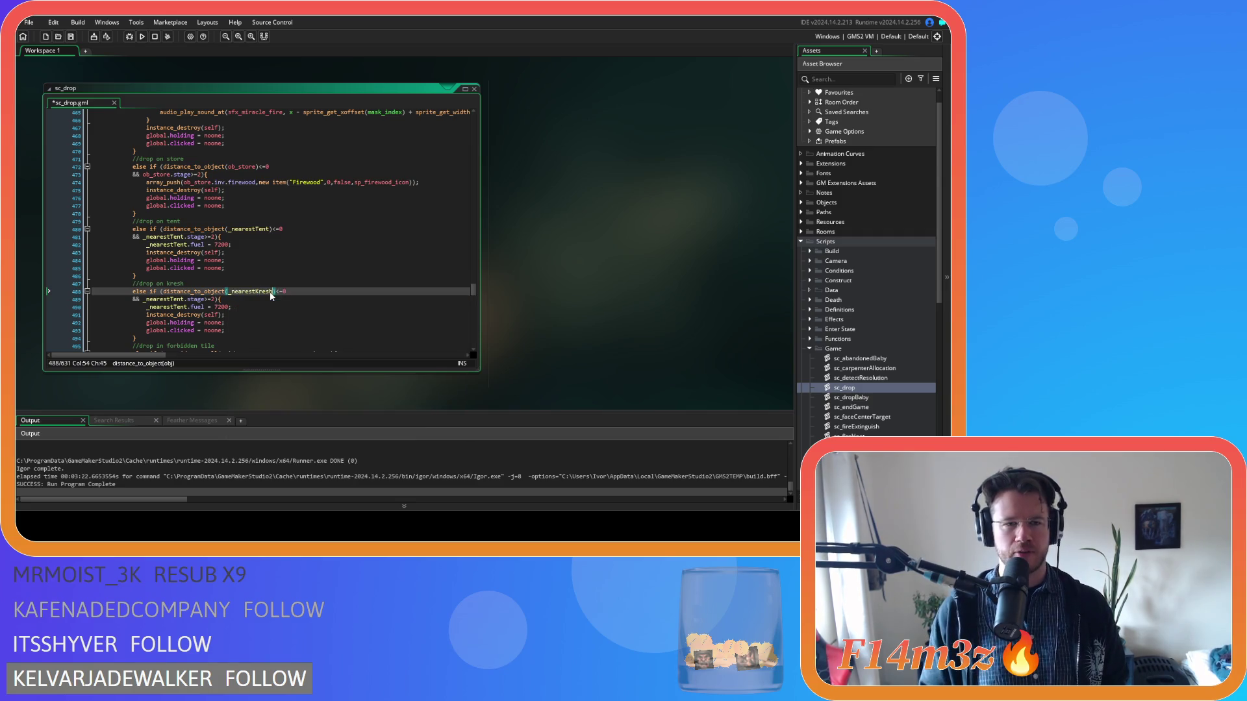
{"action": "left_click", "coordinate": [269, 307]}
{"action": "key", "text": "ctrl+s"}
Step: Switch the copy's stage check and fuel line to _nearestKresh and save
{"action": "double_click", "coordinate": [178, 300]}
{"action": "type", "text": "_nearestKresh"}
{"action": "double_click", "coordinate": [161, 307]}
{"action": "type", "text": "_nearestKresh"}
{"action": "left_click", "coordinate": [275, 305]}
{"action": "key", "text": "ctrl+s"}
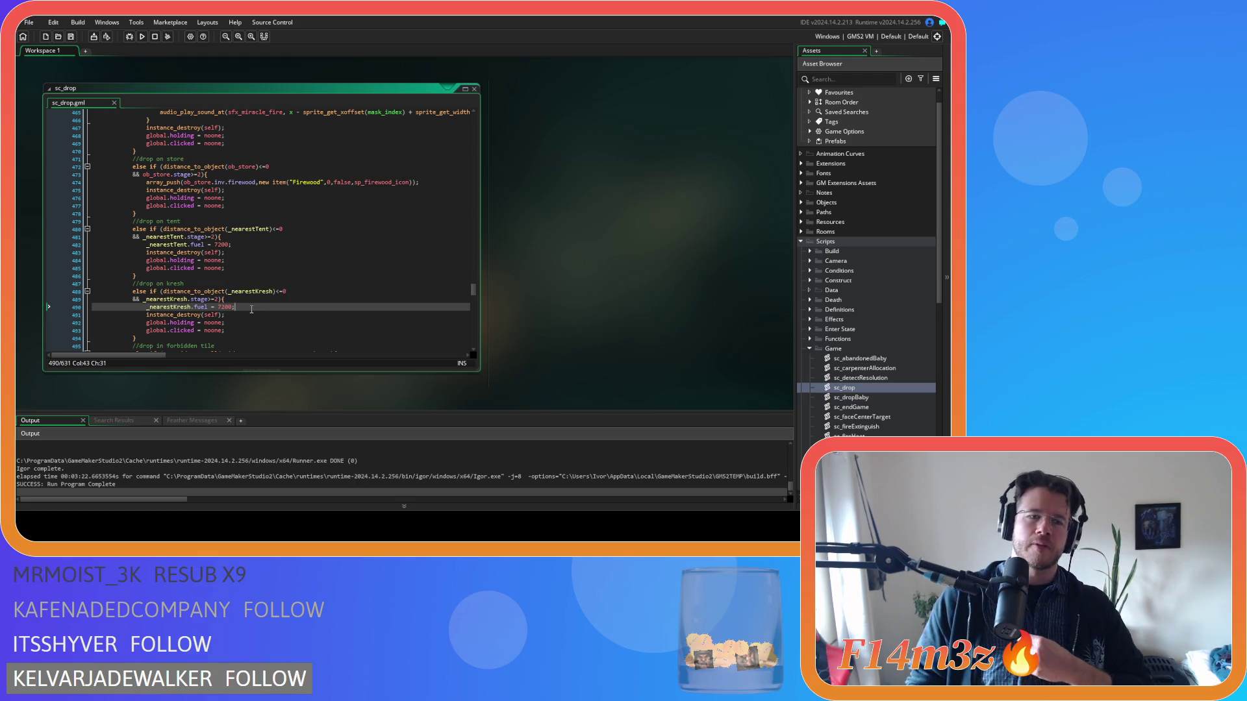
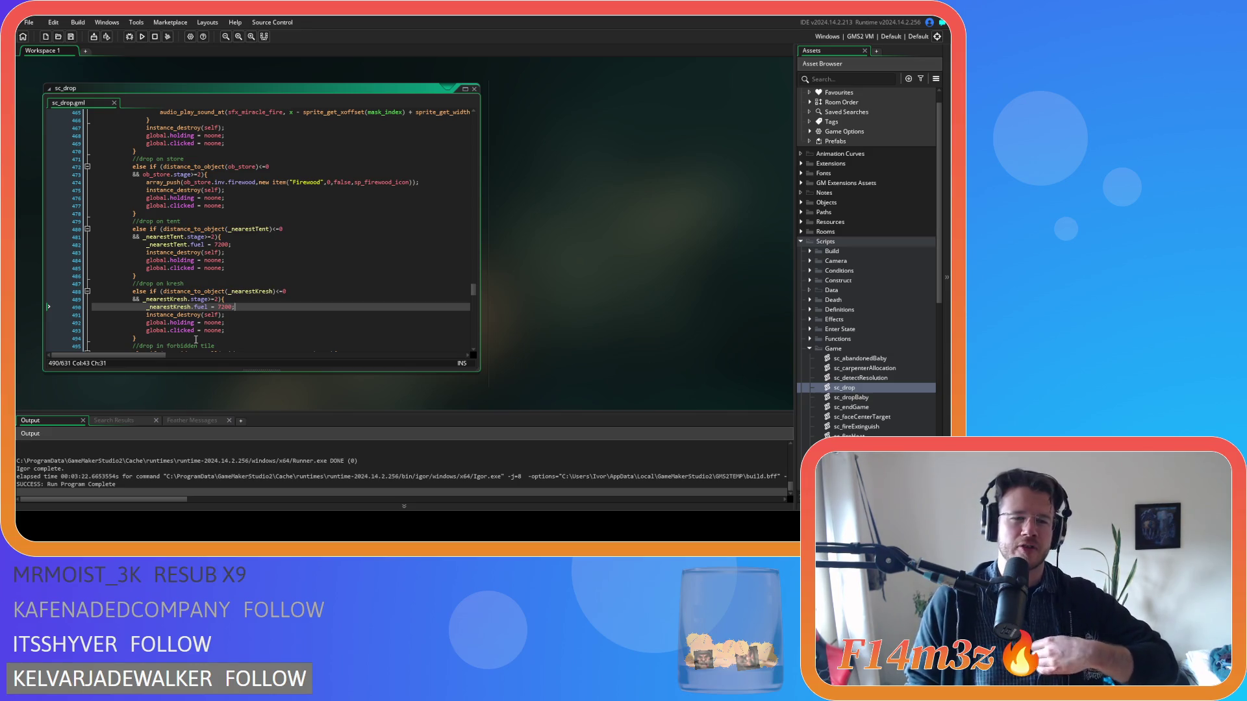
Step: Scroll through the sc_drop script's tent, store and kresh drop branches
{"action": "mouse_move", "coordinate": [162, 323]}
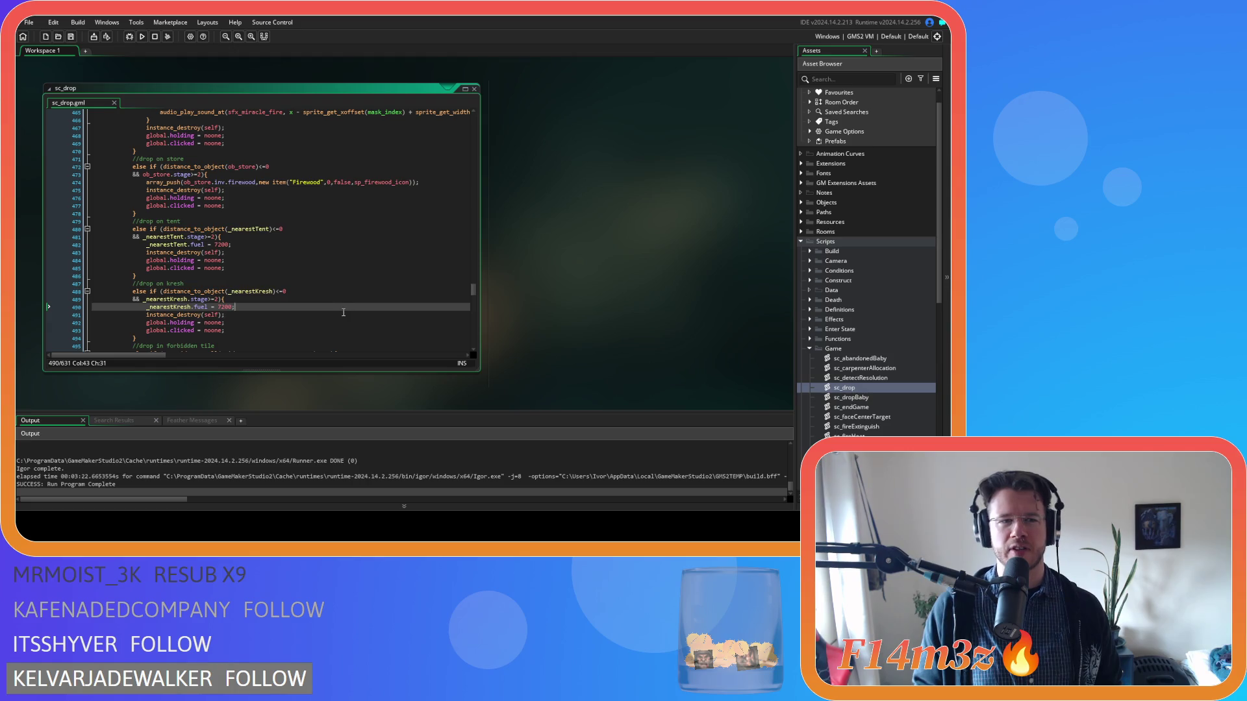
{"action": "scroll", "coordinate": [344, 312], "scroll_direction": "up", "scroll_amount": 3}
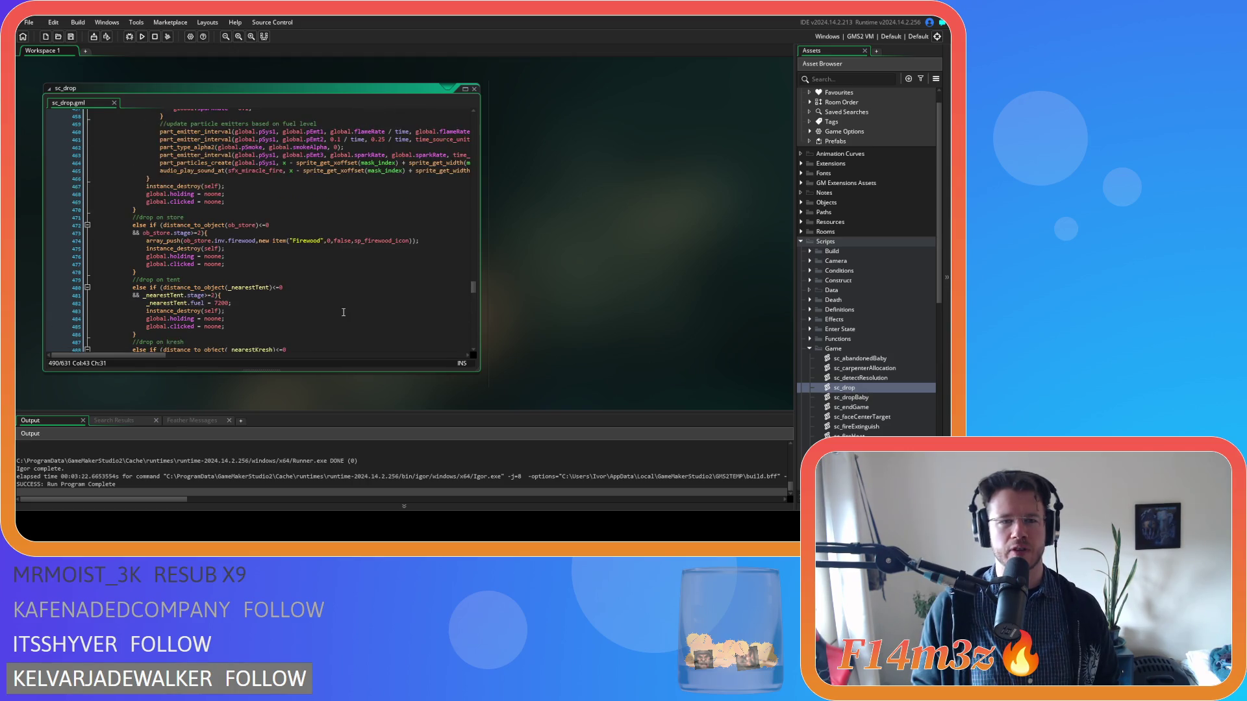
{"action": "scroll", "coordinate": [343, 312], "scroll_direction": "up", "scroll_amount": 3}
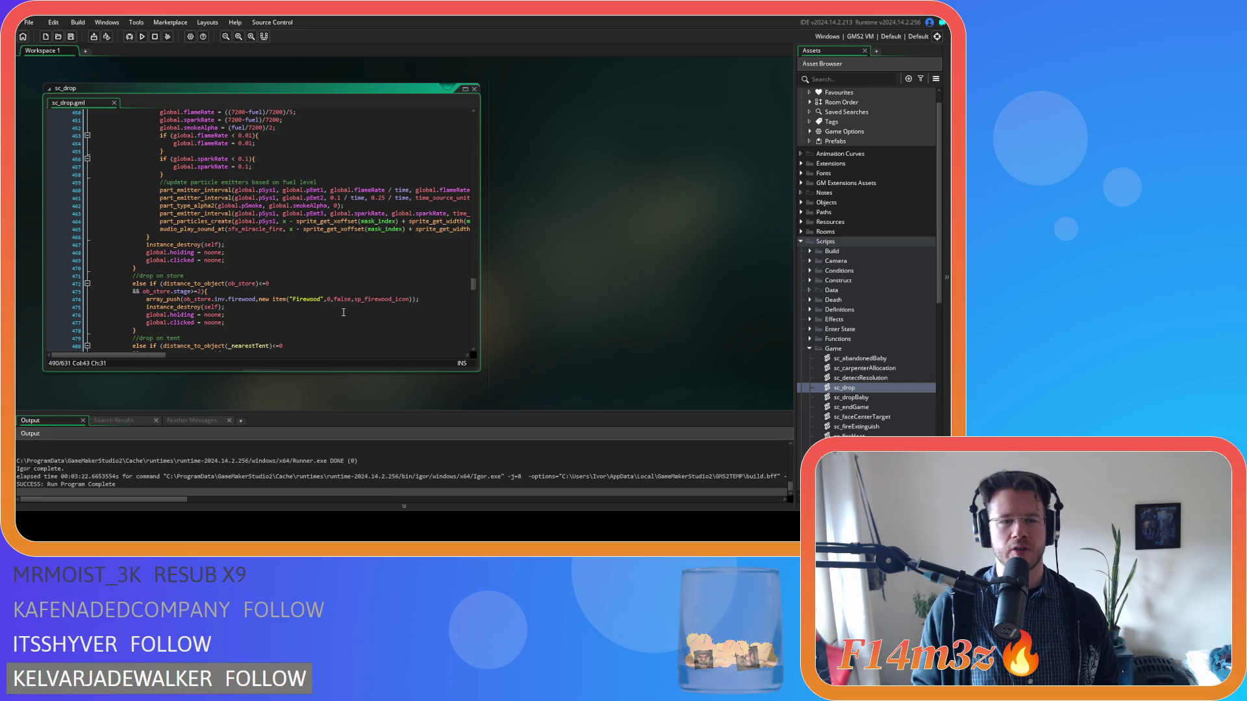
{"action": "scroll", "coordinate": [344, 313], "scroll_direction": "down", "scroll_amount": 6}
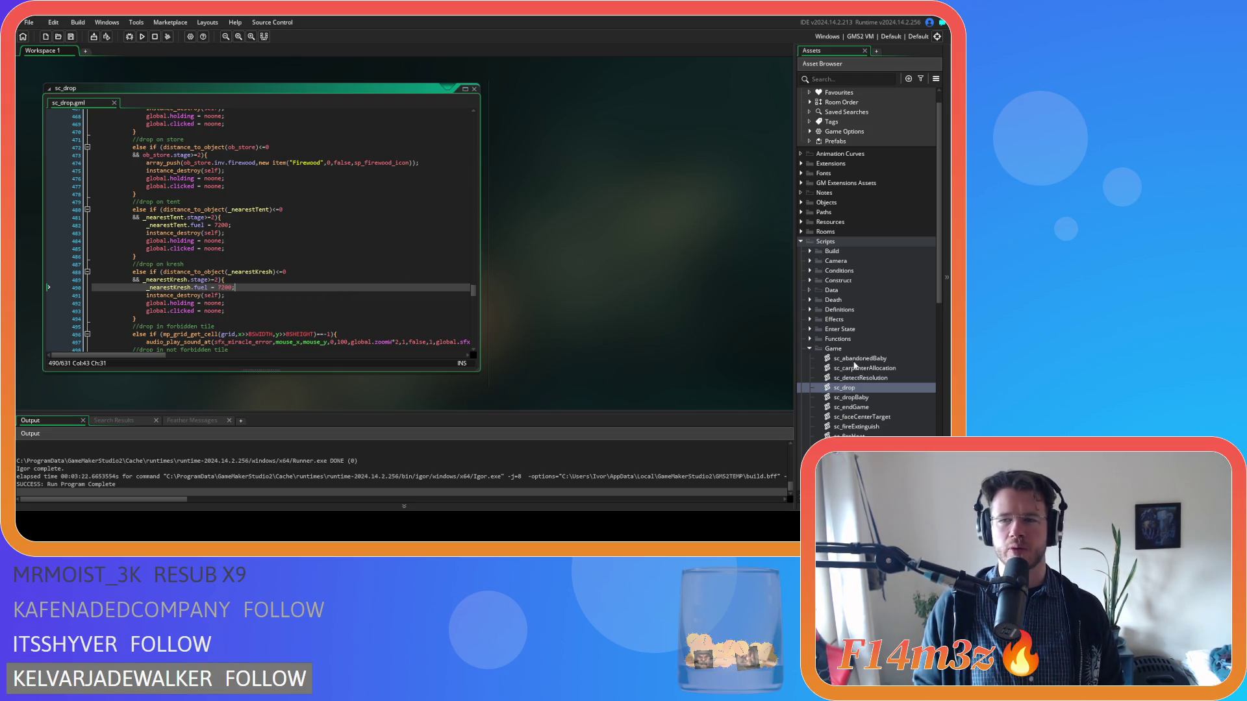
{"action": "scroll", "coordinate": [857, 367], "scroll_direction": "up", "scroll_amount": 1}
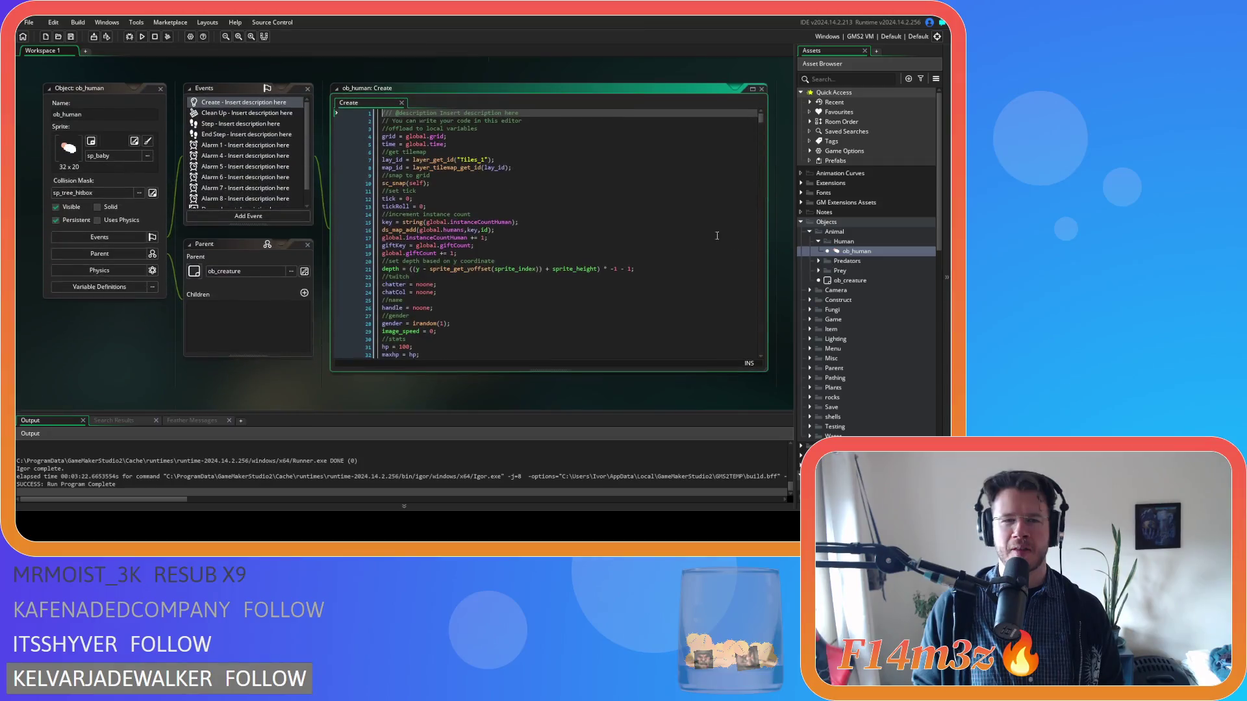
Step: Search ob_human's Create code for state_depositfirewood and locate the matching code
{"action": "key", "text": "ctrl+f"}
{"action": "type", "text": "state"}
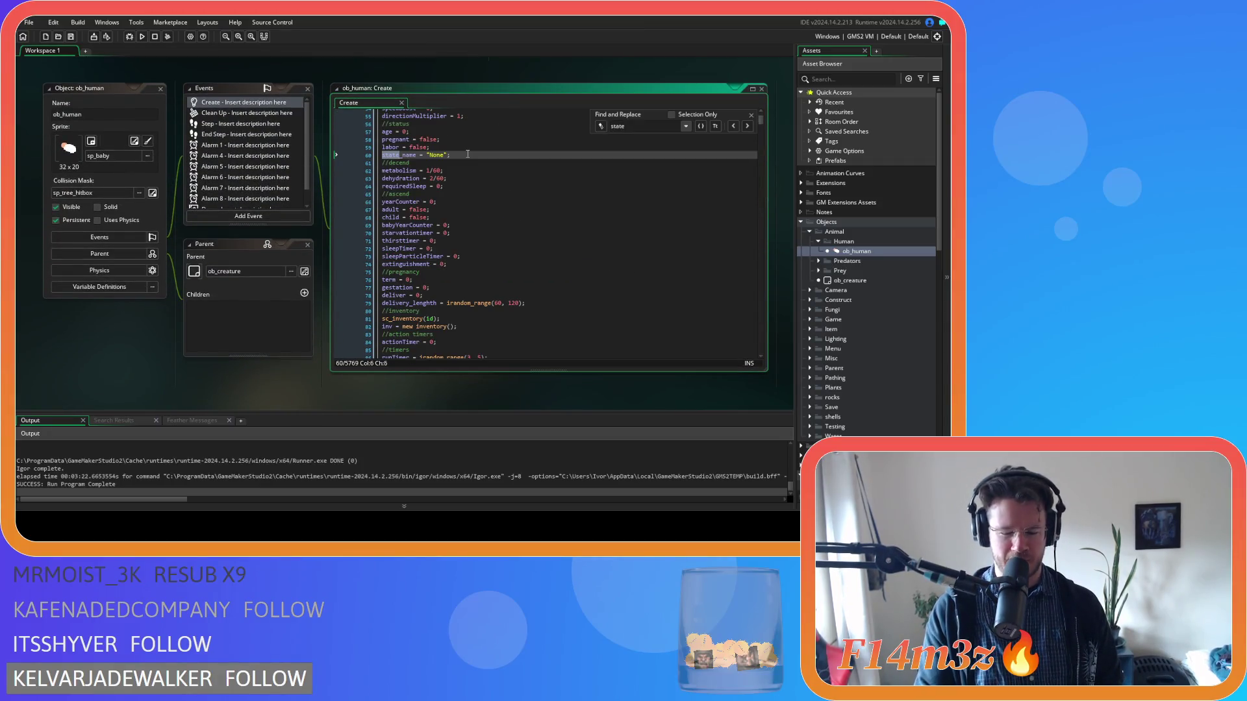
{"action": "type", "text": "_d"}
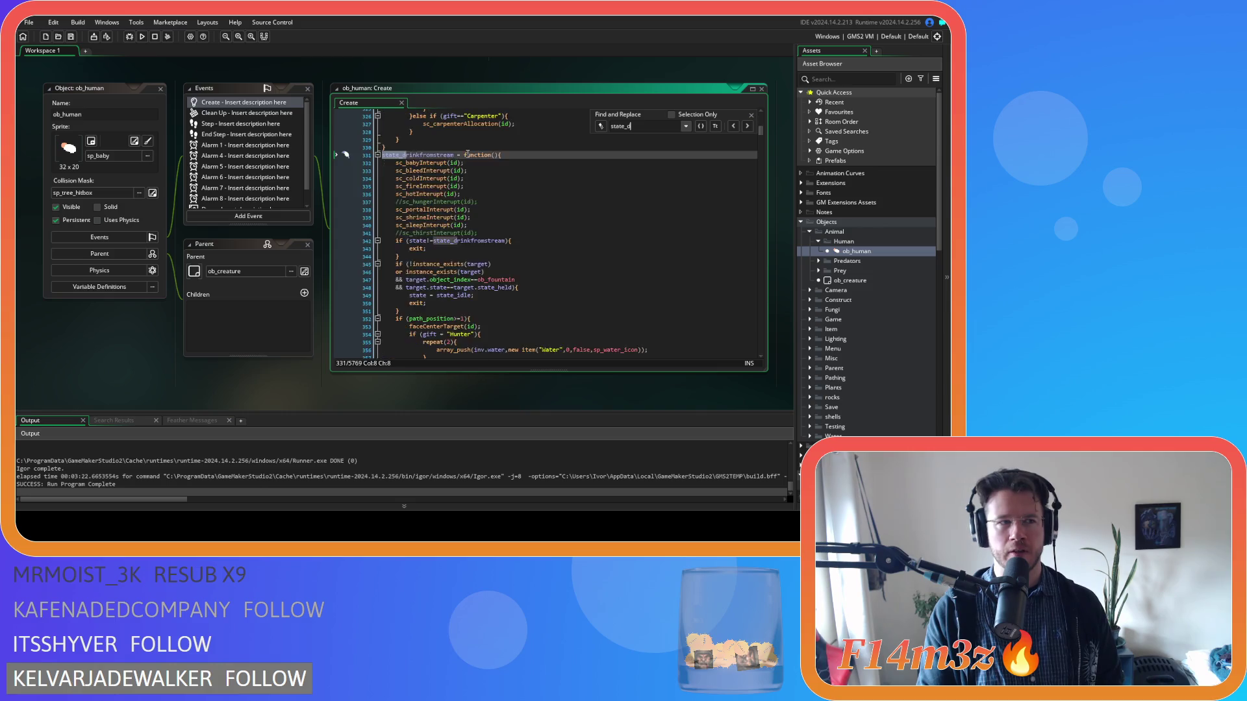
{"action": "type", "text": "epositfirewood"}
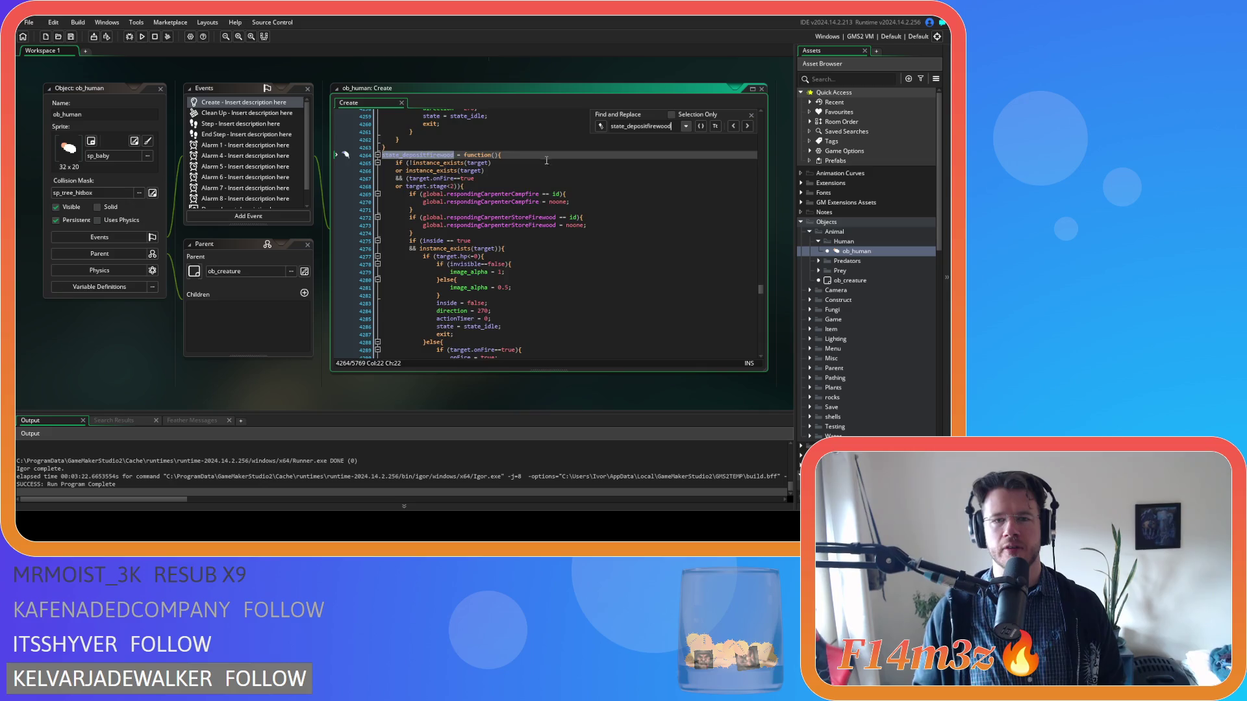
{"action": "scroll", "coordinate": [564, 196], "scroll_direction": "down", "scroll_amount": 8}
{"action": "scroll", "coordinate": [564, 196], "scroll_direction": "down", "scroll_amount": 5}
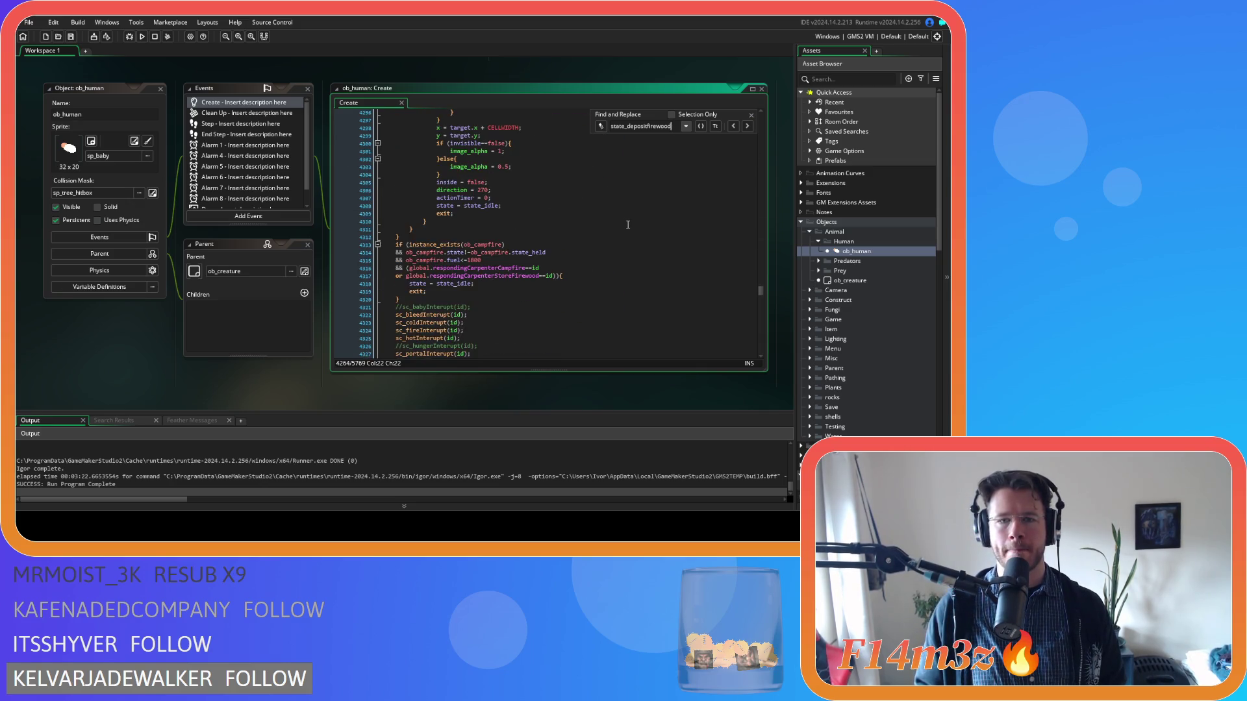
{"action": "scroll", "coordinate": [646, 221], "scroll_direction": "down", "scroll_amount": 3}
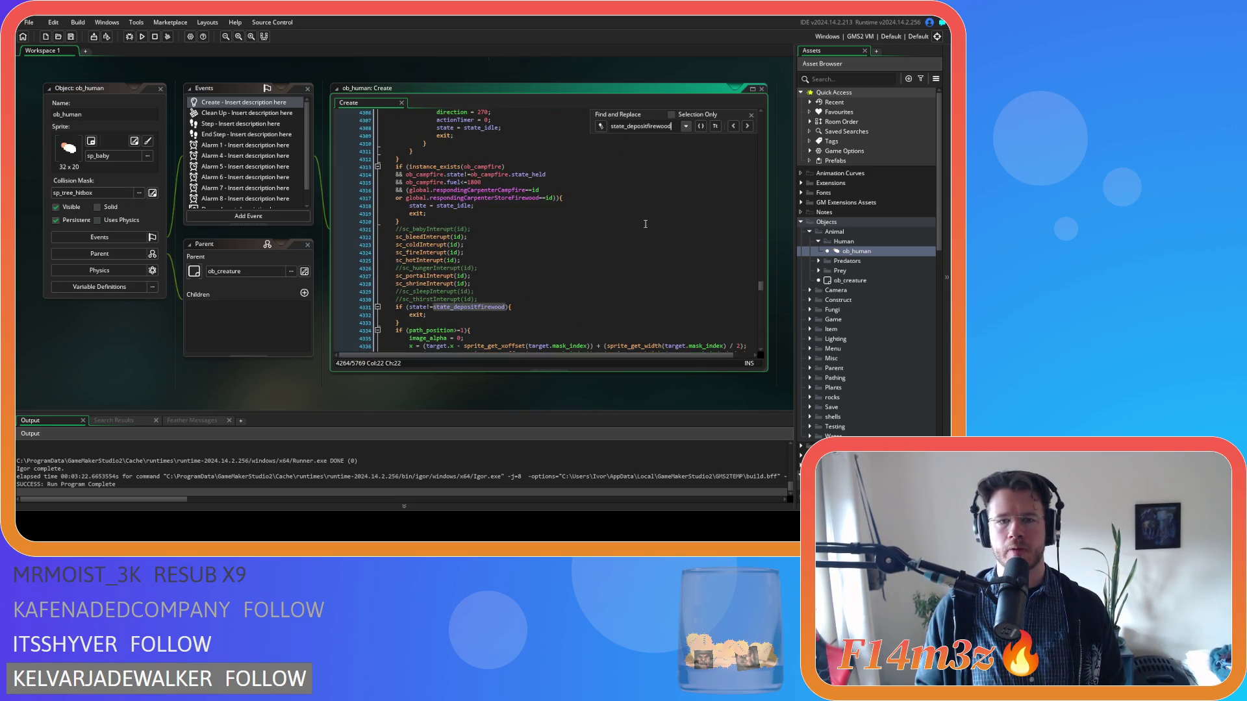
{"action": "scroll", "coordinate": [645, 223], "scroll_direction": "up", "scroll_amount": 3}
{"action": "left_click", "coordinate": [752, 115]}
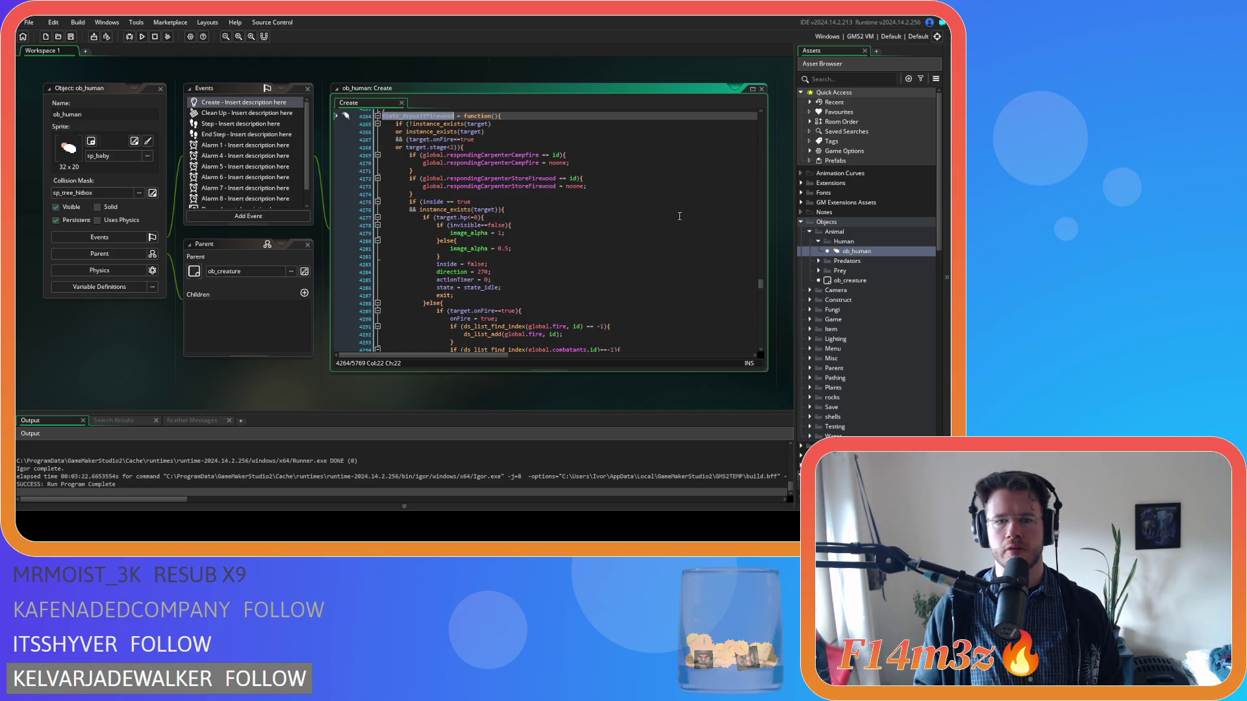
{"action": "scroll", "coordinate": [679, 216], "scroll_direction": "down", "scroll_amount": 15}
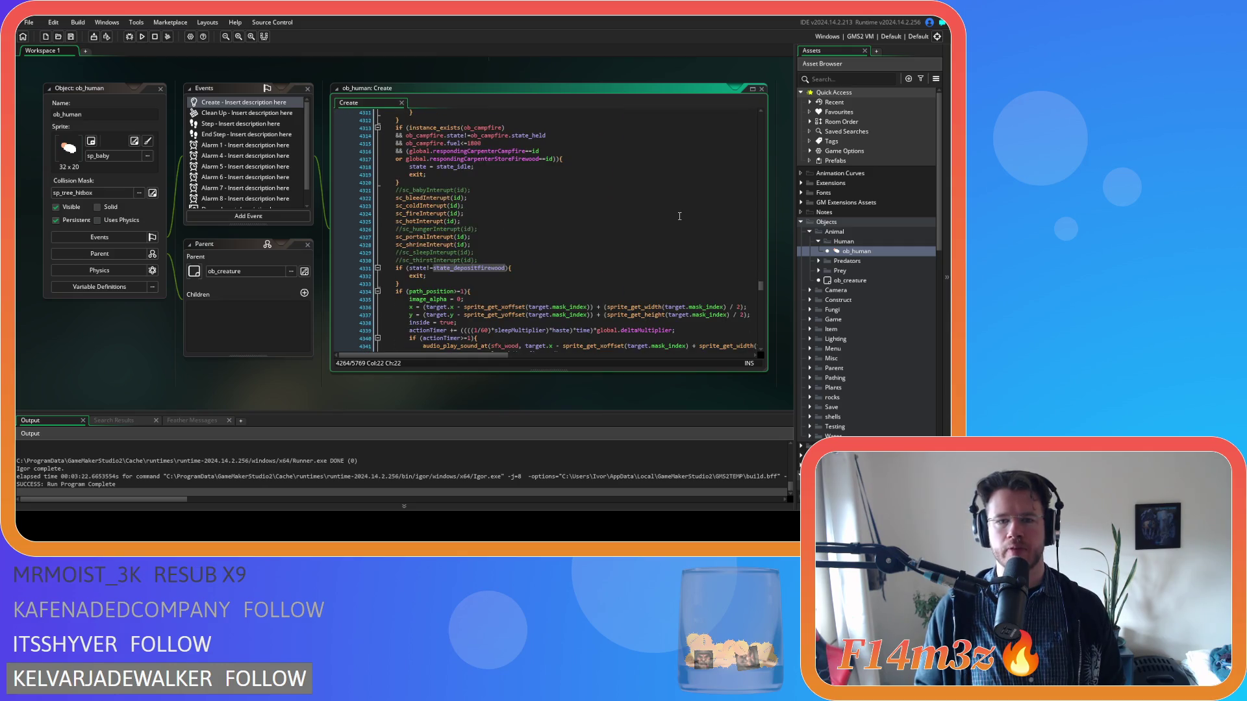
{"action": "scroll", "coordinate": [680, 216], "scroll_direction": "up", "scroll_amount": 7}
{"action": "scroll", "coordinate": [679, 217], "scroll_direction": "down", "scroll_amount": 15}
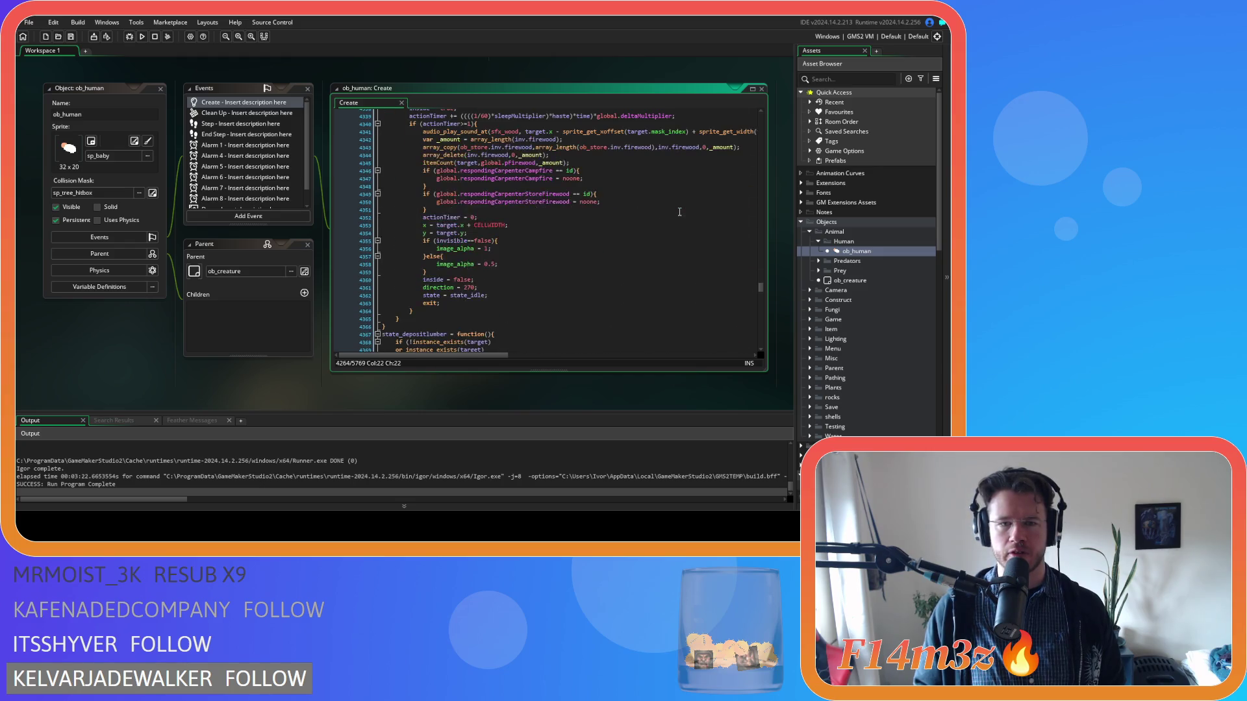
{"action": "scroll", "coordinate": [679, 212], "scroll_direction": "up", "scroll_amount": 2}
Step: Copy the sfx_wood audio_play_sound_at line 4341 from the firewood-deposit code
{"action": "left_click", "coordinate": [662, 214]}
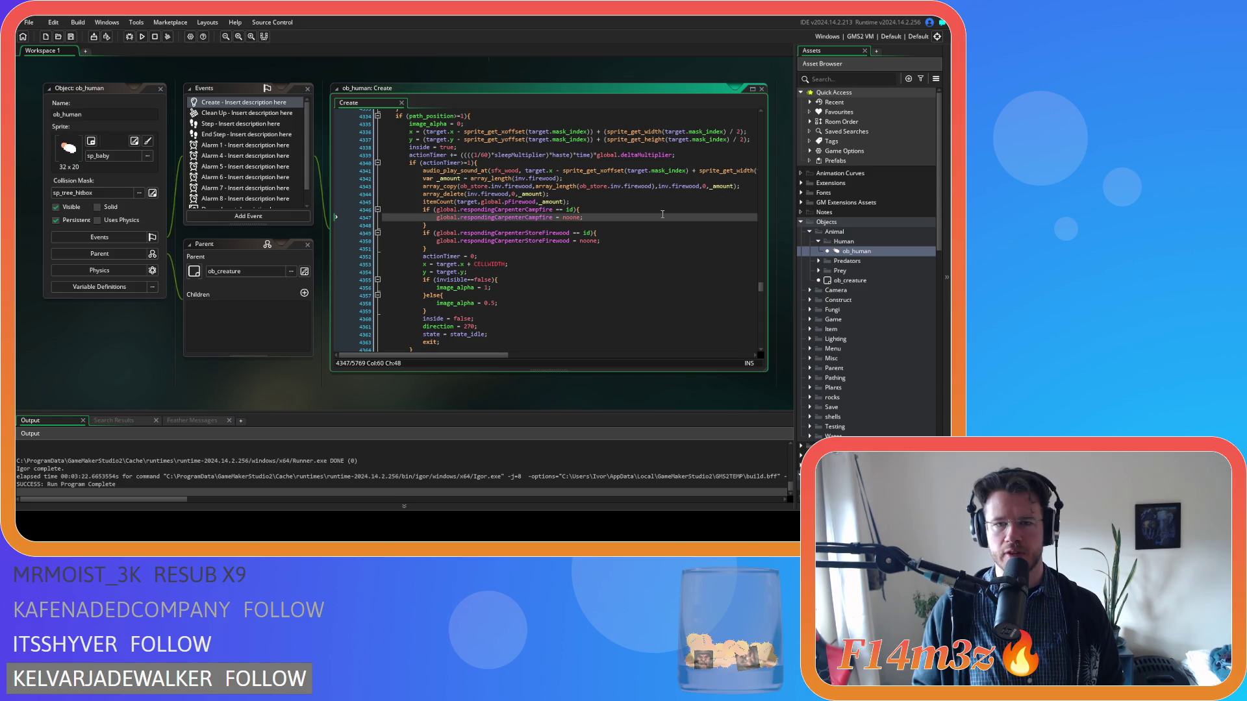
{"action": "left_click_drag", "start_coordinate": [422, 171], "coordinate": [740, 173]}
{"action": "right_click", "coordinate": [740, 174]}
{"action": "left_click", "coordinate": [753, 186]}
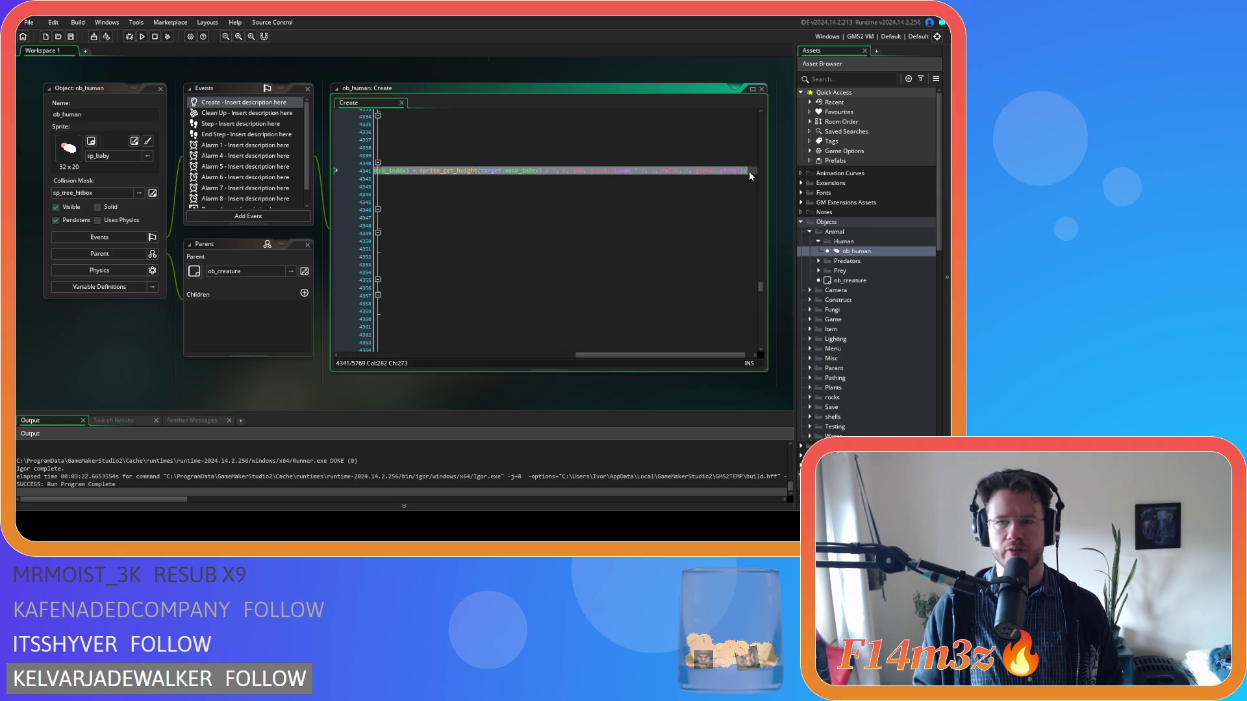
{"action": "left_click_drag", "start_coordinate": [645, 356], "coordinate": [409, 356]}
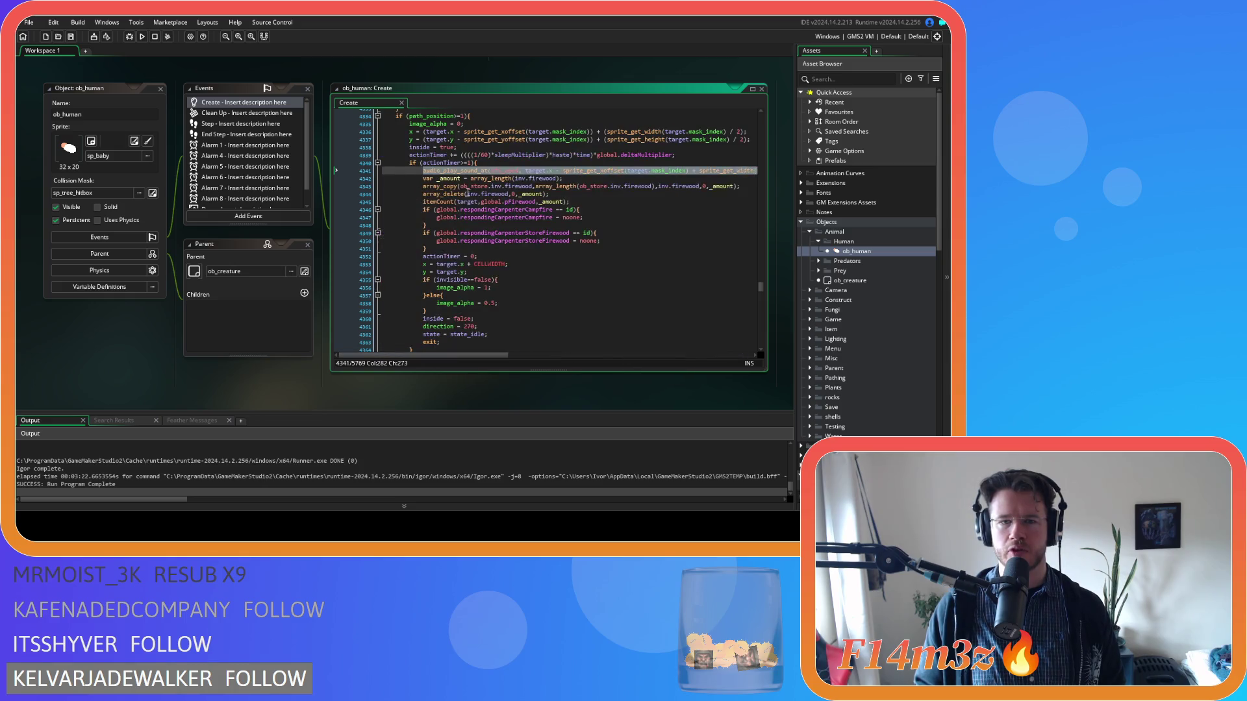
{"action": "left_click", "coordinate": [464, 194]}
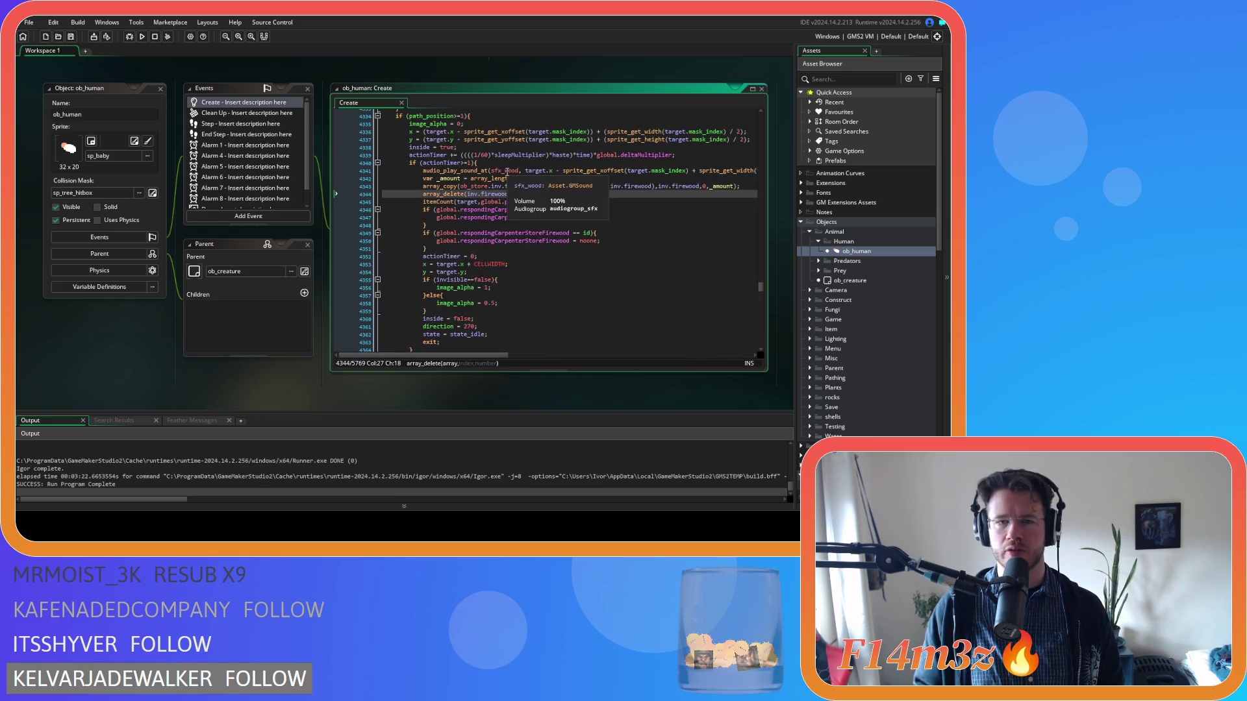
{"action": "left_click", "coordinate": [506, 170]}
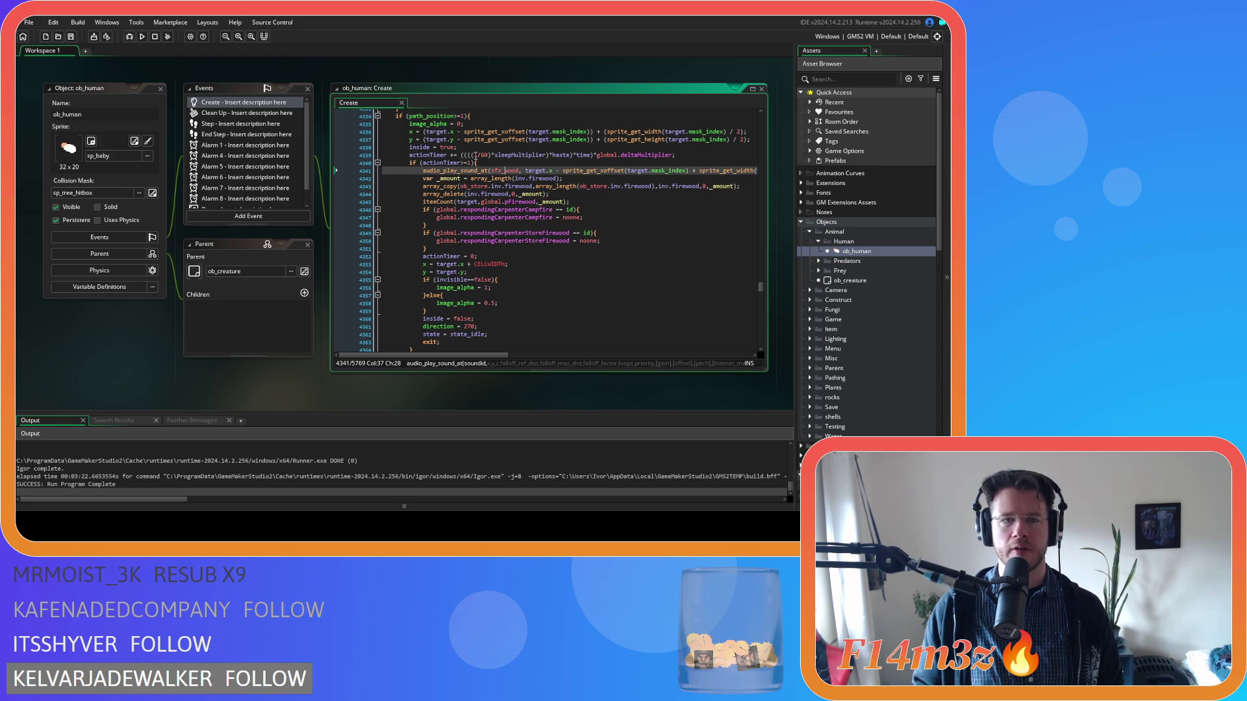
{"action": "scroll", "coordinate": [293, 216], "scroll_direction": "up", "scroll_amount": 5}
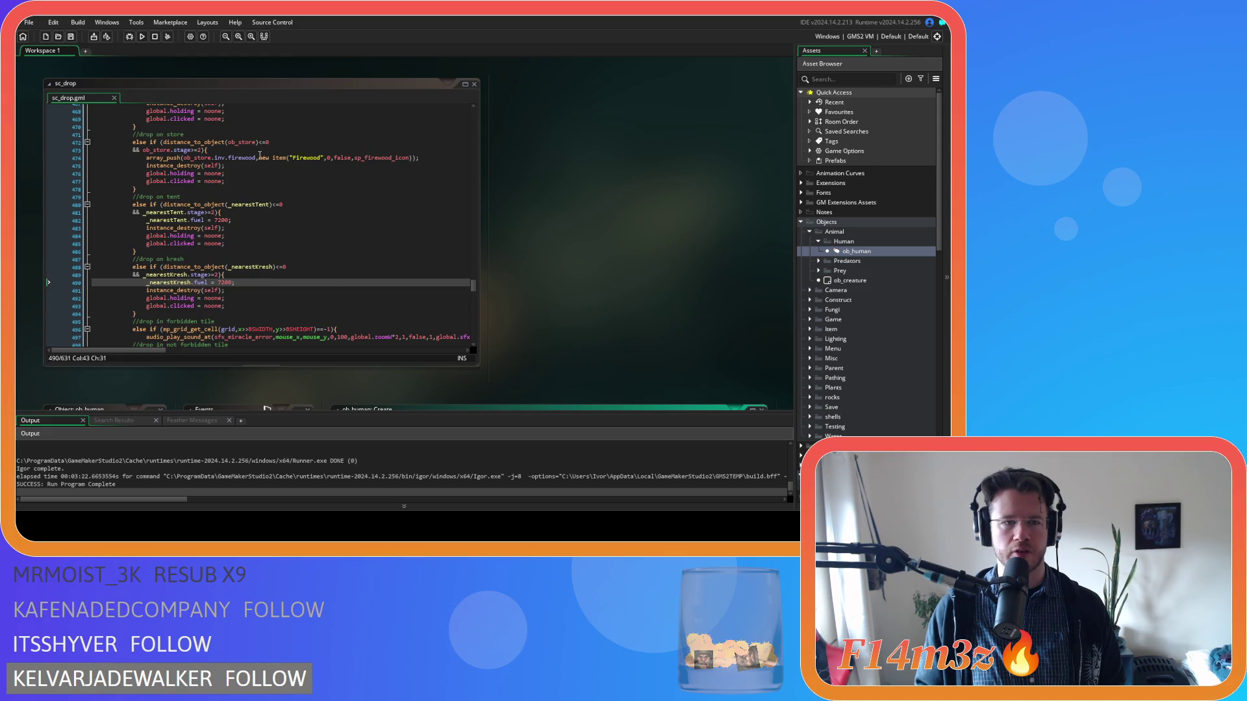
Step: Paste the copied sfx_wood sound line onto a new line 474 in sc_drop
{"action": "left_click", "coordinate": [247, 151]}
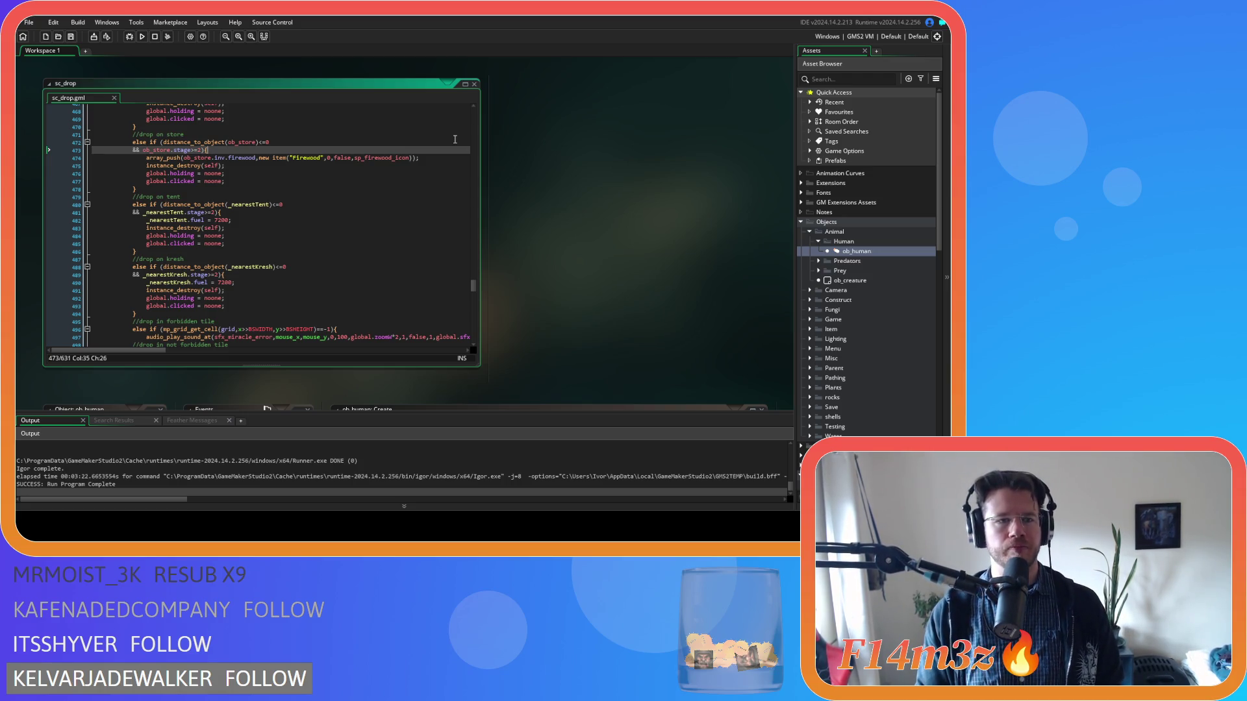
{"action": "key", "text": "Return"}
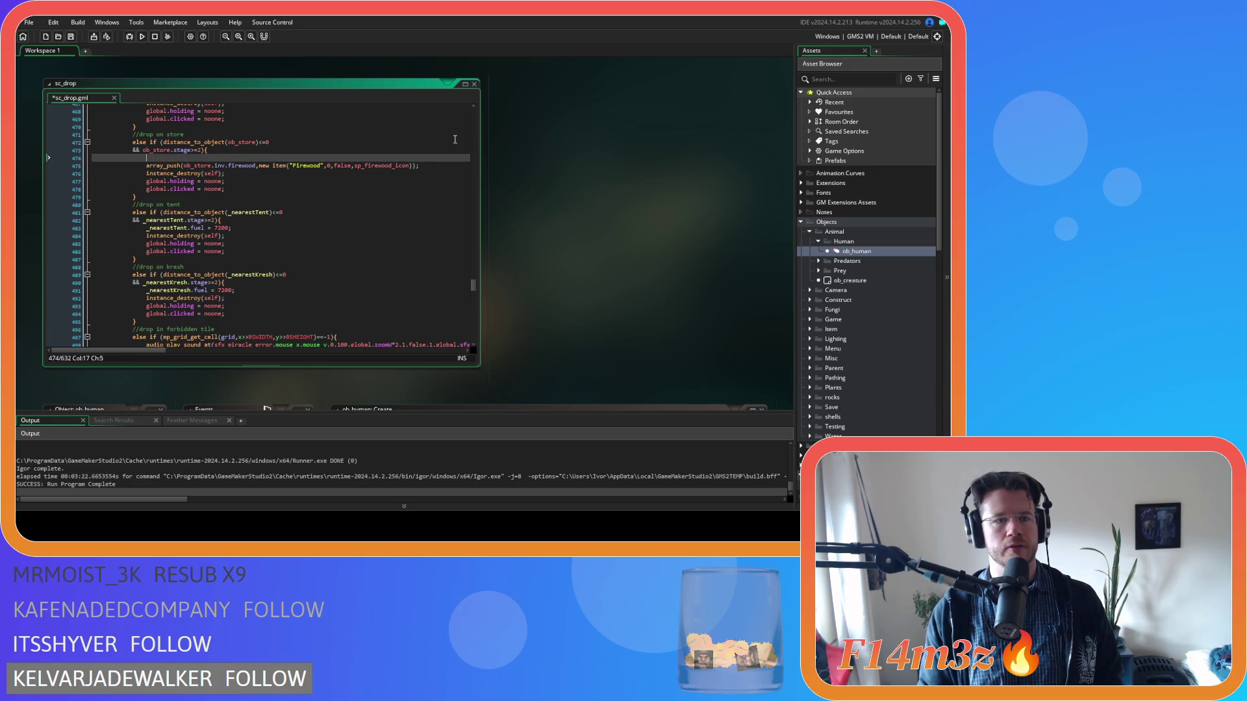
{"action": "key", "text": "ctrl+v"}
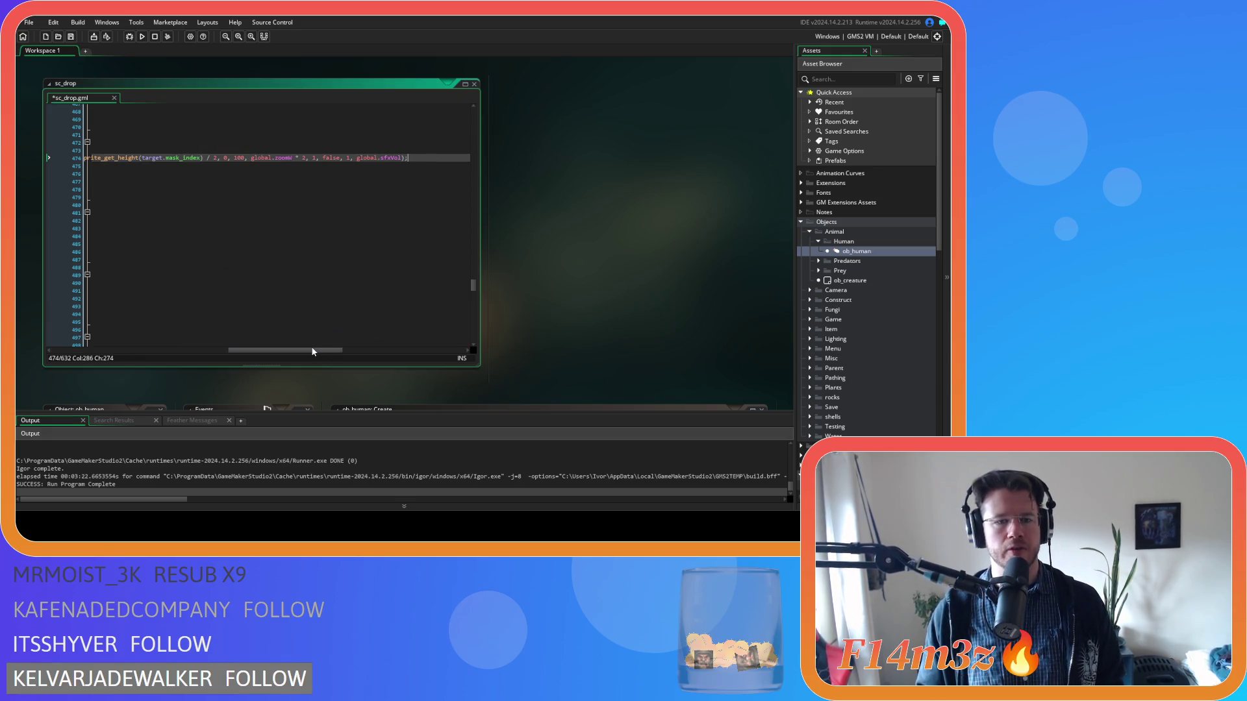
{"action": "left_click_drag", "start_coordinate": [313, 349], "coordinate": [137, 343]}
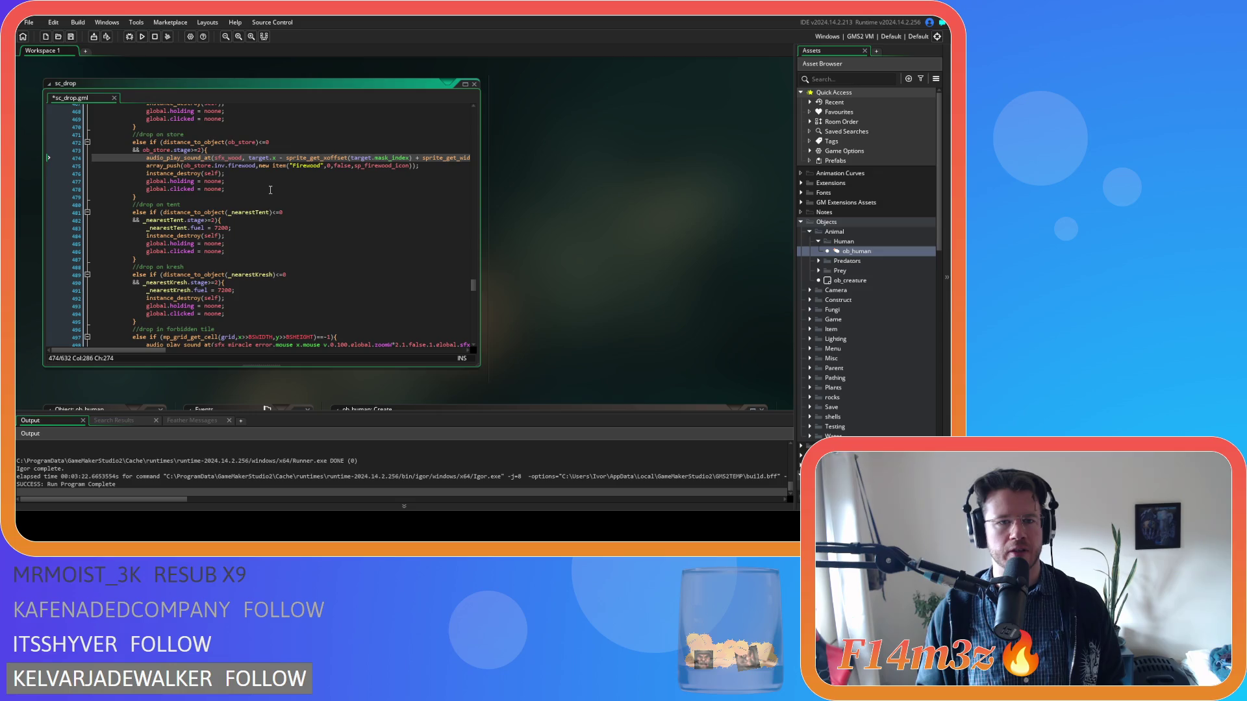
Step: Change the x argument's target to ob_store and remove the space after sfx_wood
{"action": "mouse_move", "coordinate": [260, 157]}
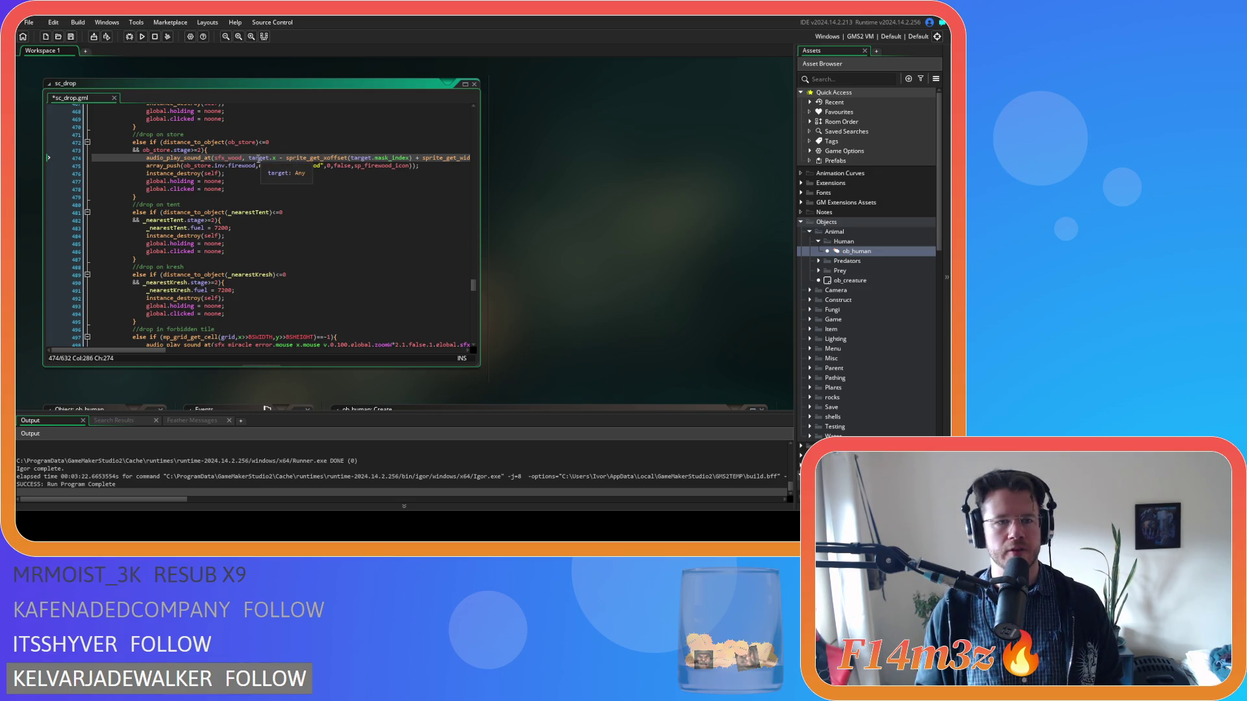
{"action": "double_click", "coordinate": [258, 157]}
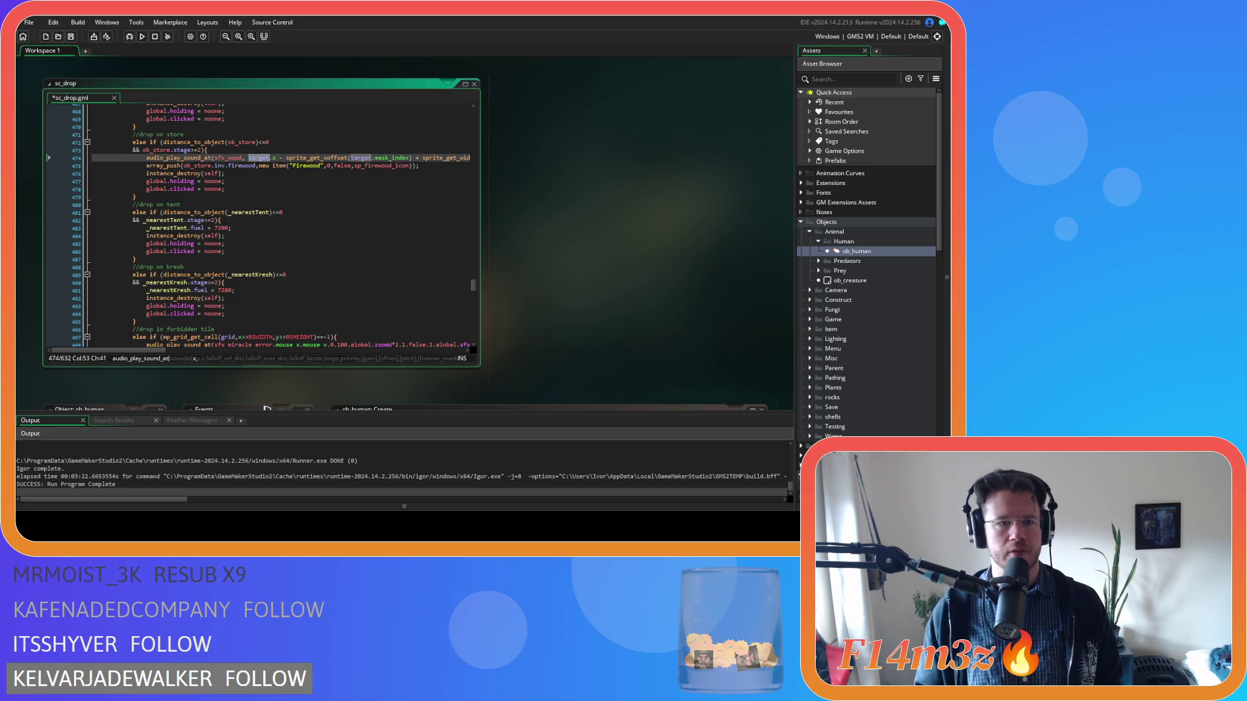
{"action": "type", "text": "ob_store"}
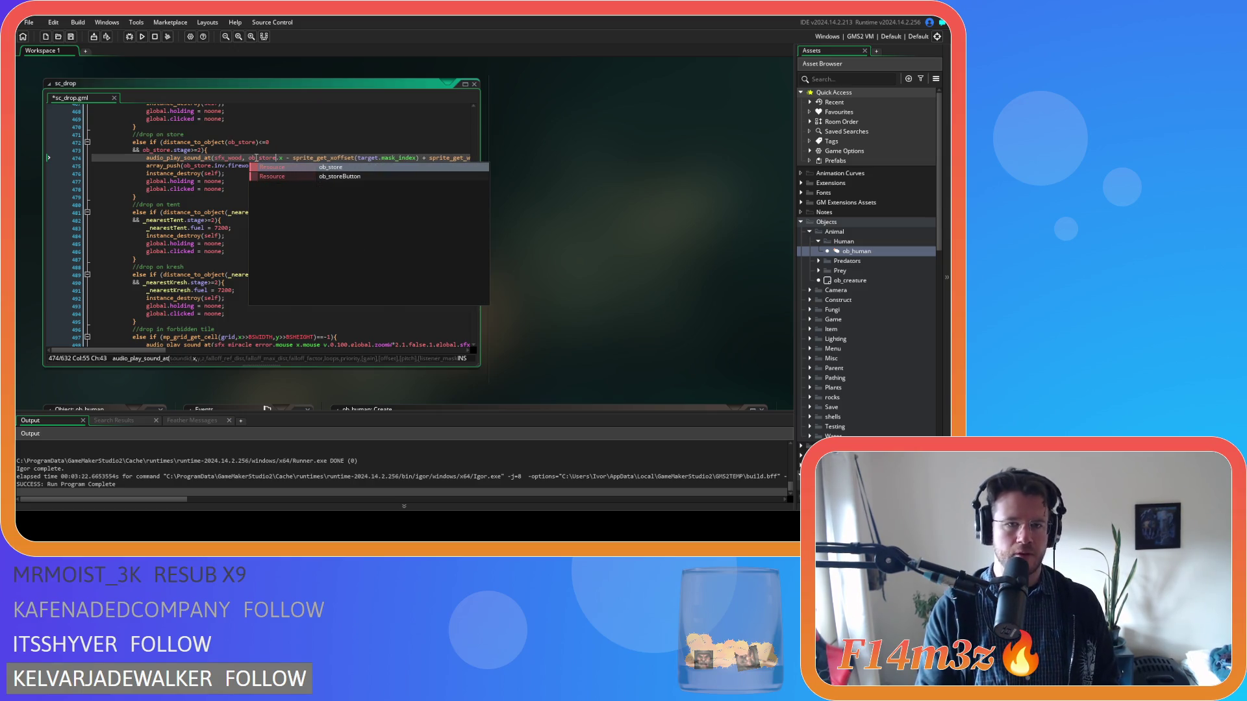
{"action": "double_click", "coordinate": [256, 158]}
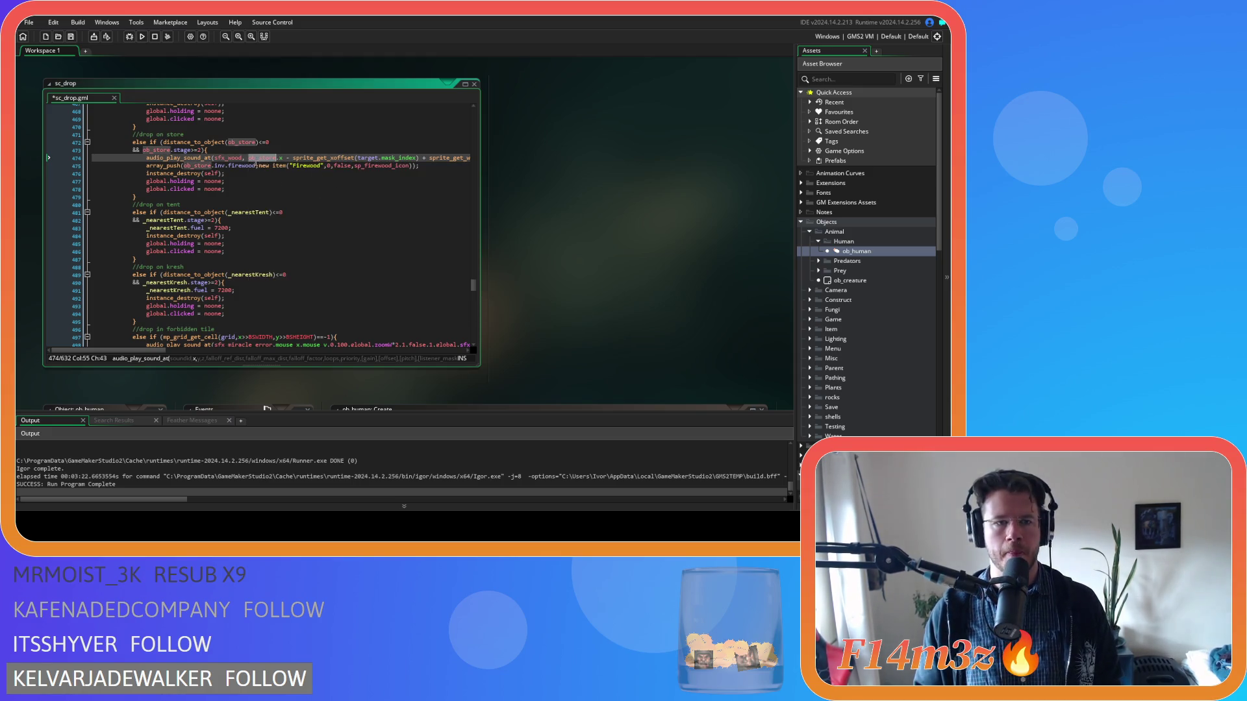
{"action": "key", "text": "Left"}
{"action": "key", "text": "BackSpace"}
Step: Remove the spaces around the minus and plus signs in the x-position argument
{"action": "left_click", "coordinate": [280, 158]}
{"action": "key", "text": "Delete"}
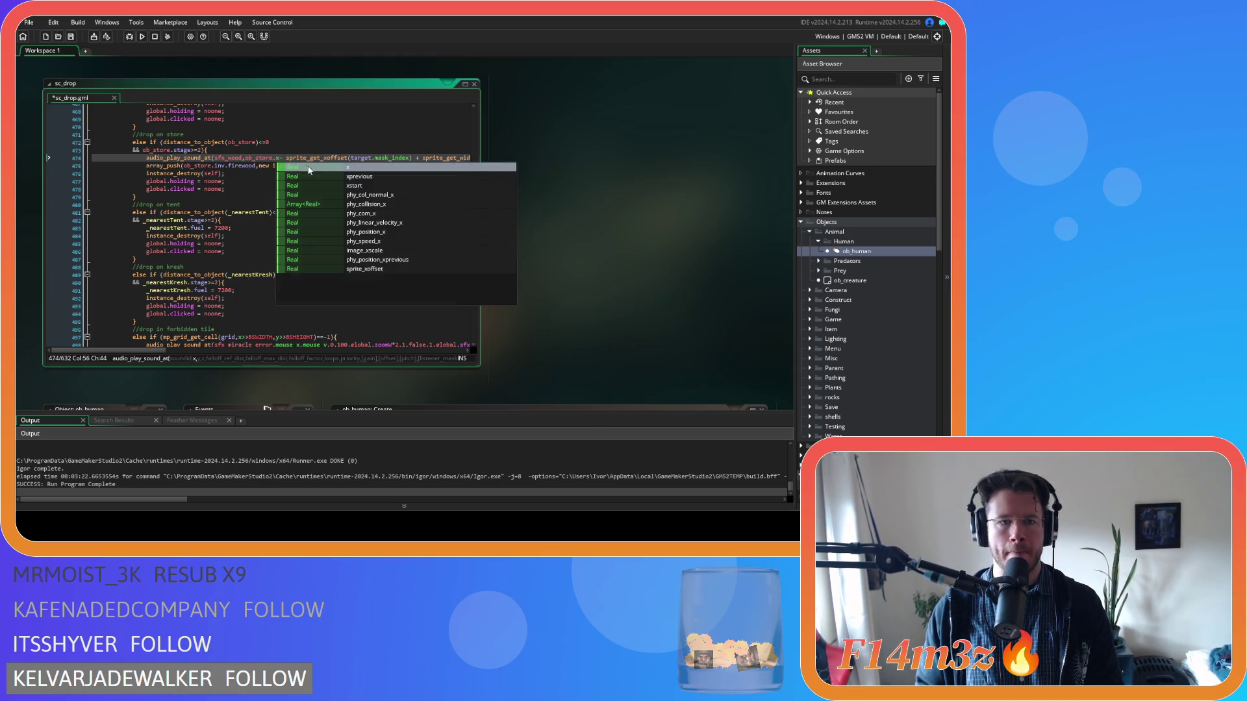
{"action": "key", "text": "Right"}
{"action": "key", "text": "Delete"}
{"action": "left_click", "coordinate": [249, 158]}
{"action": "double_click", "coordinate": [250, 158]}
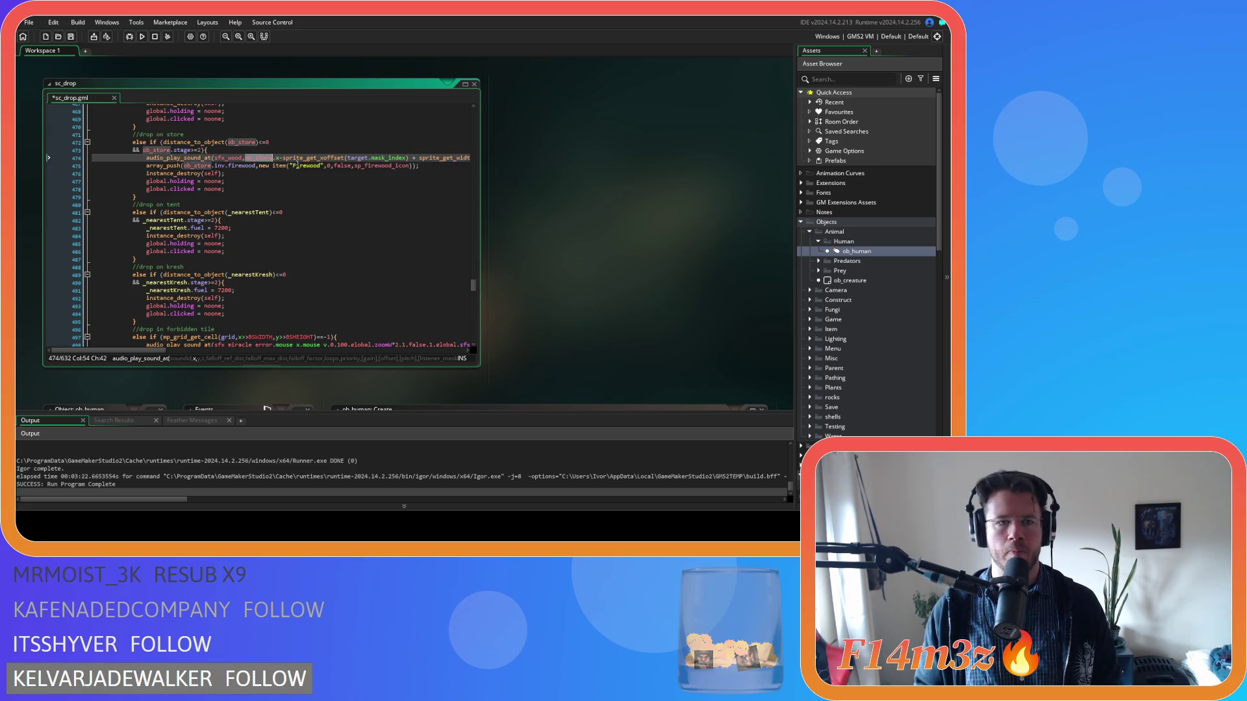
{"action": "left_click", "coordinate": [409, 157]}
{"action": "key", "text": "Delete"}
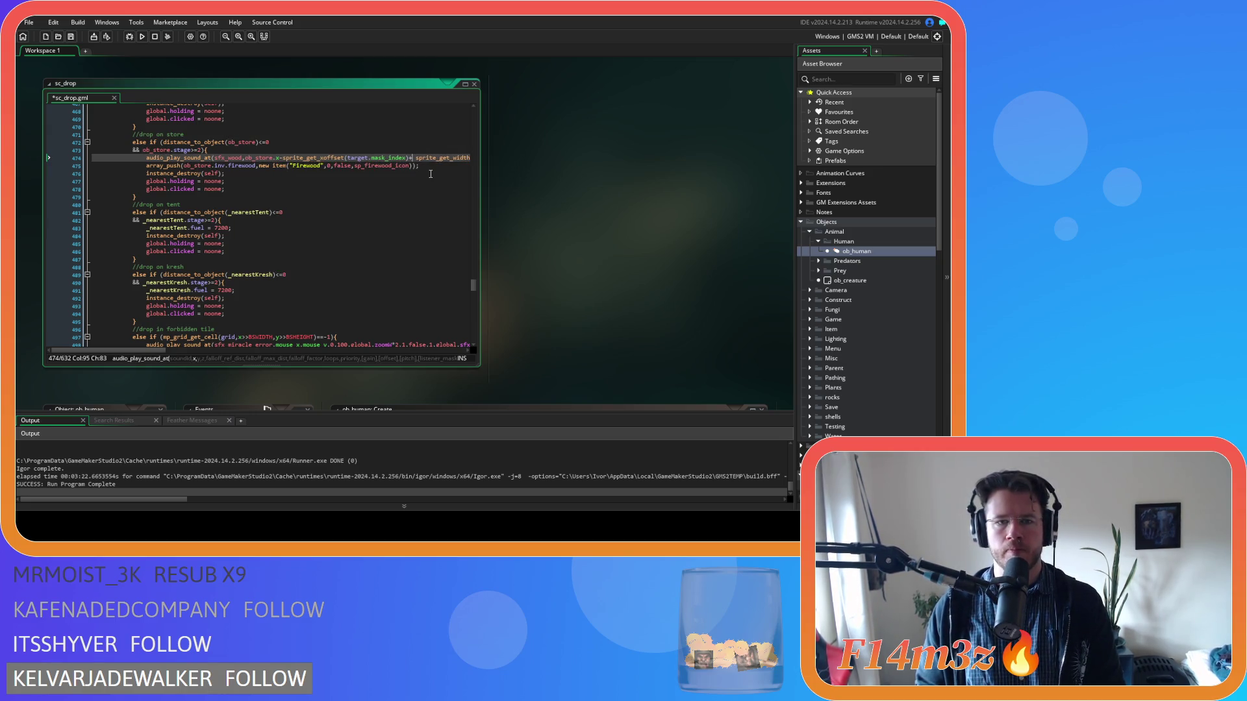
{"action": "key", "text": "Right"}
{"action": "key", "text": "Delete"}
{"action": "left_click_drag", "start_coordinate": [98, 351], "coordinate": [162, 352]}
Step: Remove spaces around the division, after 2, and around the minus before sprite_get_yoffset
{"action": "left_click", "coordinate": [289, 157]}
{"action": "key", "text": "Delete"}
{"action": "key", "text": "Right"}
{"action": "key", "text": "Delete"}
{"action": "key", "text": "Right"}
{"action": "key", "text": "Right"}
{"action": "key", "text": "Delete"}
{"action": "key", "text": "Right"}
{"action": "key", "text": "Right"}
{"action": "key", "text": "Right"}
{"action": "key", "text": "Delete"}
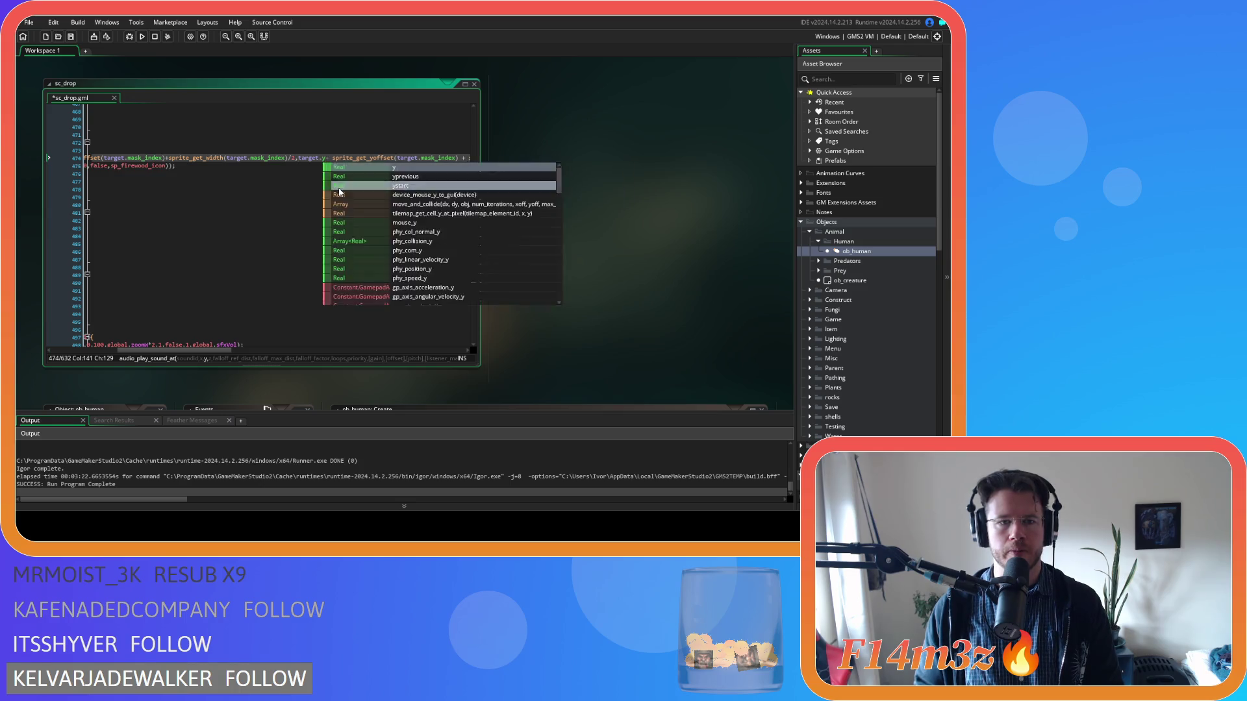
{"action": "key", "text": "Right"}
{"action": "key", "text": "Delete"}
{"action": "key", "text": "Right"}
{"action": "key", "text": "Right"}
{"action": "key", "text": "Right"}
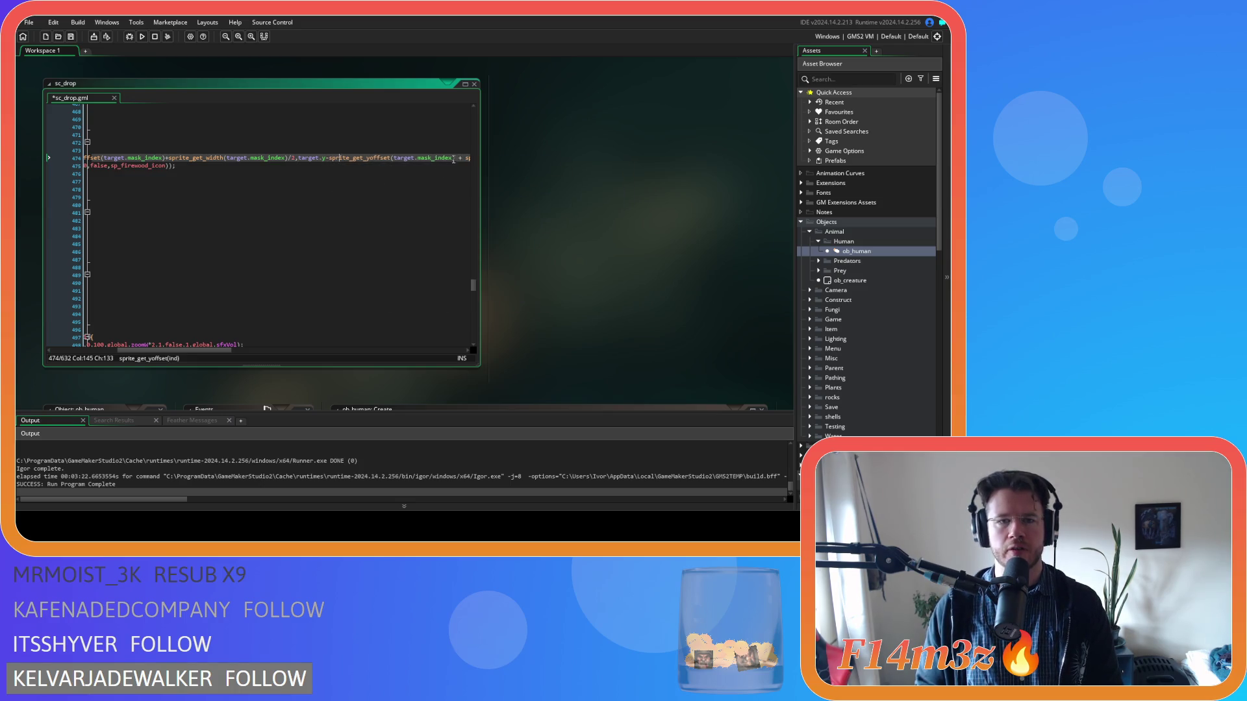
{"action": "key", "text": "Delete"}
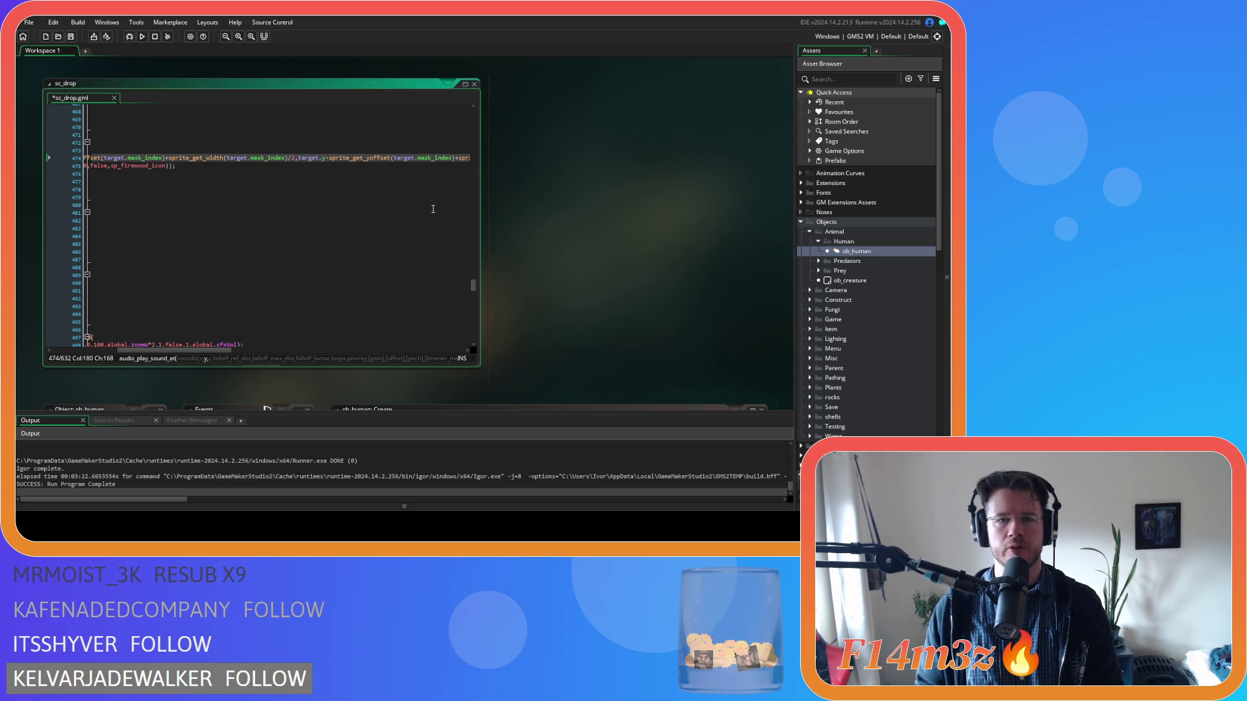
{"action": "left_click_drag", "start_coordinate": [168, 350], "coordinate": [87, 351]}
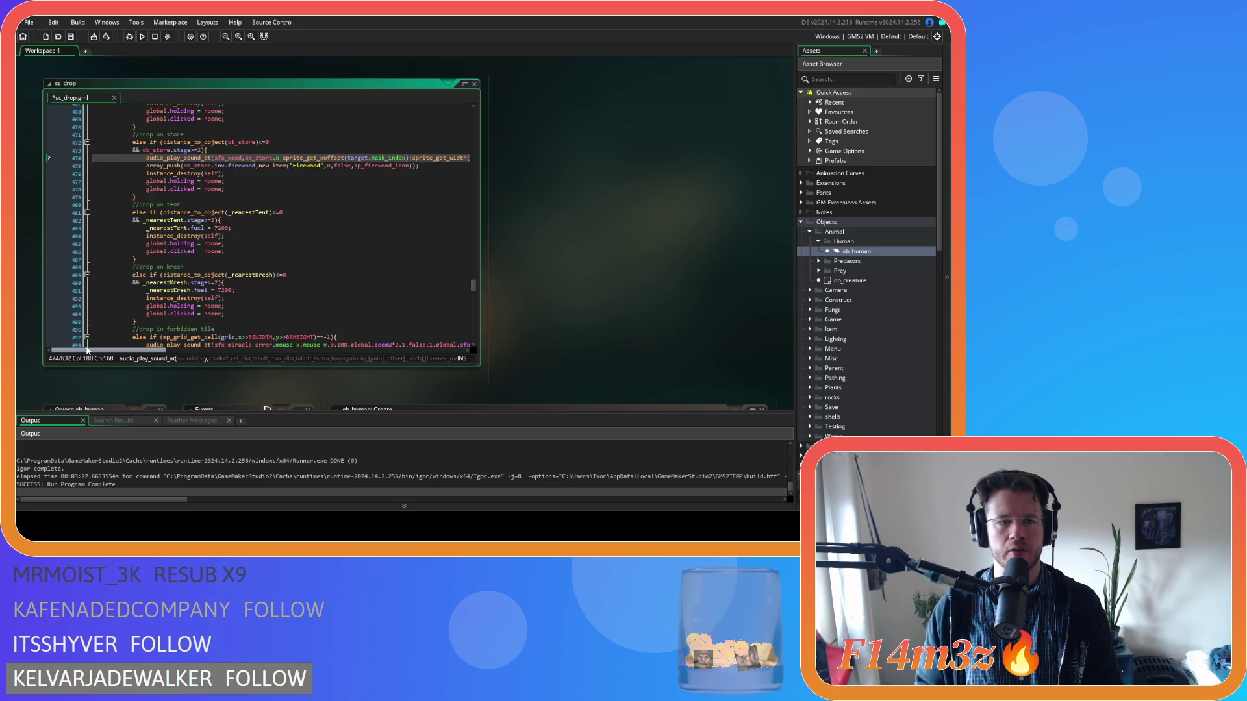
{"action": "left_click_drag", "start_coordinate": [88, 351], "coordinate": [234, 350]}
Step: Tighten the division into /2 and remove spaces before the 0 and 100 arguments
{"action": "left_click", "coordinate": [304, 158]}
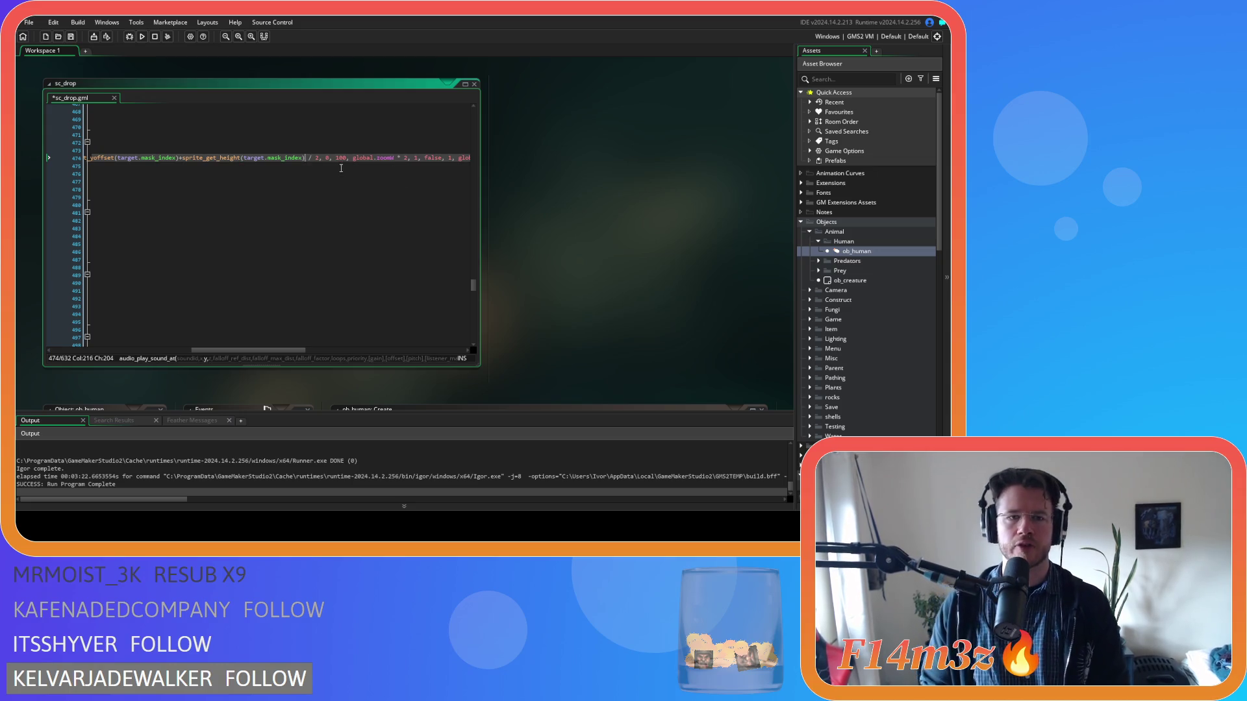
{"action": "key", "text": "Delete"}
{"action": "key", "text": "Right"}
{"action": "key", "text": "Delete"}
{"action": "key", "text": "Right"}
{"action": "key", "text": "Right"}
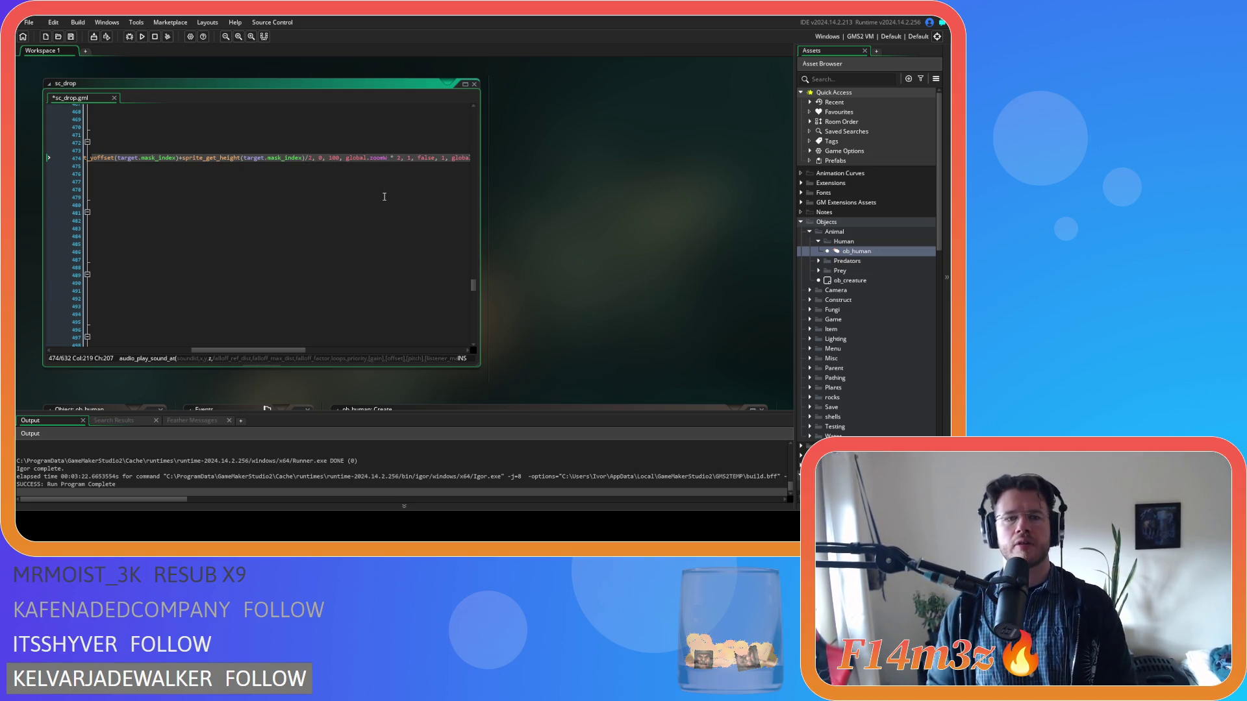
{"action": "key", "text": "Delete"}
{"action": "key", "text": "Right"}
{"action": "key", "text": "Right"}
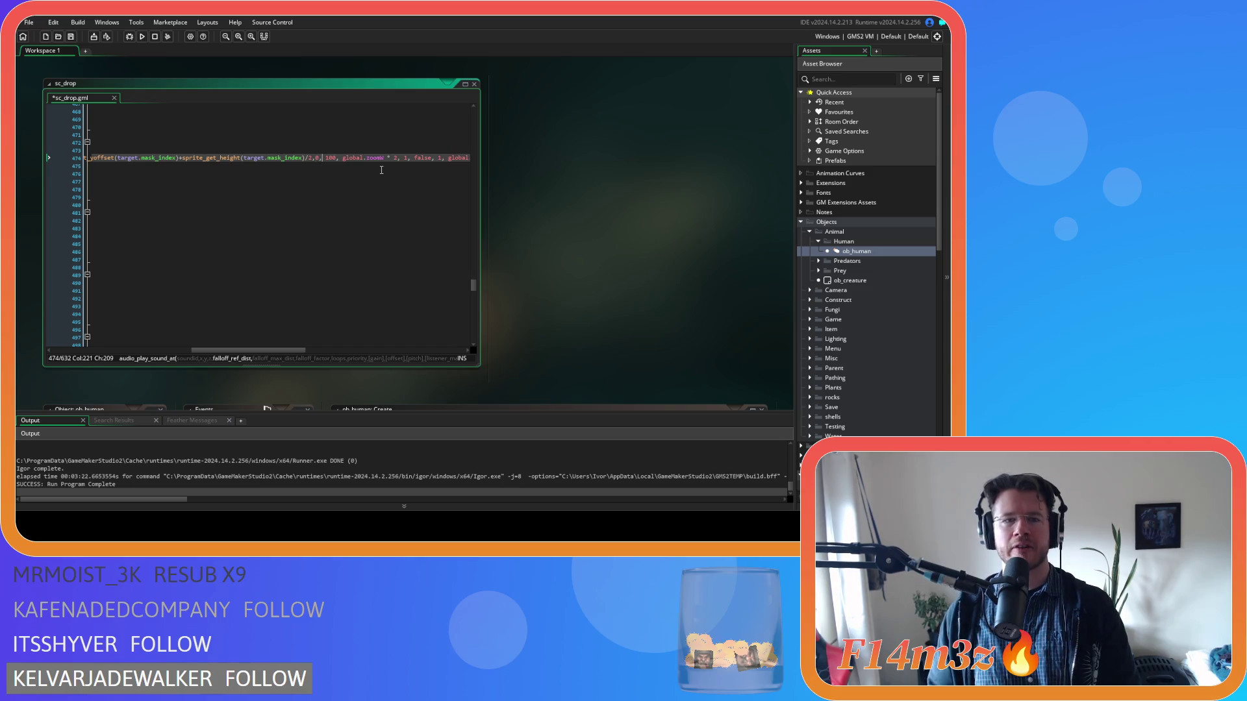
{"action": "key", "text": "Delete"}
{"action": "key", "text": "Right"}
{"action": "key", "text": "Right"}
{"action": "key", "text": "Right"}
{"action": "key", "text": "Delete"}
Step: Remove the remaining spaces so the call ends global.zoomW*2,1,false,1,global.sfxVol
{"action": "key", "text": "Right"}
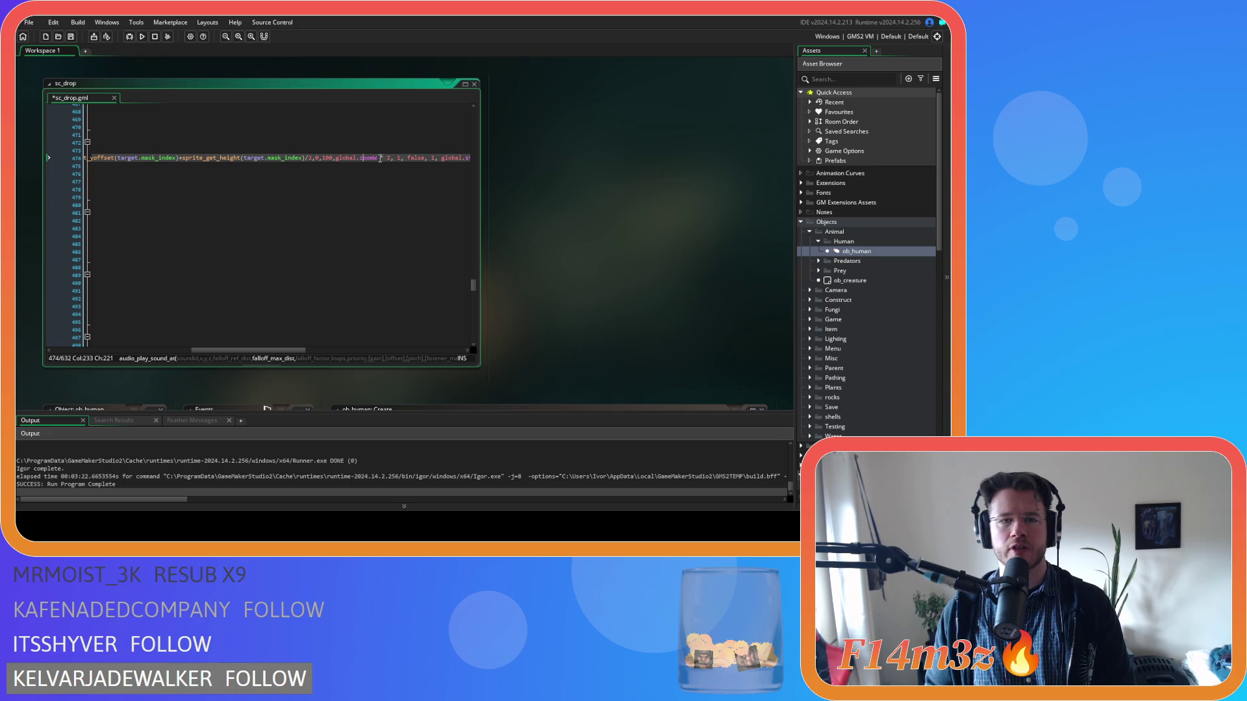
{"action": "key", "text": "BackSpace"}
{"action": "key", "text": "Delete"}
{"action": "key", "text": "Right"}
{"action": "key", "text": "Right"}
{"action": "key", "text": "Delete"}
{"action": "key", "text": "Right"}
{"action": "key", "text": "Right"}
{"action": "key", "text": "Delete"}
{"action": "key", "text": "Right"}
{"action": "key", "text": "Right"}
{"action": "key", "text": "Right"}
{"action": "key", "text": "Right"}
{"action": "key", "text": "Right"}
{"action": "key", "text": "Delete"}
{"action": "key", "text": "Right"}
{"action": "key", "text": "Right"}
{"action": "key", "text": "Delete"}
{"action": "mouse_move", "coordinate": [283, 355]}
{"action": "left_mouse_down"}
{"action": "mouse_move", "coordinate": [314, 354]}
{"action": "mouse_move", "coordinate": [295, 348]}
{"action": "left_mouse_up"}
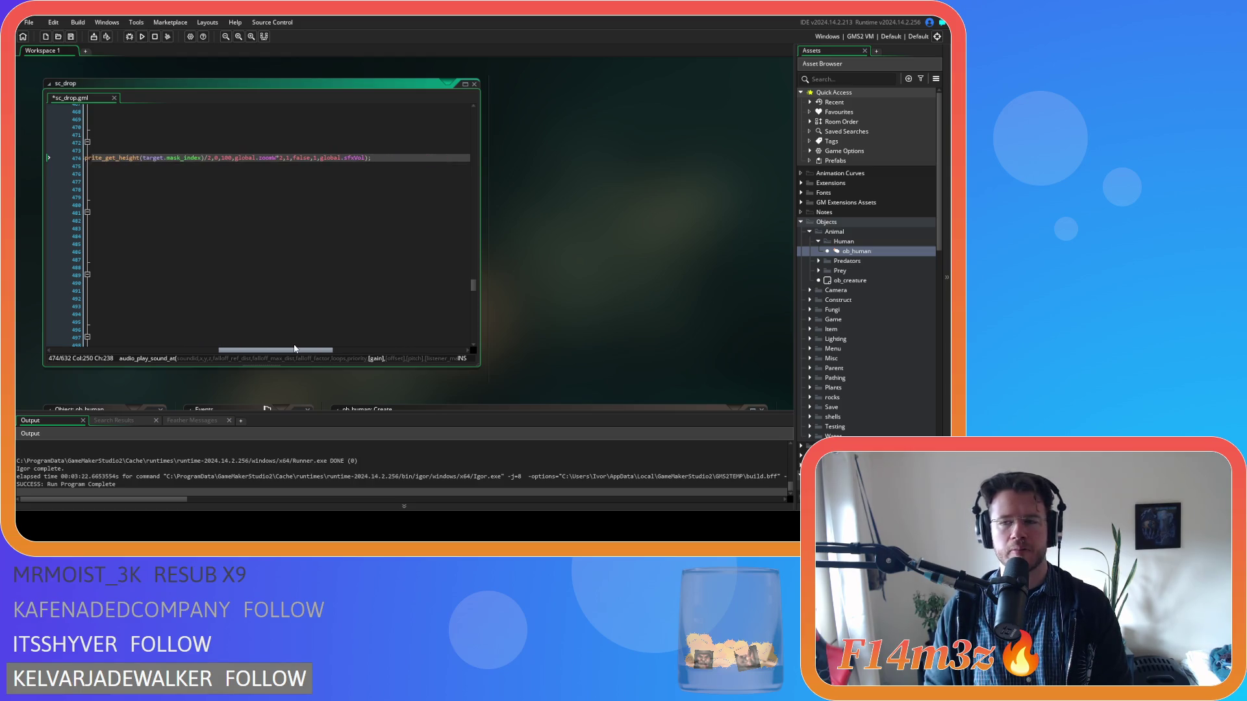
{"action": "mouse_move", "coordinate": [294, 349]}
{"action": "left_mouse_down"}
{"action": "mouse_move", "coordinate": [129, 345]}
{"action": "mouse_move", "coordinate": [306, 349]}
{"action": "mouse_move", "coordinate": [105, 342]}
{"action": "left_mouse_up"}
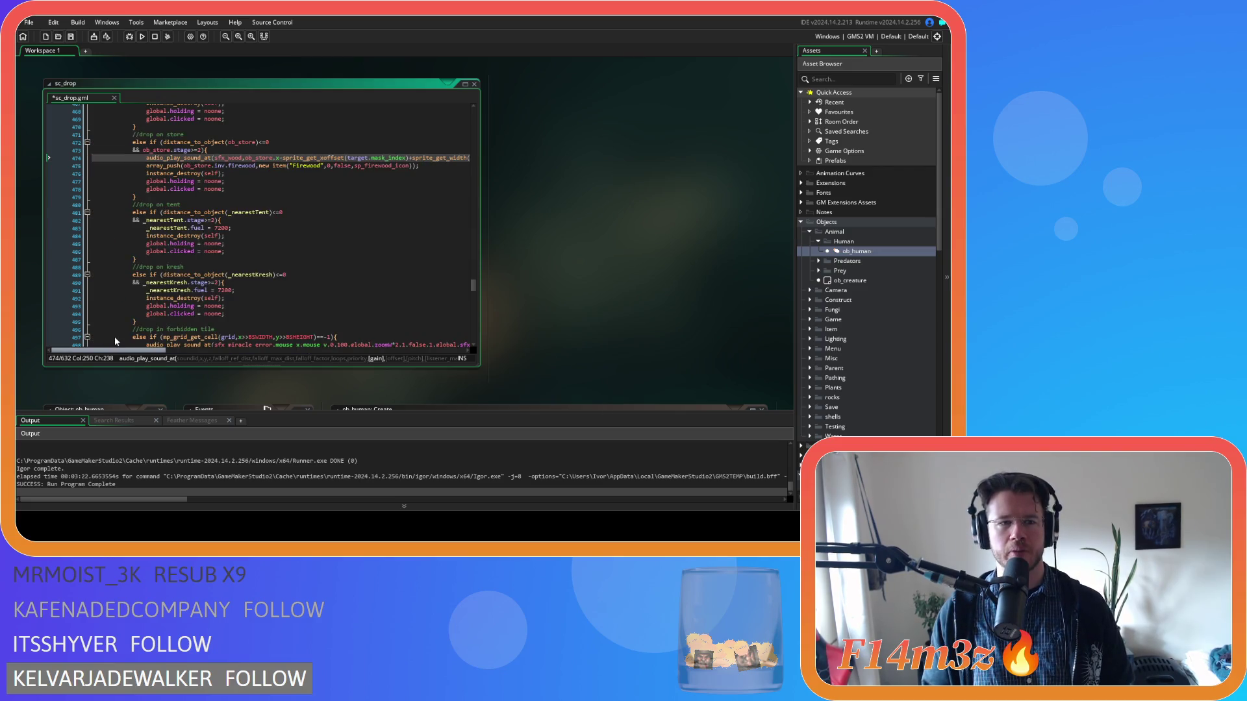
Step: Replace the first target in line 474's y-position argument with ob_store
{"action": "scroll", "coordinate": [115, 336], "scroll_direction": "right", "scroll_amount": 5}
{"action": "scroll", "coordinate": [117, 329], "scroll_direction": "left", "scroll_amount": 5}
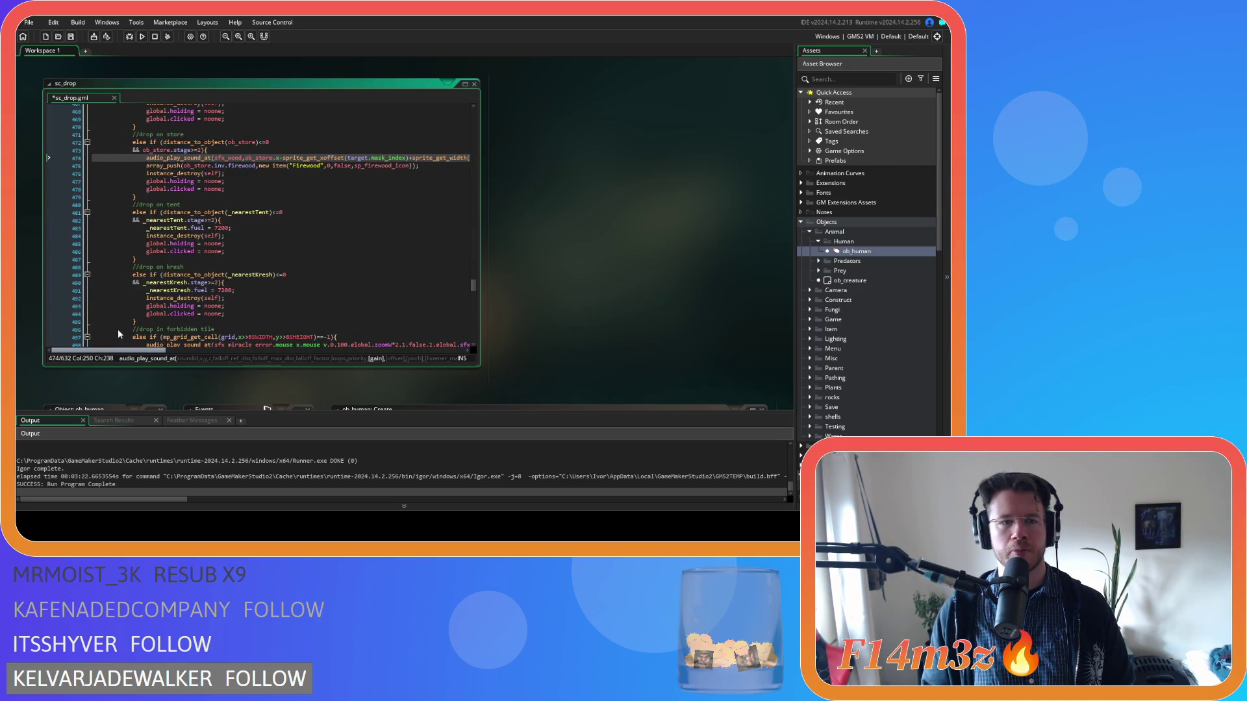
{"action": "scroll", "coordinate": [118, 328], "scroll_direction": "right", "scroll_amount": 5}
{"action": "scroll", "coordinate": [118, 322], "scroll_direction": "left", "scroll_amount": 5}
{"action": "scroll", "coordinate": [119, 328], "scroll_direction": "right", "scroll_amount": 10}
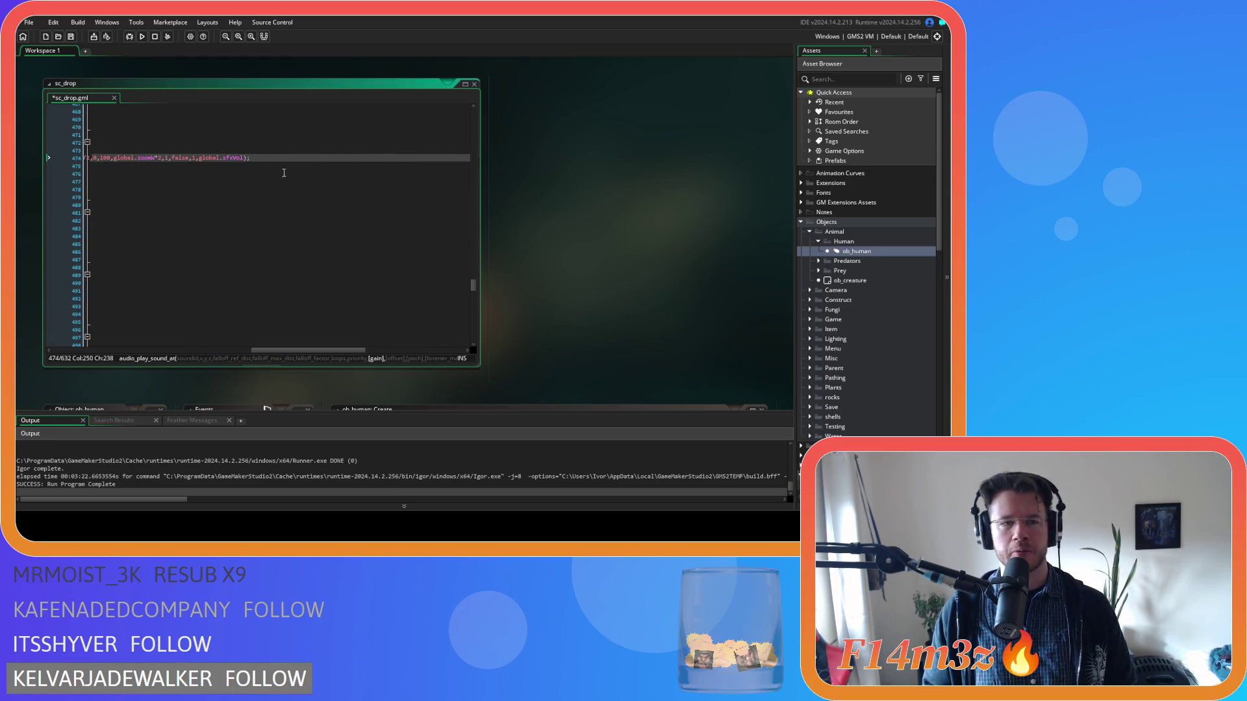
{"action": "left_click", "coordinate": [268, 157]}
{"action": "scroll", "coordinate": [269, 158], "scroll_direction": "left", "scroll_amount": 10}
{"action": "left_click", "coordinate": [375, 158]}
{"action": "scroll", "coordinate": [135, 345], "scroll_direction": "right", "scroll_amount": 5}
{"action": "double_click", "coordinate": [104, 158]}
{"action": "type", "text": "ob_store"}
Step: Replace the remaining three target references on line 474 with ob_store
{"action": "double_click", "coordinate": [183, 158]}
{"action": "type", "text": "ob_store"}
{"action": "double_click", "coordinate": [283, 158]}
{"action": "type", "text": "ob_store"}
{"action": "double_click", "coordinate": [417, 158]}
{"action": "type", "text": "ob_store"}
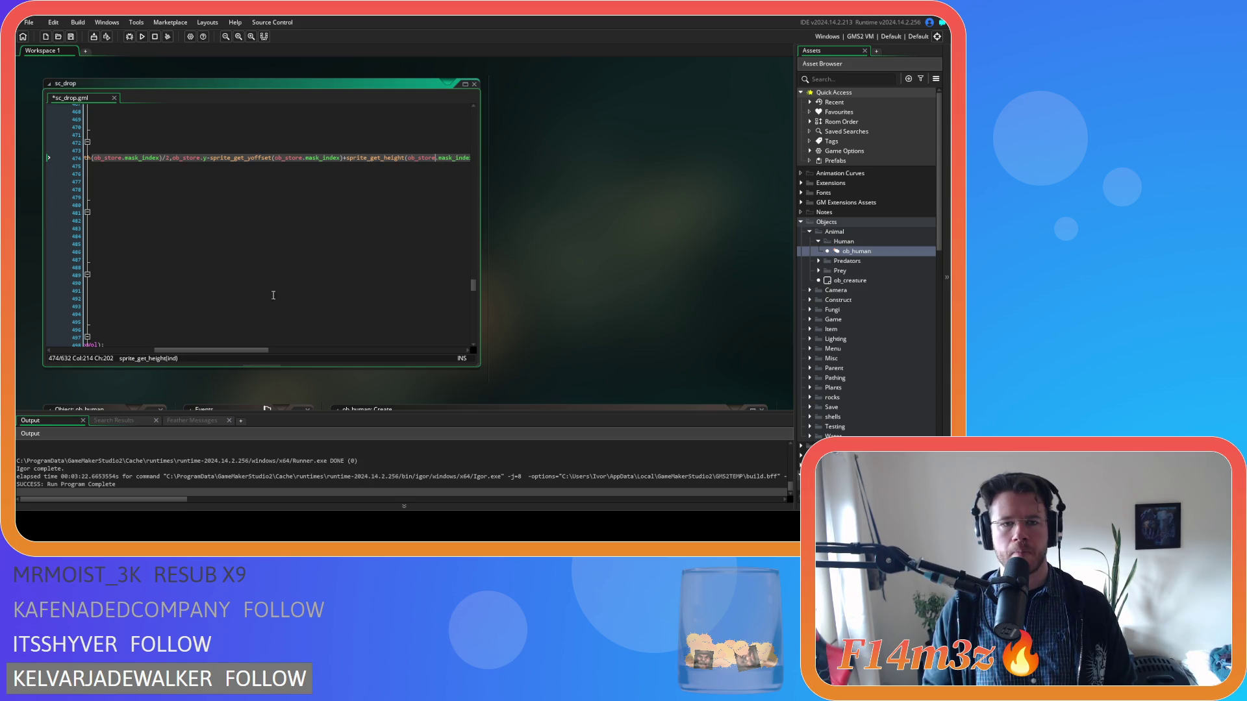
Step: Save the edited sc_drop script
{"action": "mouse_move", "coordinate": [217, 352]}
{"action": "left_mouse_down"}
{"action": "mouse_move", "coordinate": [282, 355]}
{"action": "mouse_move", "coordinate": [103, 351]}
{"action": "left_mouse_up"}
{"action": "key", "text": "ctrl+s"}
{"action": "mouse_move", "coordinate": [166, 342]}
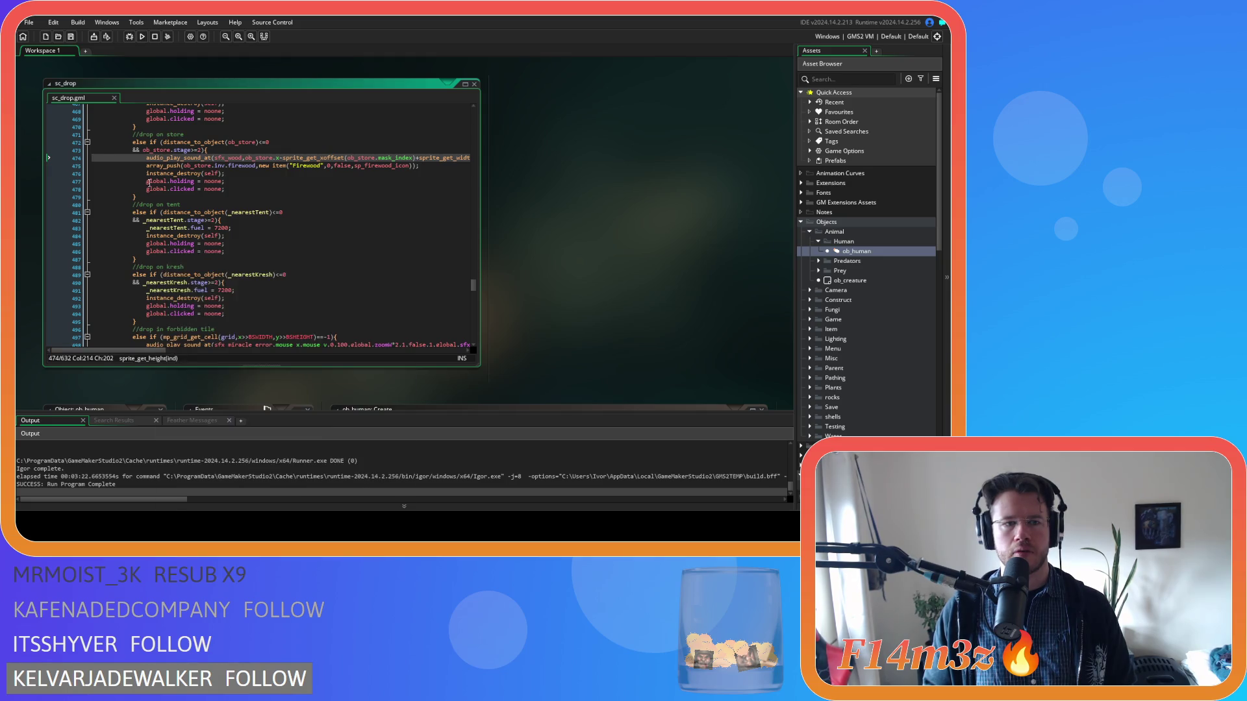
{"action": "key", "text": "End"}
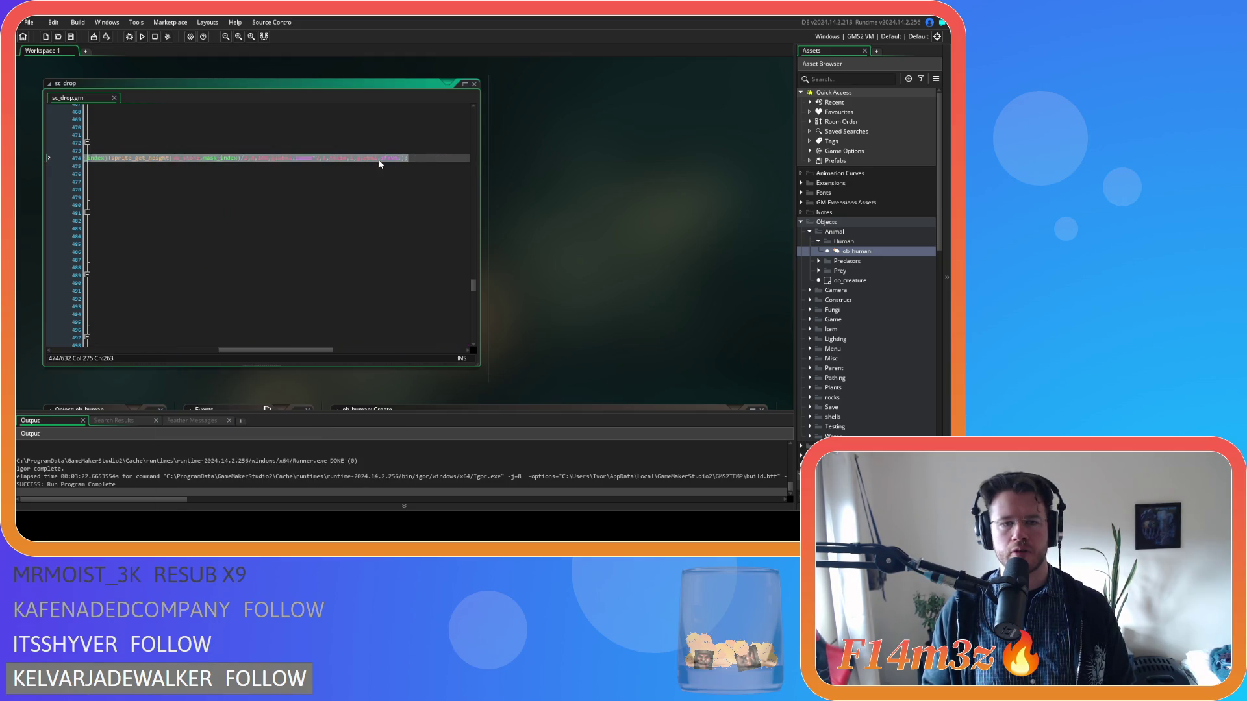
{"action": "right_click", "coordinate": [375, 165]}
{"action": "left_click", "coordinate": [160, 361]}
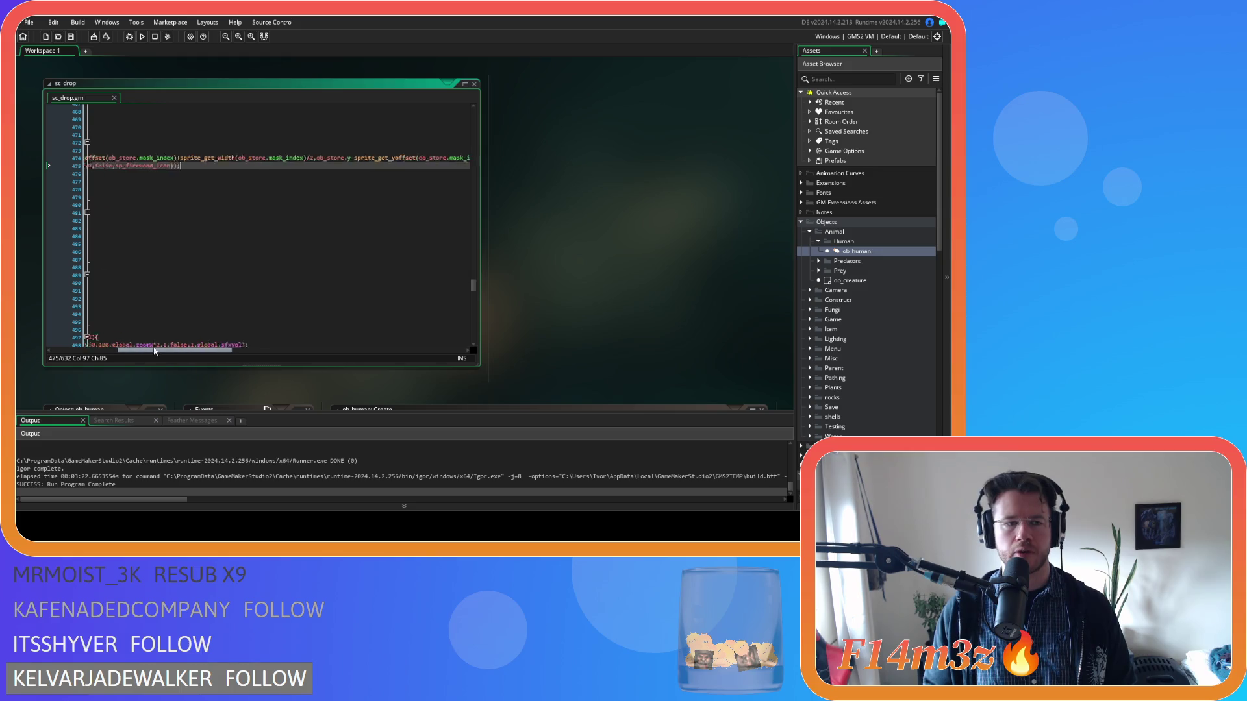
Step: Copy the store-drop audio_play_sound_at call on line 474
{"action": "left_click_drag", "start_coordinate": [159, 350], "coordinate": [90, 326]}
{"action": "left_click_drag", "start_coordinate": [142, 156], "coordinate": [471, 160]}
{"action": "right_click", "coordinate": [433, 159]}
{"action": "left_click", "coordinate": [468, 177]}
{"action": "left_click_drag", "start_coordinate": [272, 355], "coordinate": [115, 351]}
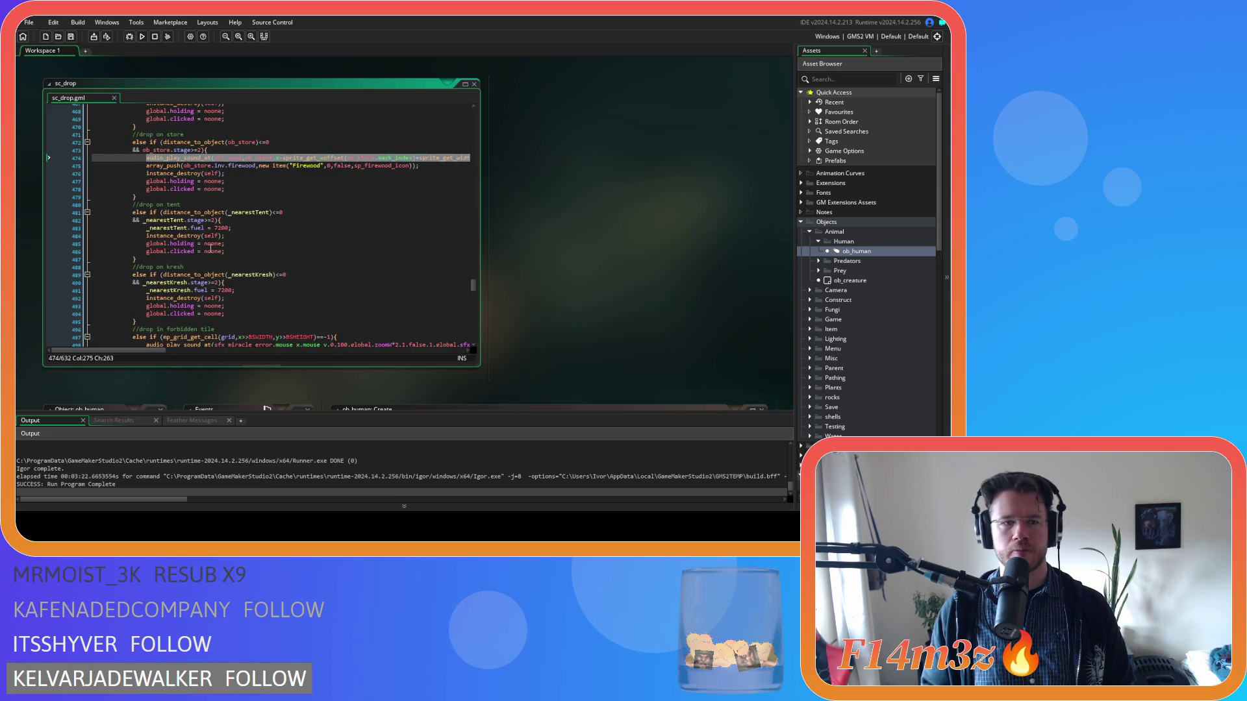
{"action": "right_click", "coordinate": [302, 165]}
{"action": "left_click", "coordinate": [325, 177]}
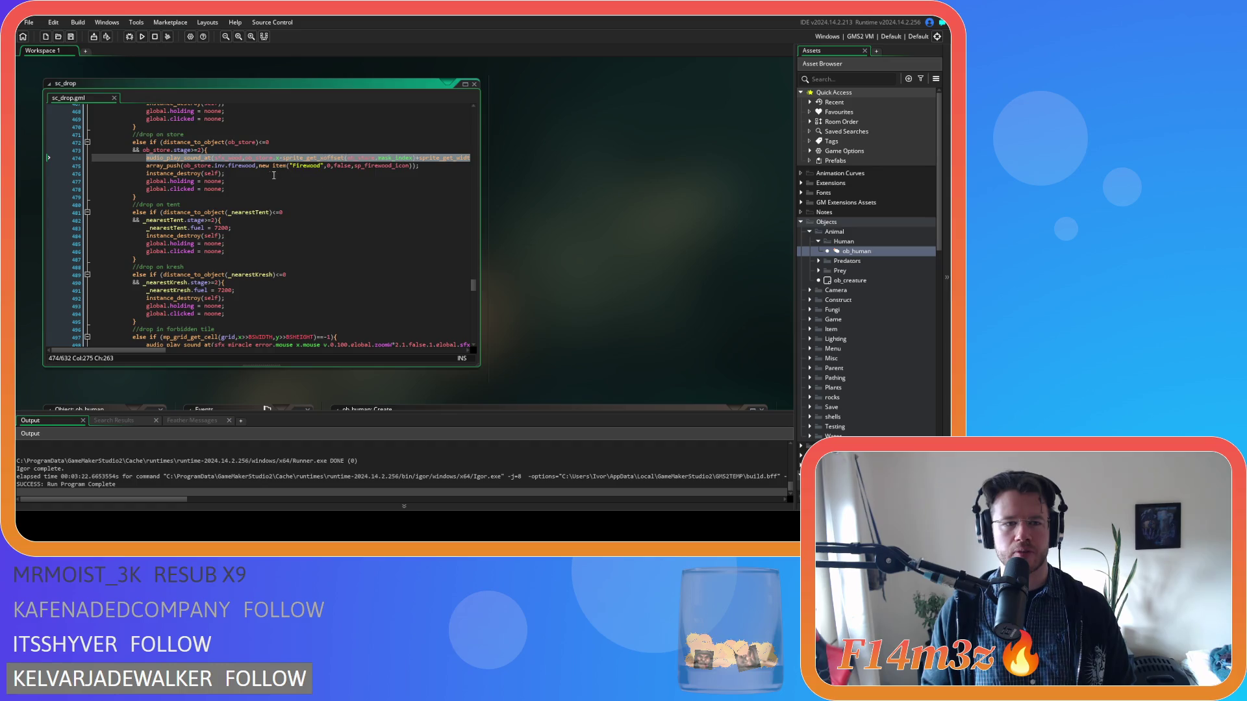
{"action": "left_click", "coordinate": [260, 187]}
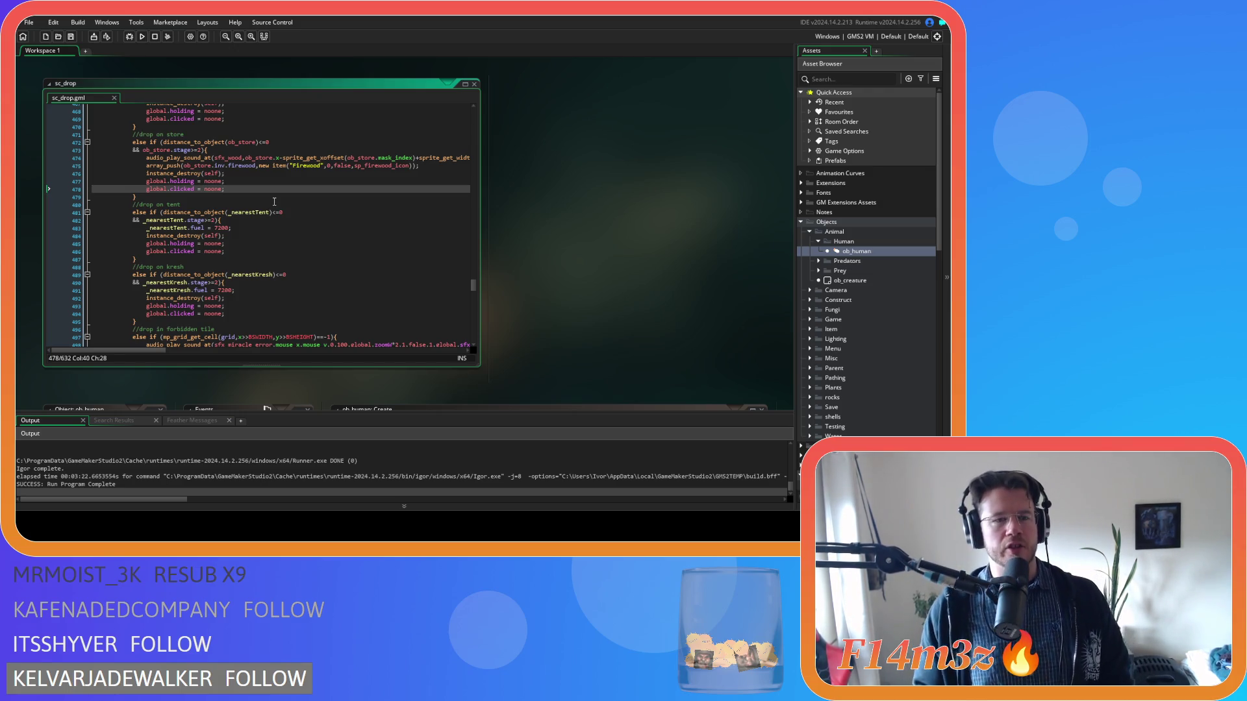
Step: Recopy the store drop's sfx_wood line and place the caret in the tent branch
{"action": "left_click_drag", "start_coordinate": [272, 157], "coordinate": [488, 158]}
{"action": "right_click", "coordinate": [437, 161]}
{"action": "left_click", "coordinate": [458, 183]}
{"action": "left_click_drag", "start_coordinate": [248, 350], "coordinate": [72, 338]}
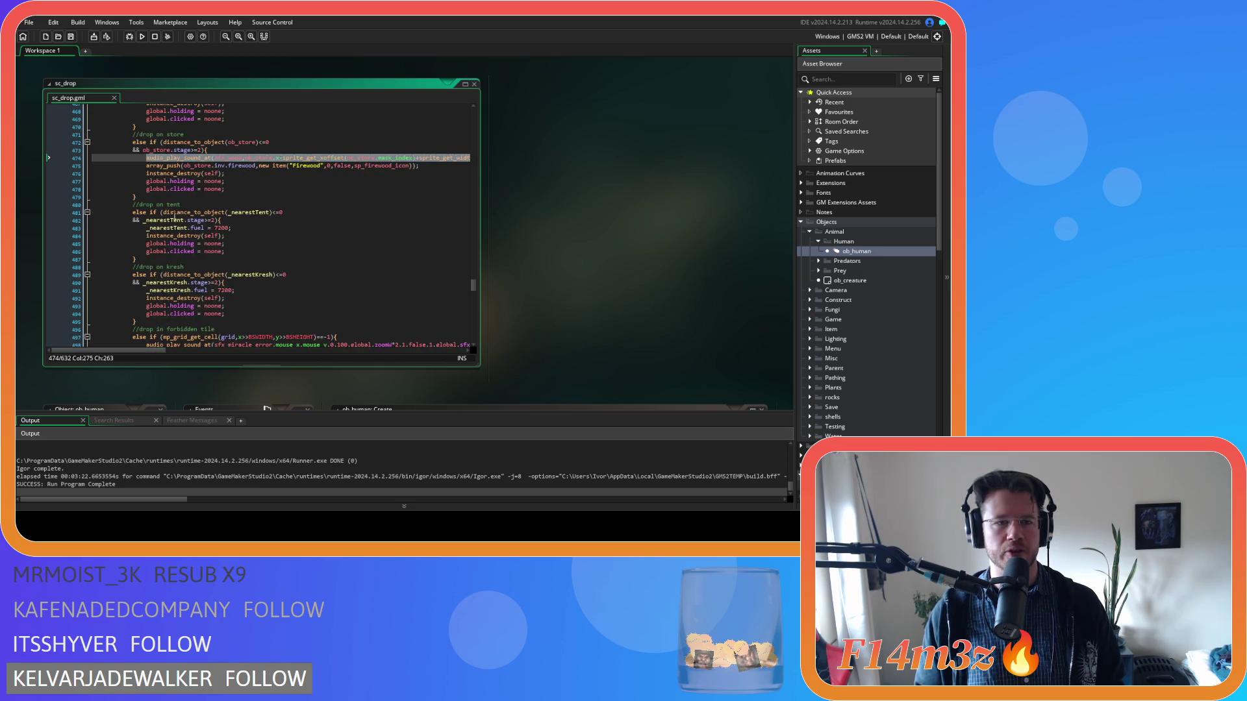
{"action": "left_click", "coordinate": [246, 185]}
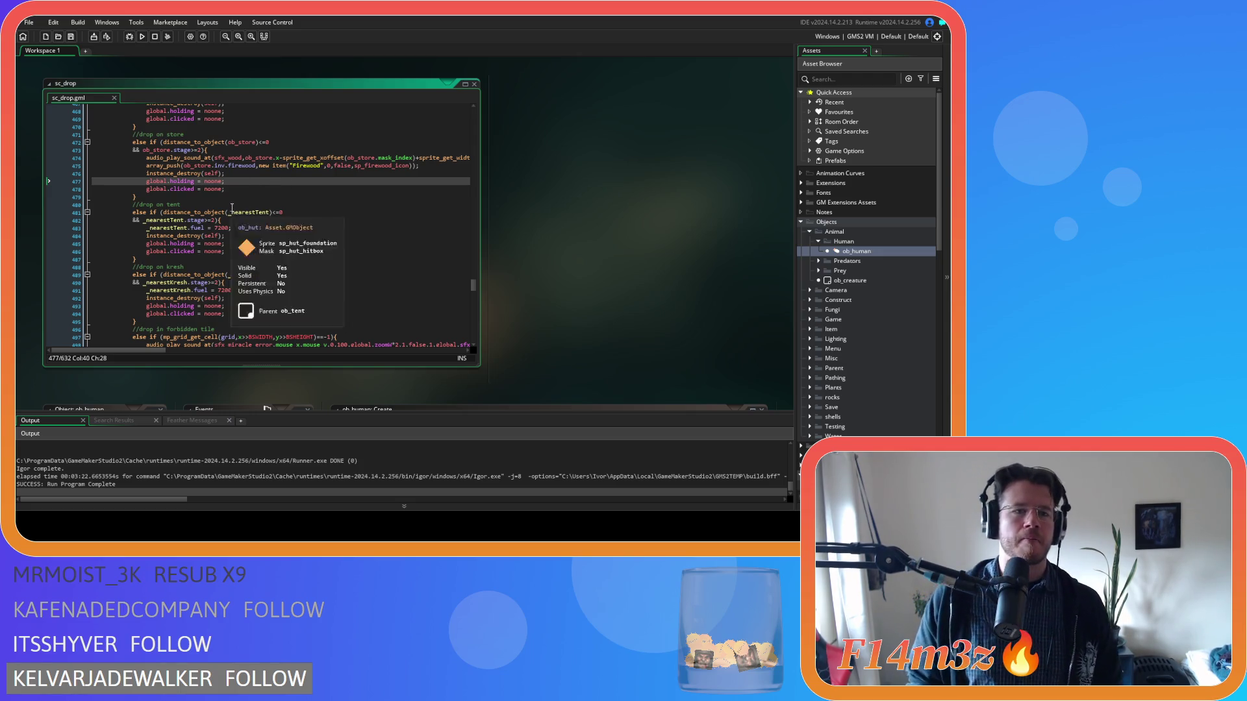
{"action": "key", "text": "Up"}
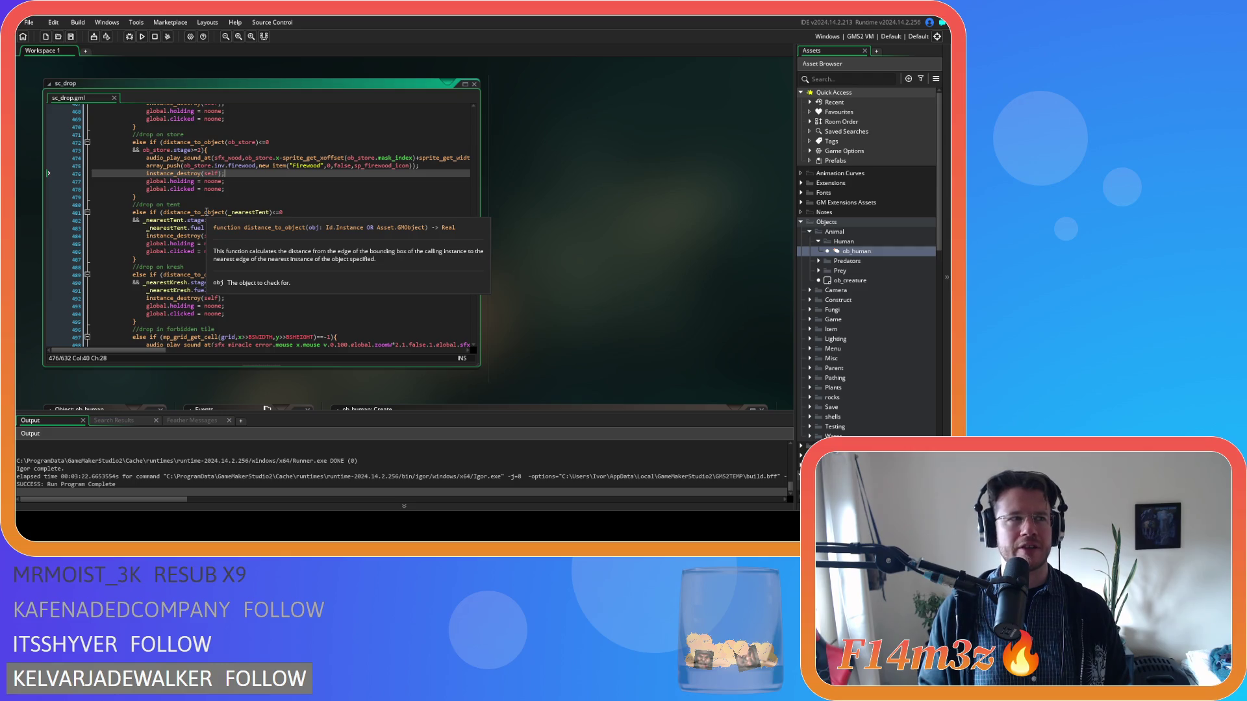
{"action": "mouse_move", "coordinate": [138, 159]}
{"action": "left_mouse_down"}
{"action": "mouse_move", "coordinate": [473, 168]}
{"action": "mouse_move", "coordinate": [478, 151]}
{"action": "mouse_move", "coordinate": [450, 161]}
{"action": "left_mouse_up"}
{"action": "right_click", "coordinate": [450, 160]}
{"action": "left_click", "coordinate": [468, 173]}
{"action": "left_click_drag", "start_coordinate": [298, 350], "coordinate": [100, 346]}
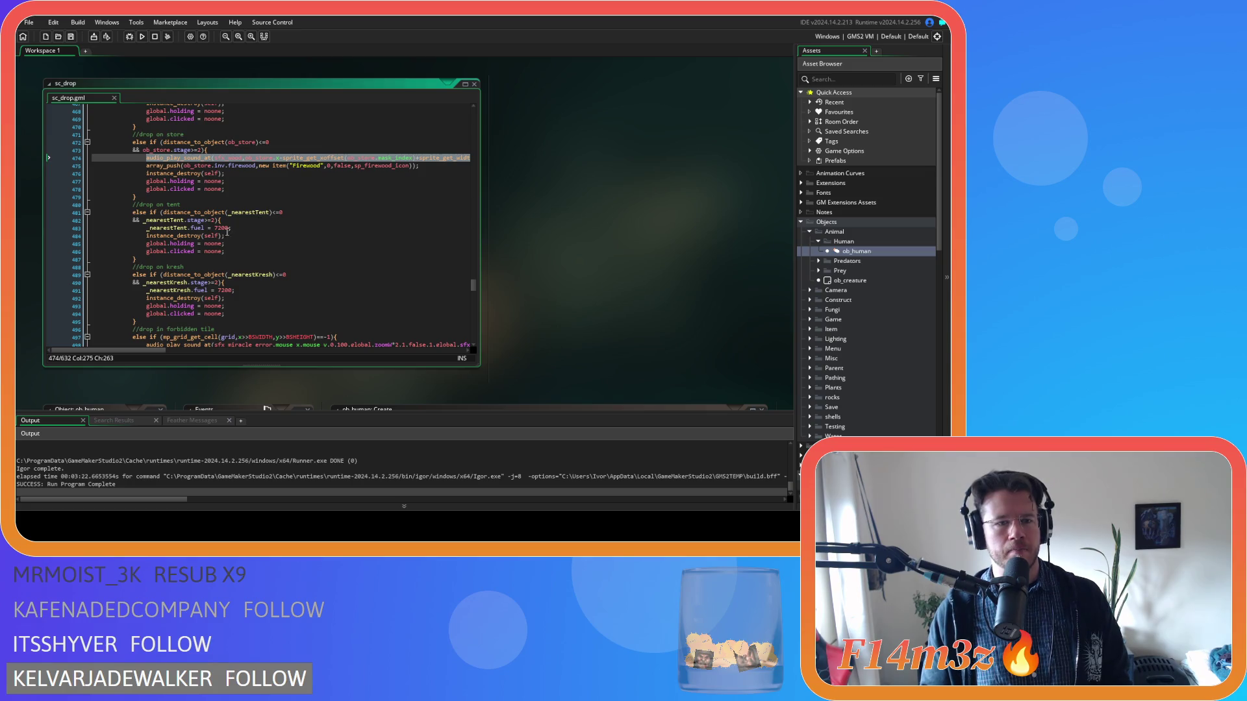
{"action": "left_click", "coordinate": [235, 227]}
Step: Paste the wood-sound line into the tent branch and change its first three ob_store references to _nearestTent
{"action": "key", "text": "ctrl+v"}
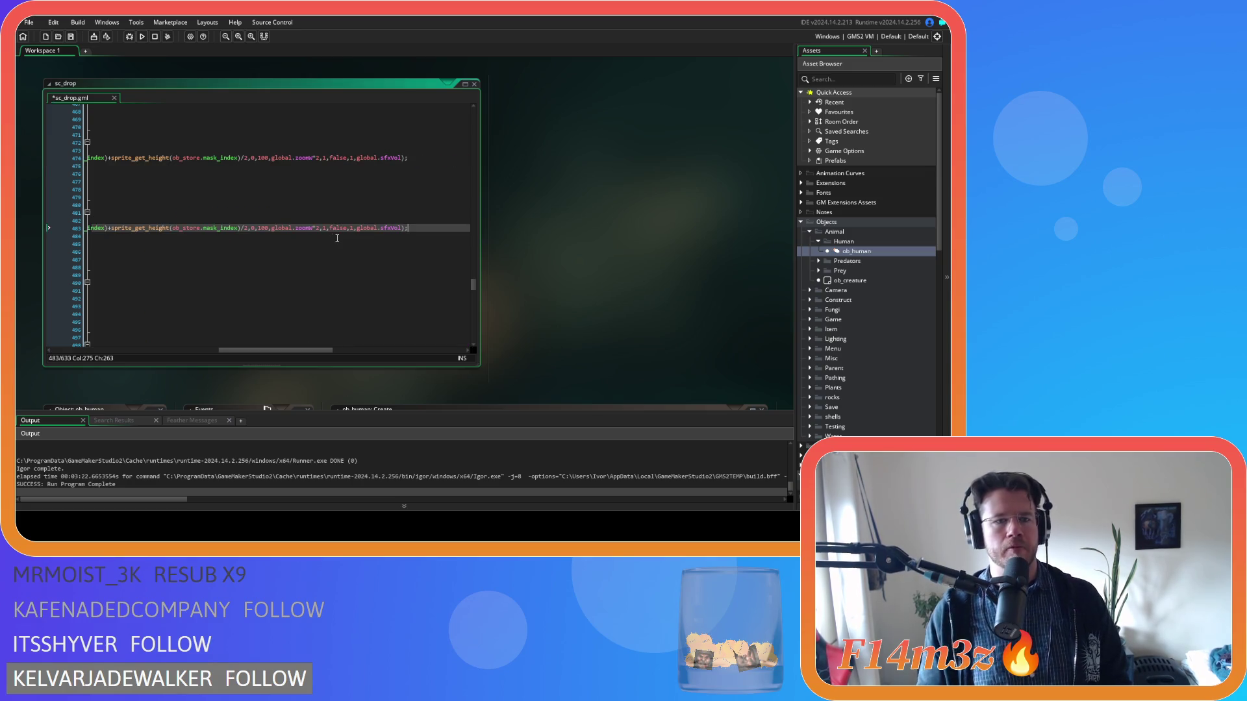
{"action": "left_click_drag", "start_coordinate": [257, 350], "coordinate": [124, 350]}
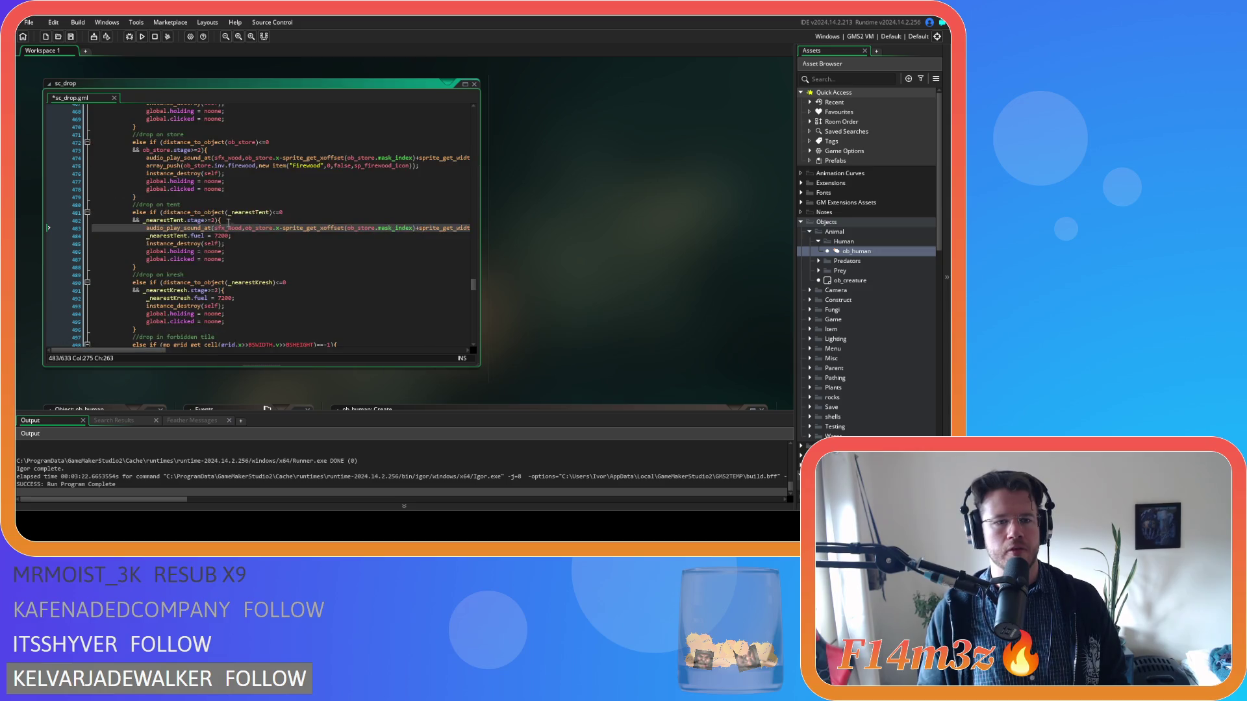
{"action": "double_click", "coordinate": [249, 212]}
{"action": "left_click", "coordinate": [263, 229]}
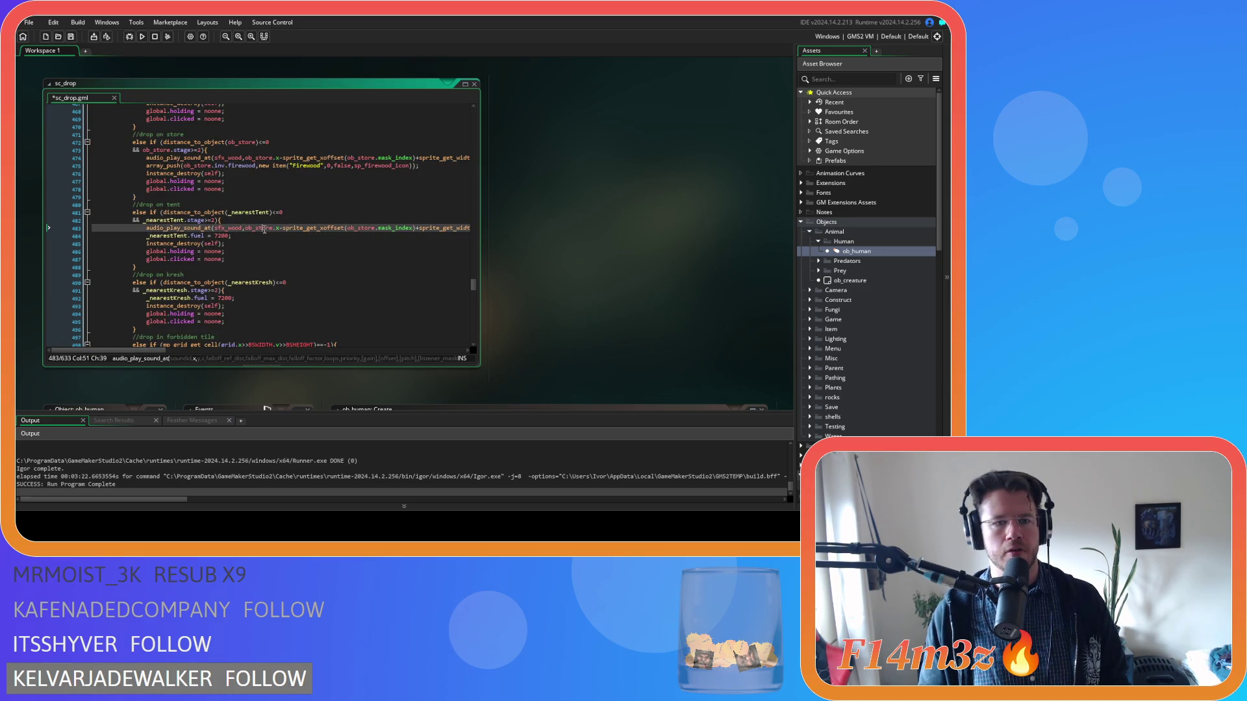
{"action": "double_click", "coordinate": [262, 228]}
{"action": "key", "text": "ctrl+v"}
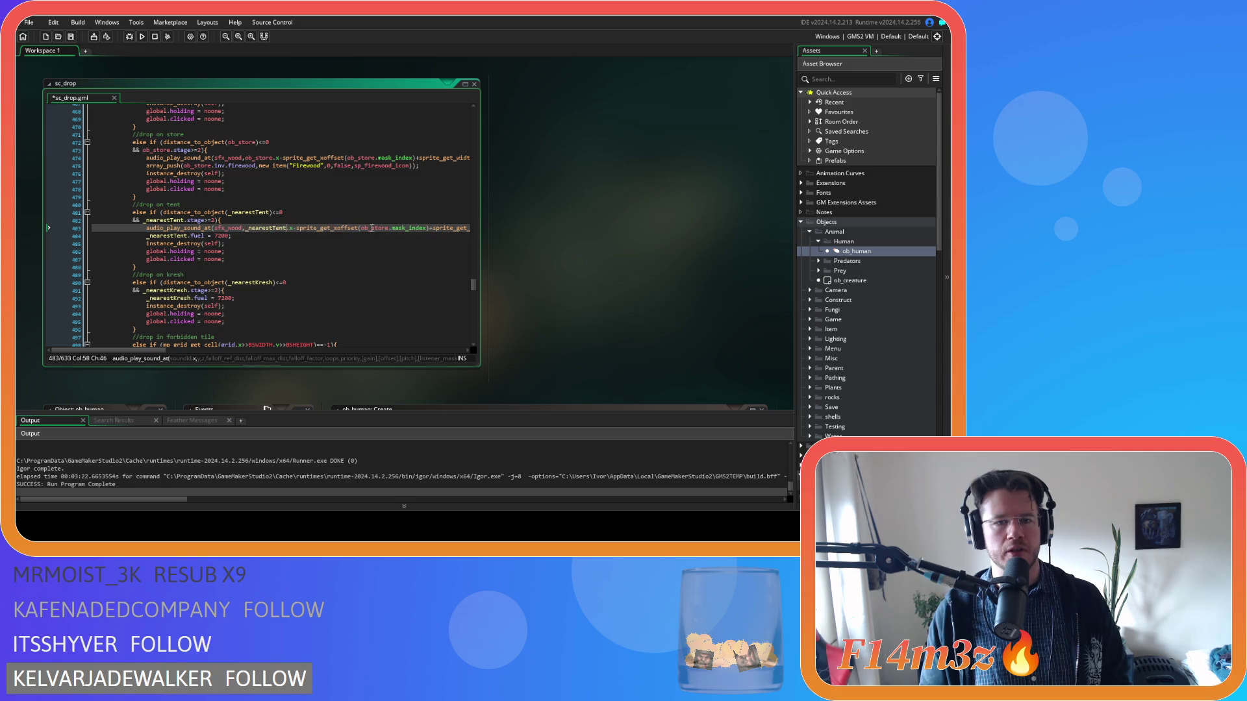
{"action": "double_click", "coordinate": [375, 228]}
{"action": "key", "text": "ctrl+v"}
{"action": "left_click_drag", "start_coordinate": [166, 351], "coordinate": [252, 351]}
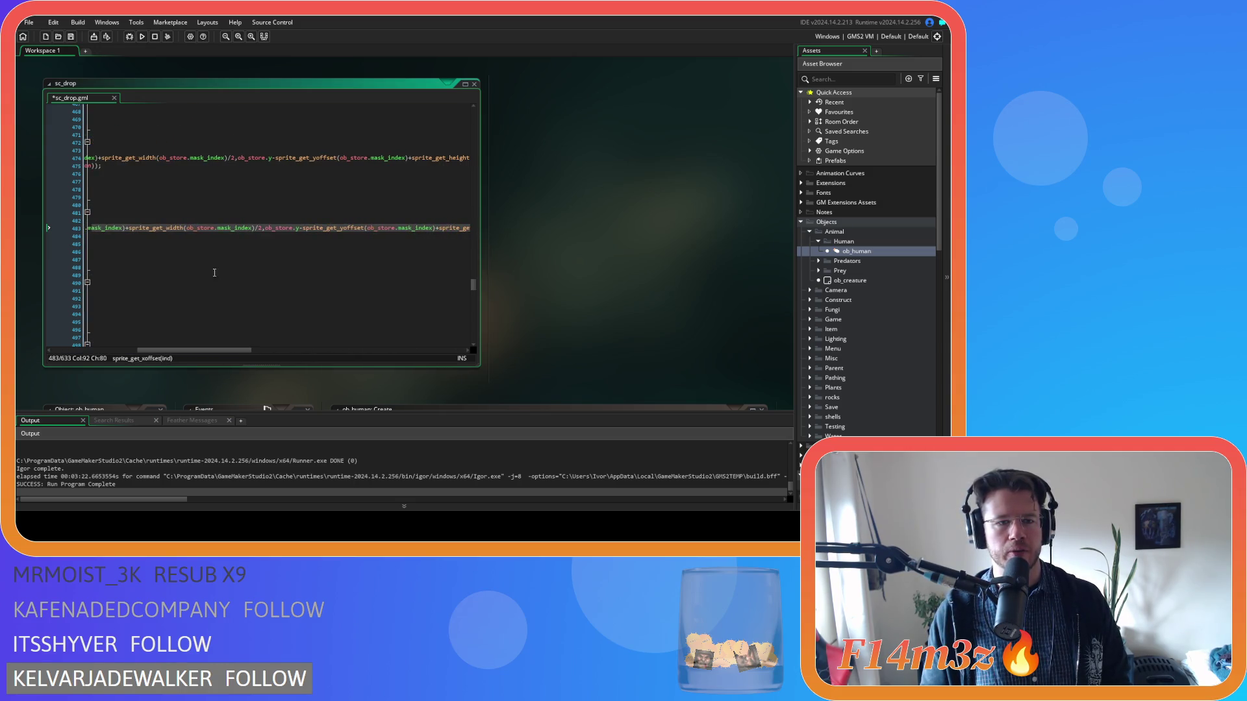
{"action": "double_click", "coordinate": [200, 228]}
{"action": "key", "text": "ctrl+v"}
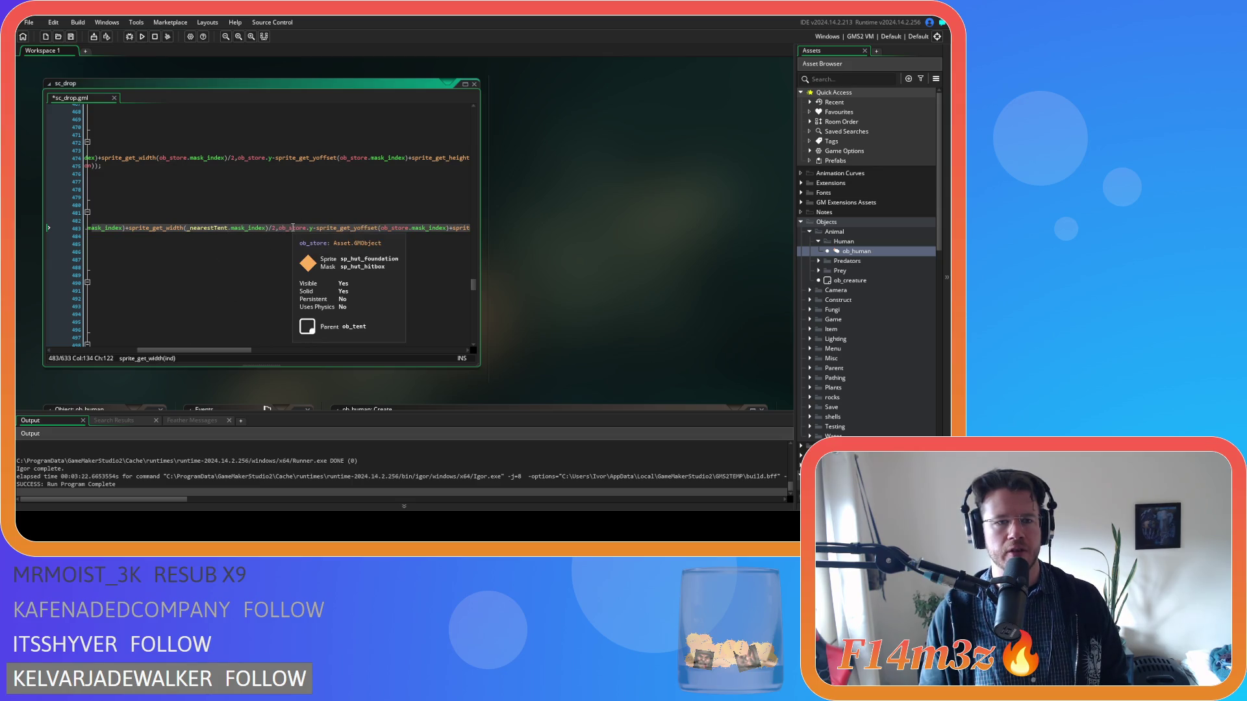
Step: Replace the remaining ob_store references in the y coordinate, yoffset and height parts with _nearestTent
{"action": "left_click", "coordinate": [294, 235]}
{"action": "left_click_drag", "start_coordinate": [143, 350], "coordinate": [279, 350]}
{"action": "left_click", "coordinate": [224, 231]}
{"action": "left_click", "coordinate": [139, 228]}
{"action": "double_click", "coordinate": [139, 228]}
{"action": "type", "text": "_nearestTent"}
{"action": "double_click", "coordinate": [256, 228]}
{"action": "type", "text": "_nearestTent"}
{"action": "double_click", "coordinate": [396, 228]}
{"action": "type", "text": "_nearestTent"}
{"action": "left_click_drag", "start_coordinate": [220, 351], "coordinate": [295, 352]}
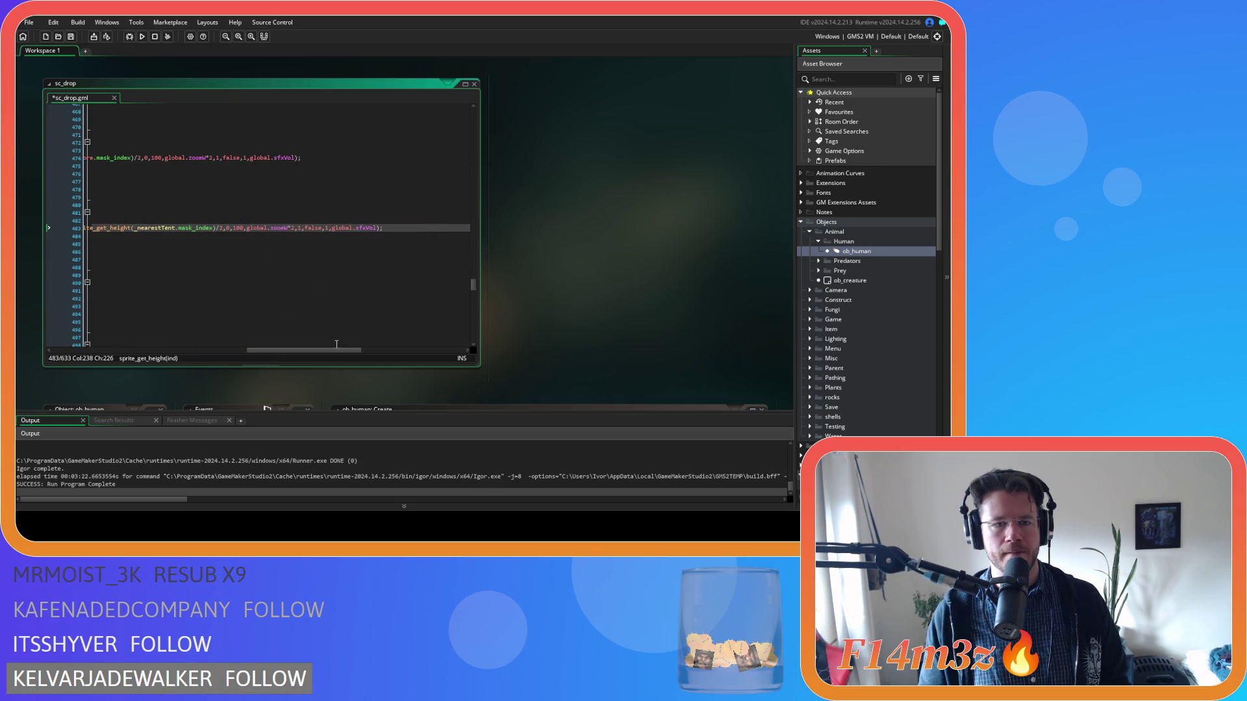
{"action": "left_click_drag", "start_coordinate": [305, 350], "coordinate": [107, 350]}
{"action": "scroll", "coordinate": [196, 276], "scroll_direction": "down", "scroll_amount": 1}
Step: Copy the tent branch's wood-sound line onto a new line in the kresh branch
{"action": "left_click", "coordinate": [295, 270]}
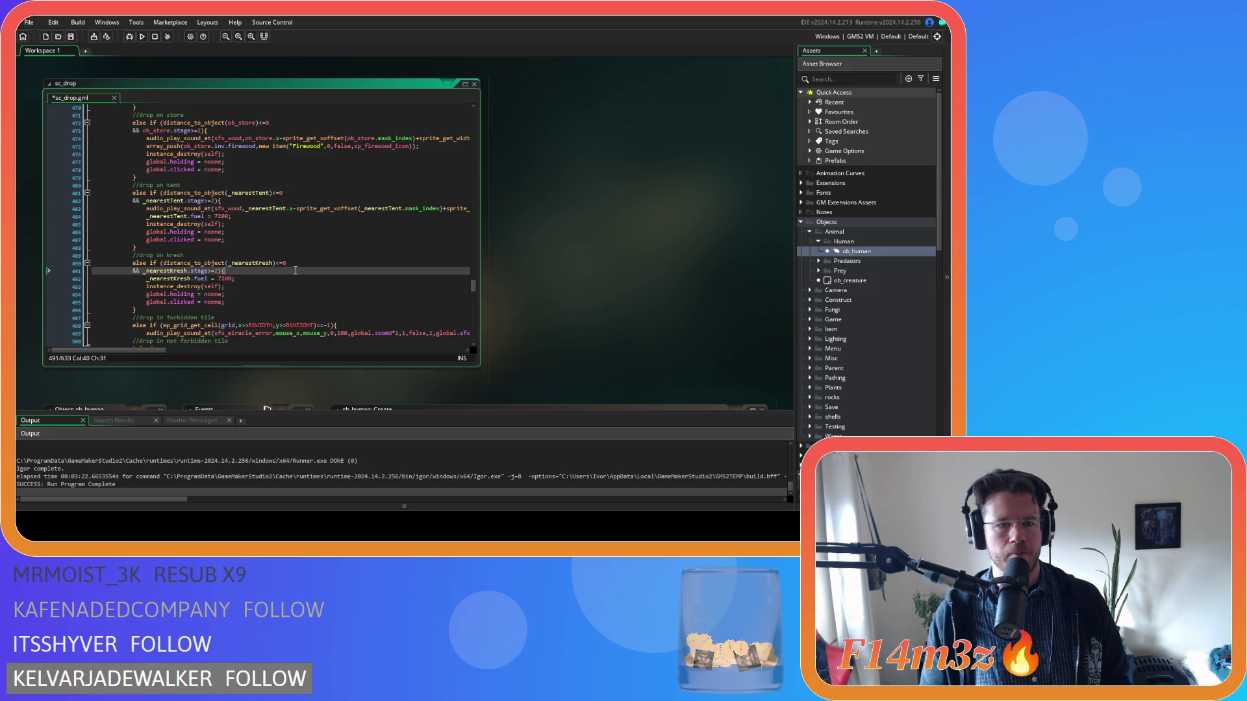
{"action": "key", "text": "Return"}
{"action": "type", "text": "_nearestTent"}
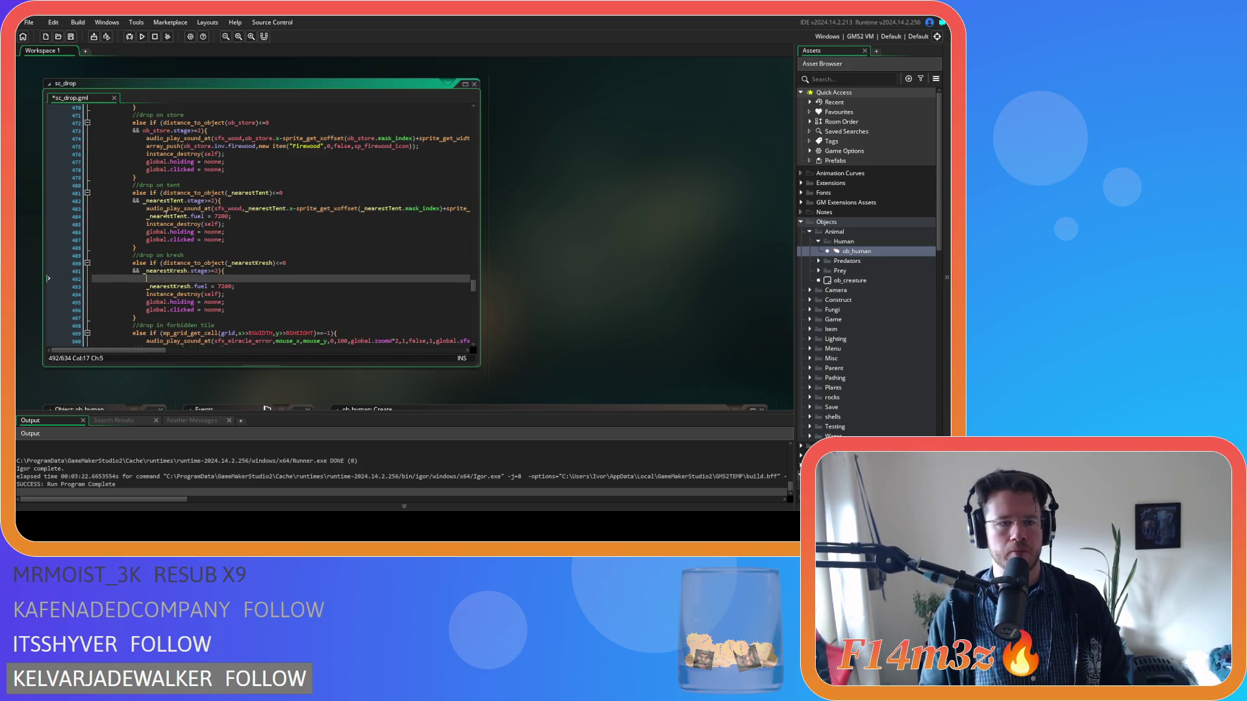
{"action": "left_click_drag", "start_coordinate": [138, 208], "coordinate": [481, 215]}
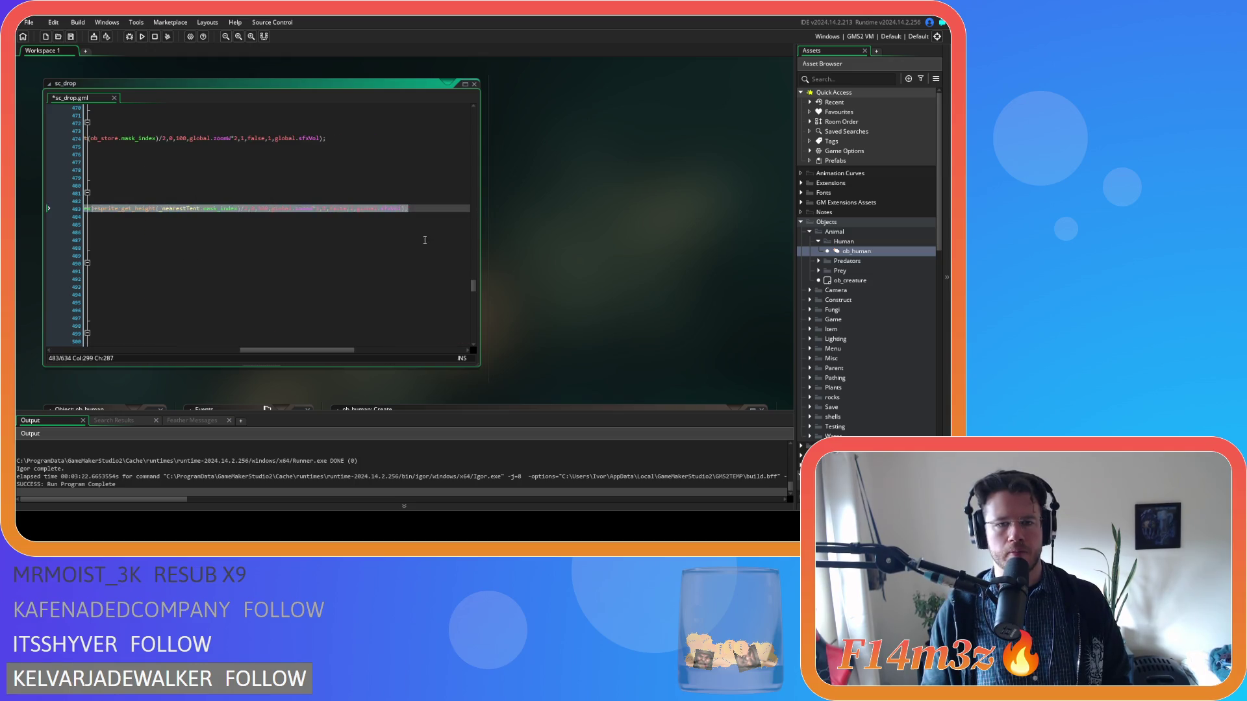
{"action": "left_click_drag", "start_coordinate": [314, 353], "coordinate": [159, 353]}
{"action": "key", "text": "ctrl+c"}
{"action": "left_click", "coordinate": [198, 280]}
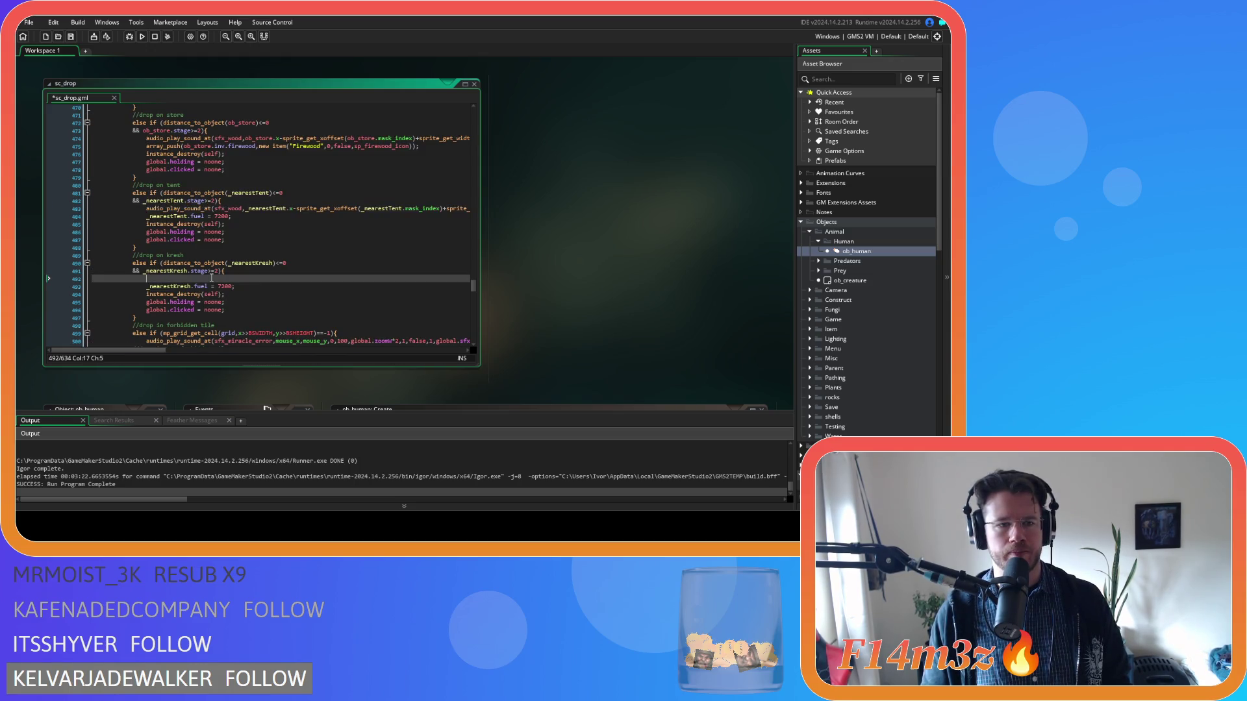
{"action": "key", "text": "ctrl+v"}
Step: Replace every _nearestTent on the kresh sound line with _nearestKresh
{"action": "left_click_drag", "start_coordinate": [266, 352], "coordinate": [86, 352]}
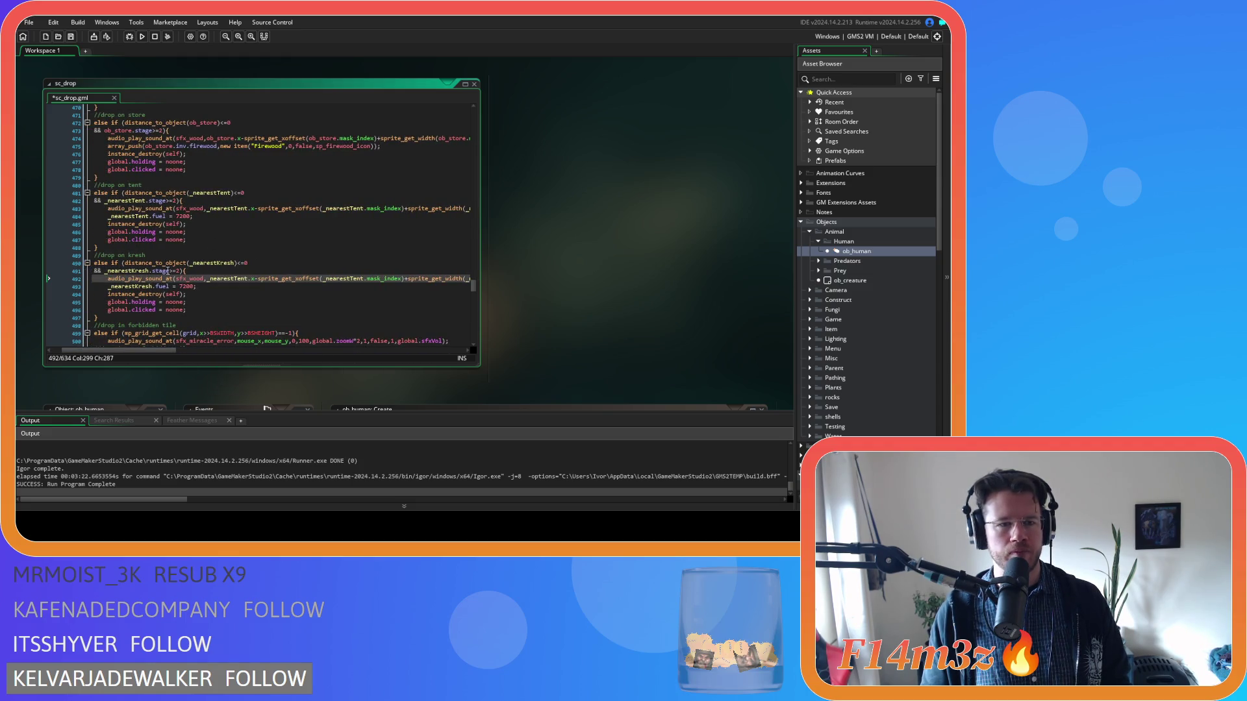
{"action": "double_click", "coordinate": [209, 263]}
{"action": "key", "text": "ctrl+c"}
{"action": "double_click", "coordinate": [229, 279]}
{"action": "key", "text": "ctrl+v"}
{"action": "double_click", "coordinate": [347, 278]}
{"action": "key", "text": "ctrl+v"}
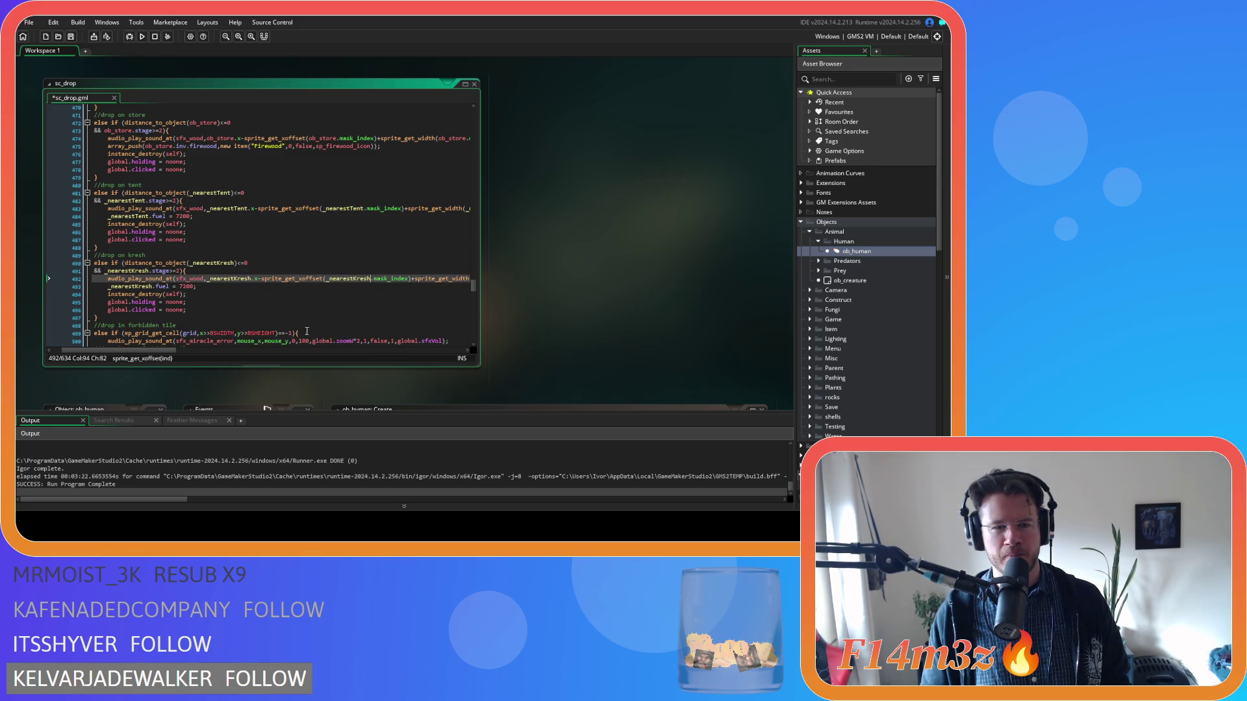
{"action": "left_click_drag", "start_coordinate": [130, 350], "coordinate": [247, 351]}
{"action": "left_click", "coordinate": [115, 280]}
{"action": "double_click", "coordinate": [115, 279]}
{"action": "key", "text": "ctrl+v"}
{"action": "double_click", "coordinate": [205, 279]}
{"action": "key", "text": "ctrl+v"}
{"action": "double_click", "coordinate": [323, 278]}
{"action": "key", "text": "ctrl+v"}
{"action": "left_click", "coordinate": [458, 279]}
{"action": "double_click", "coordinate": [458, 279]}
{"action": "key", "text": "ctrl+v"}
Step: Save sc_drop and open the ob_human object
{"action": "mouse_move", "coordinate": [248, 355]}
{"action": "left_mouse_down"}
{"action": "mouse_move", "coordinate": [306, 354]}
{"action": "mouse_move", "coordinate": [111, 354]}
{"action": "left_mouse_up"}
{"action": "left_click", "coordinate": [208, 303]}
{"action": "key", "text": "ctrl+s"}
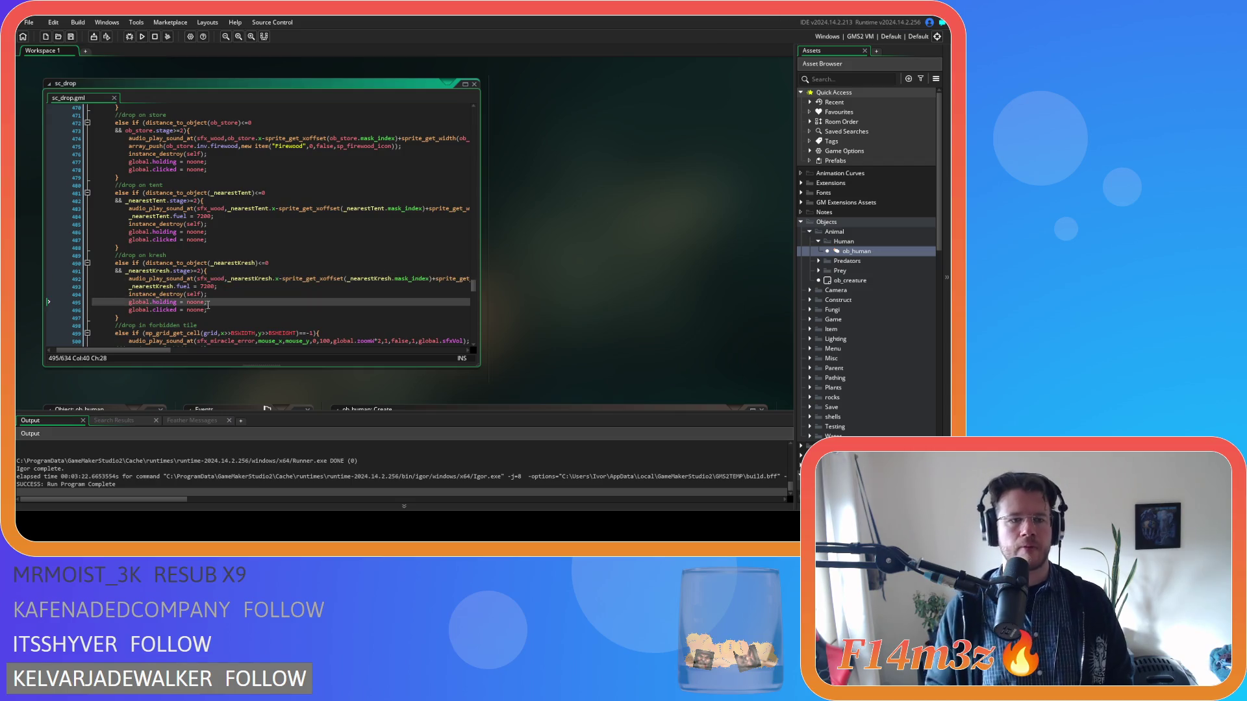
{"action": "double_click", "coordinate": [838, 252]}
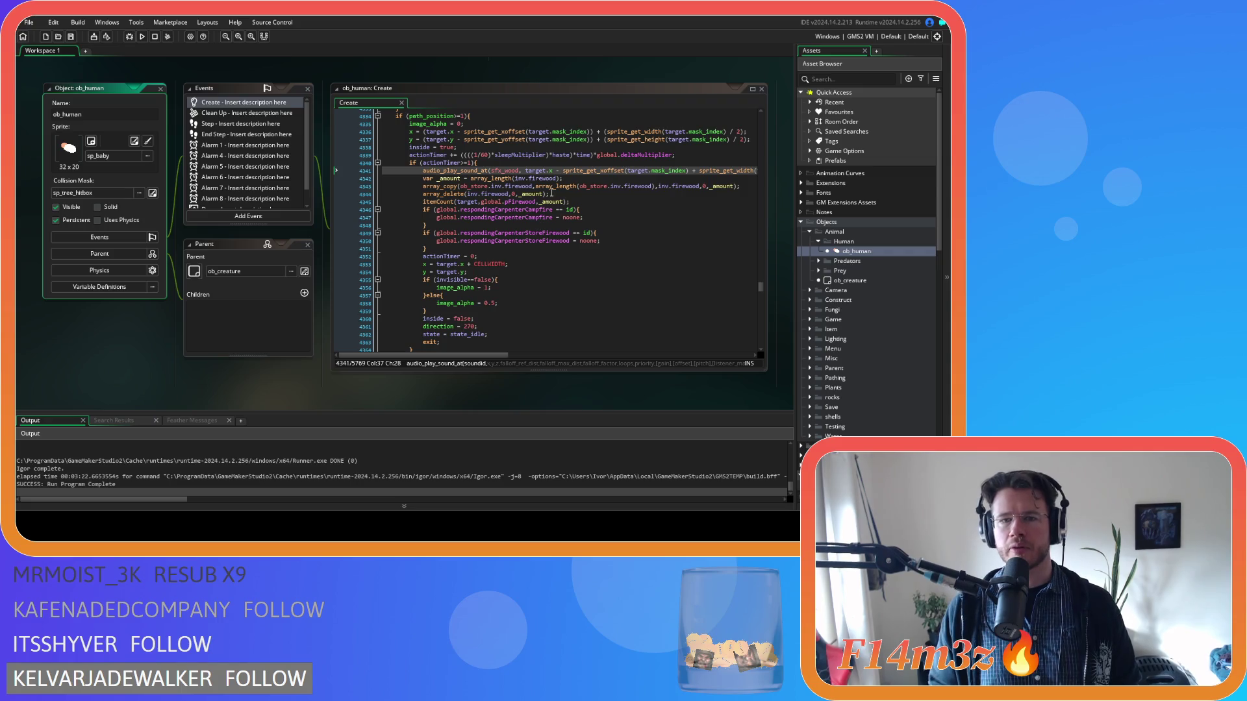
Step: Examine the itemCount firewood call in ob_human's Create event, then return to sc_drop.gml
{"action": "left_click", "coordinate": [578, 178]}
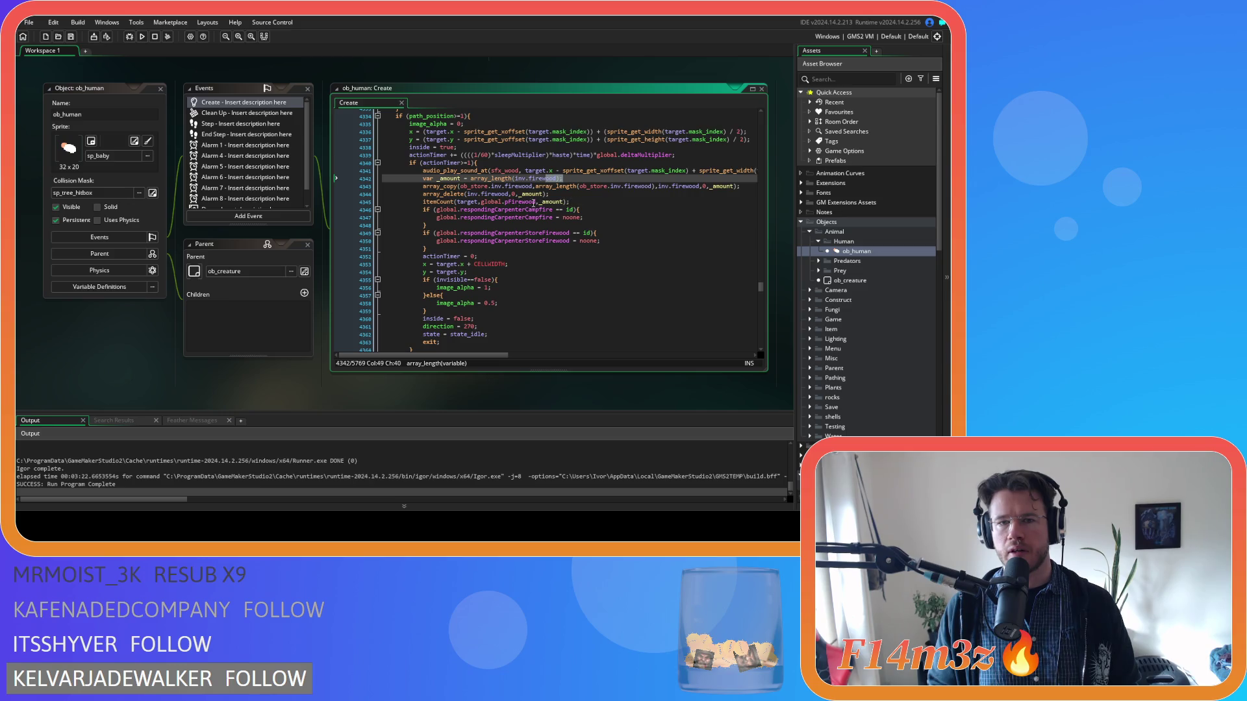
{"action": "left_click_drag", "start_coordinate": [569, 202], "coordinate": [424, 206]}
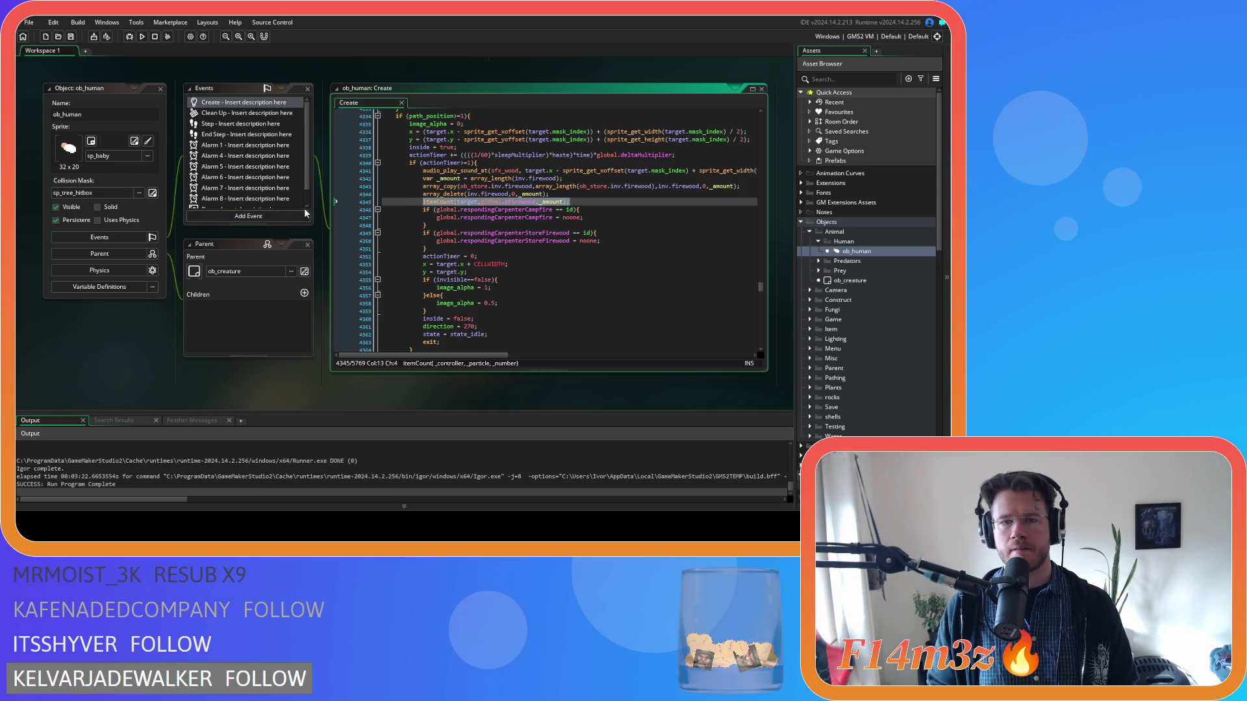
{"action": "mouse_move", "coordinate": [522, 205]}
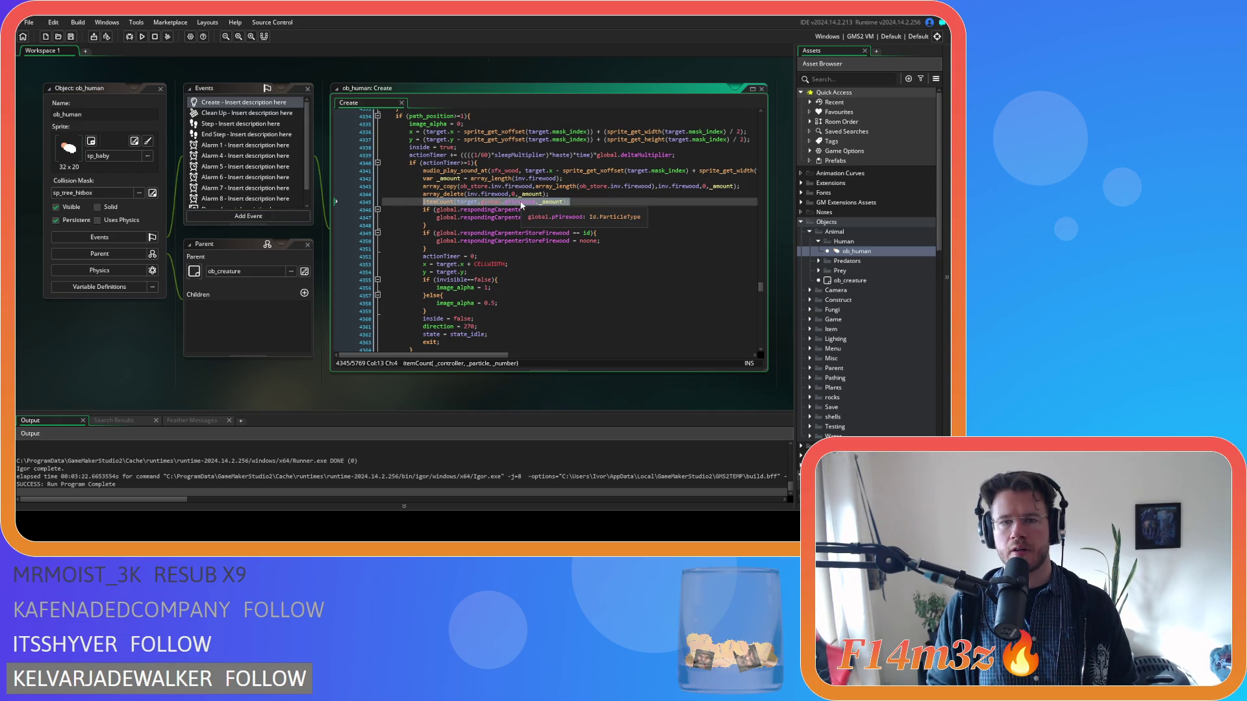
{"action": "left_click", "coordinate": [616, 204]}
{"action": "mouse_move", "coordinate": [463, 203]}
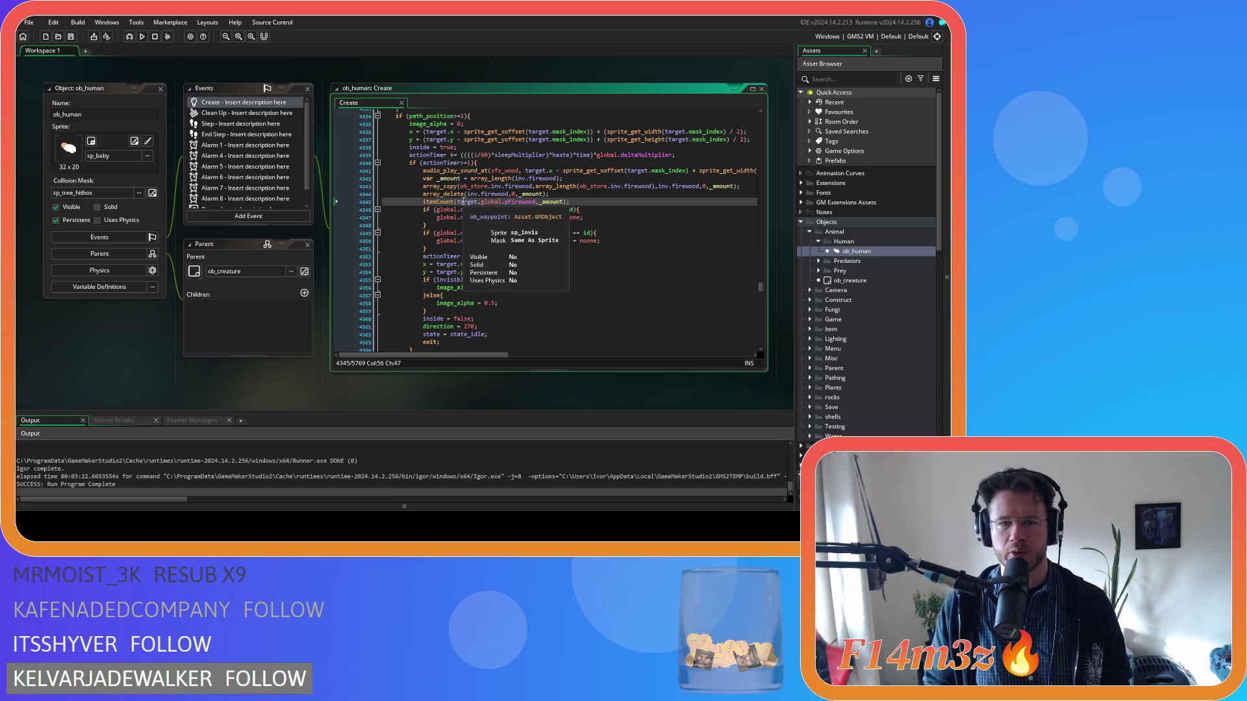
{"action": "mouse_move", "coordinate": [511, 203]}
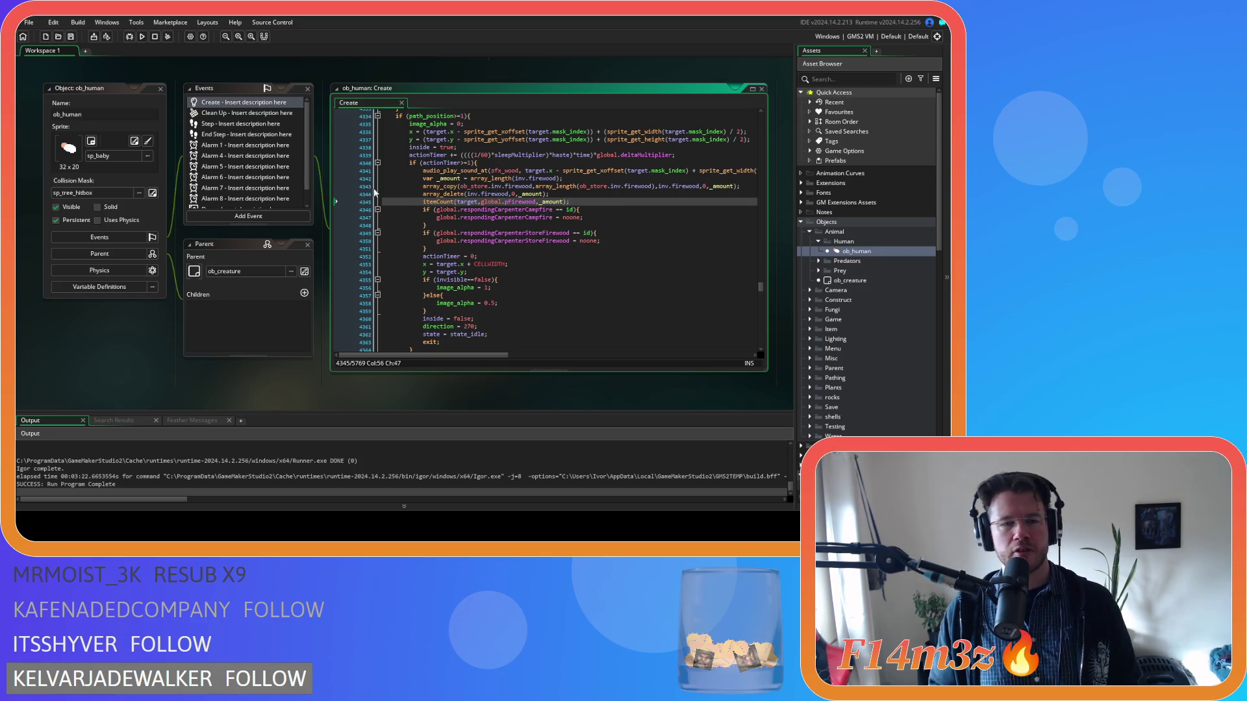
{"action": "left_click", "coordinate": [431, 203]}
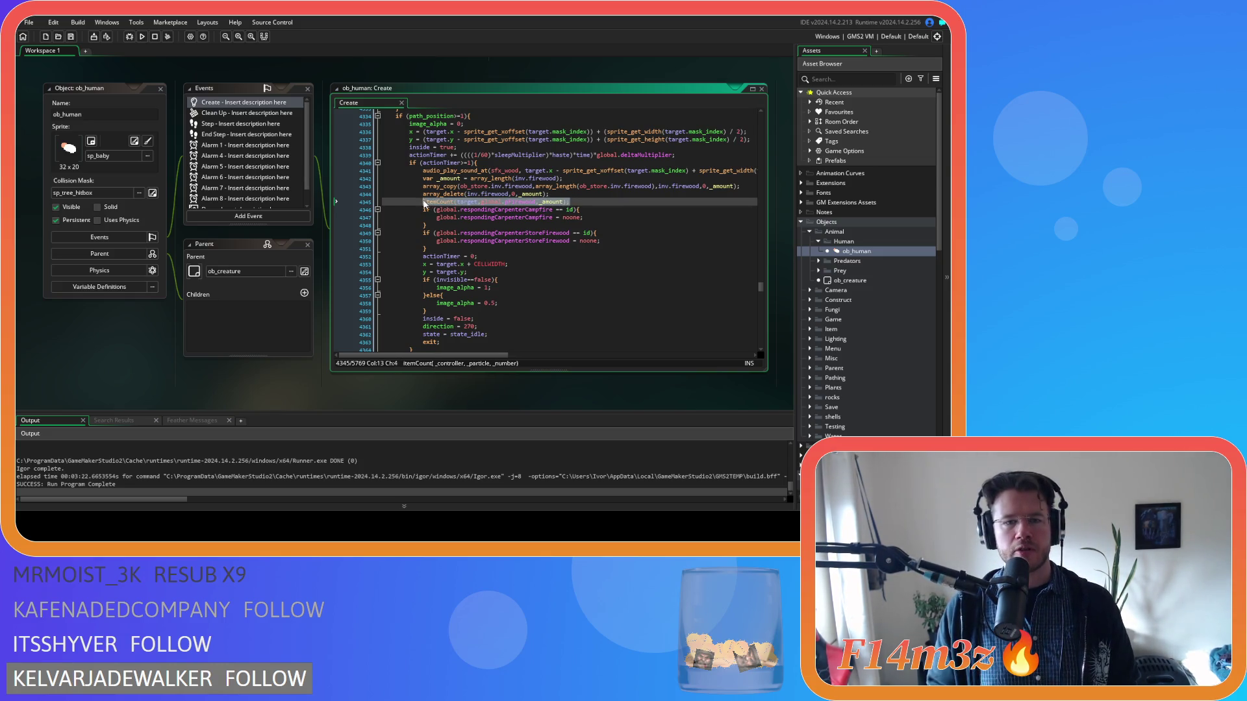
{"action": "middle_click", "coordinate": [432, 203]}
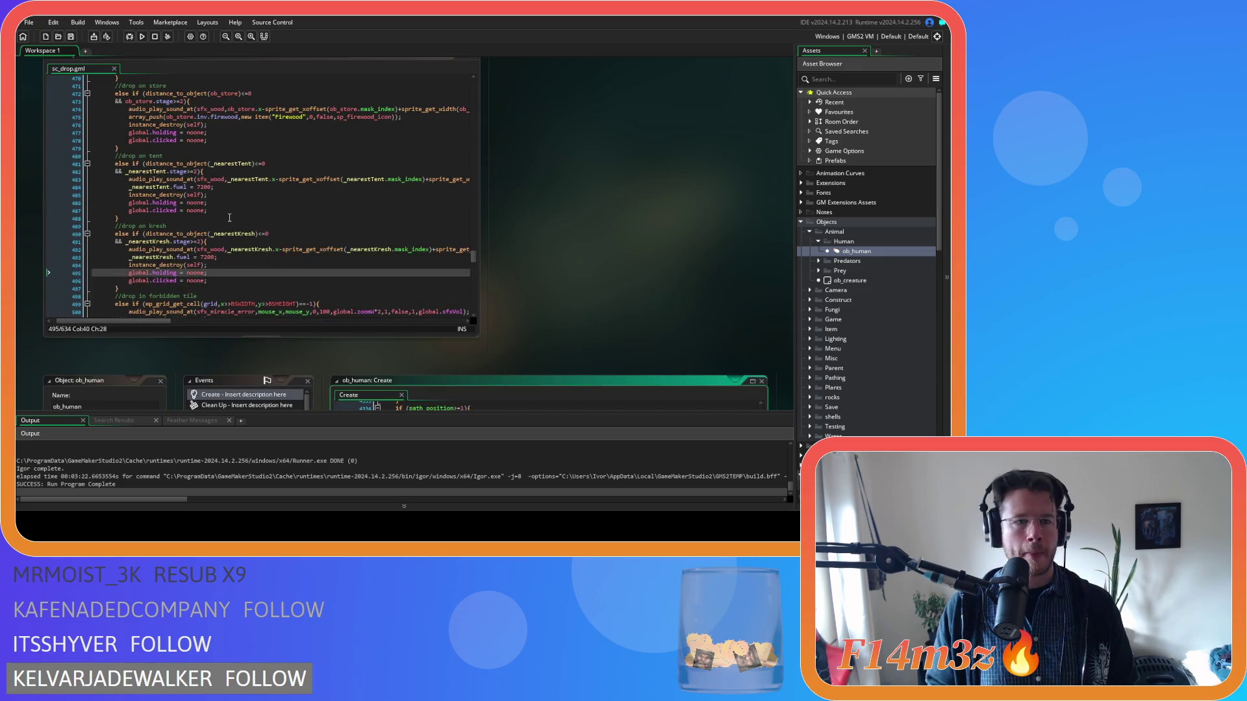
Step: Add the itemCount firewood call to the store branch, targeting ob_store
{"action": "left_click", "coordinate": [420, 119]}
{"action": "key", "text": "Return"}
{"action": "key", "text": "ctrl+v"}
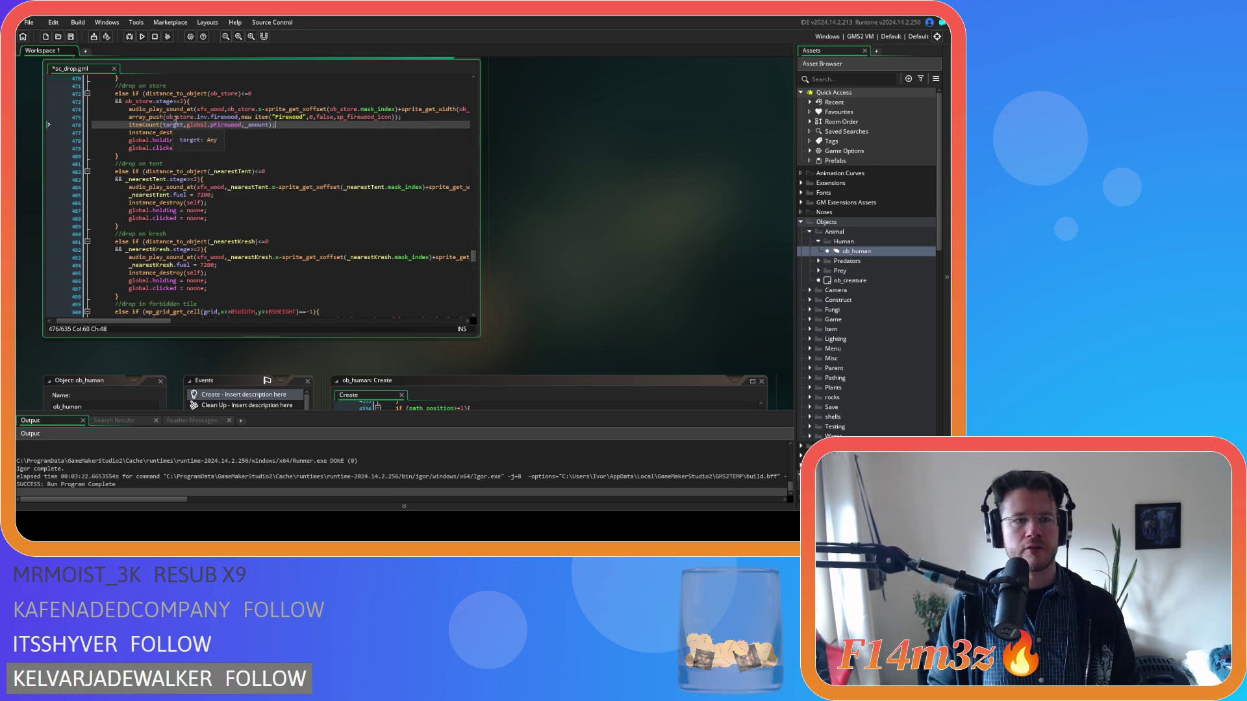
{"action": "left_click", "coordinate": [238, 109]}
{"action": "double_click", "coordinate": [238, 109]}
{"action": "key", "text": "ctrl+c"}
{"action": "double_click", "coordinate": [173, 124]}
{"action": "key", "text": "ctrl+v"}
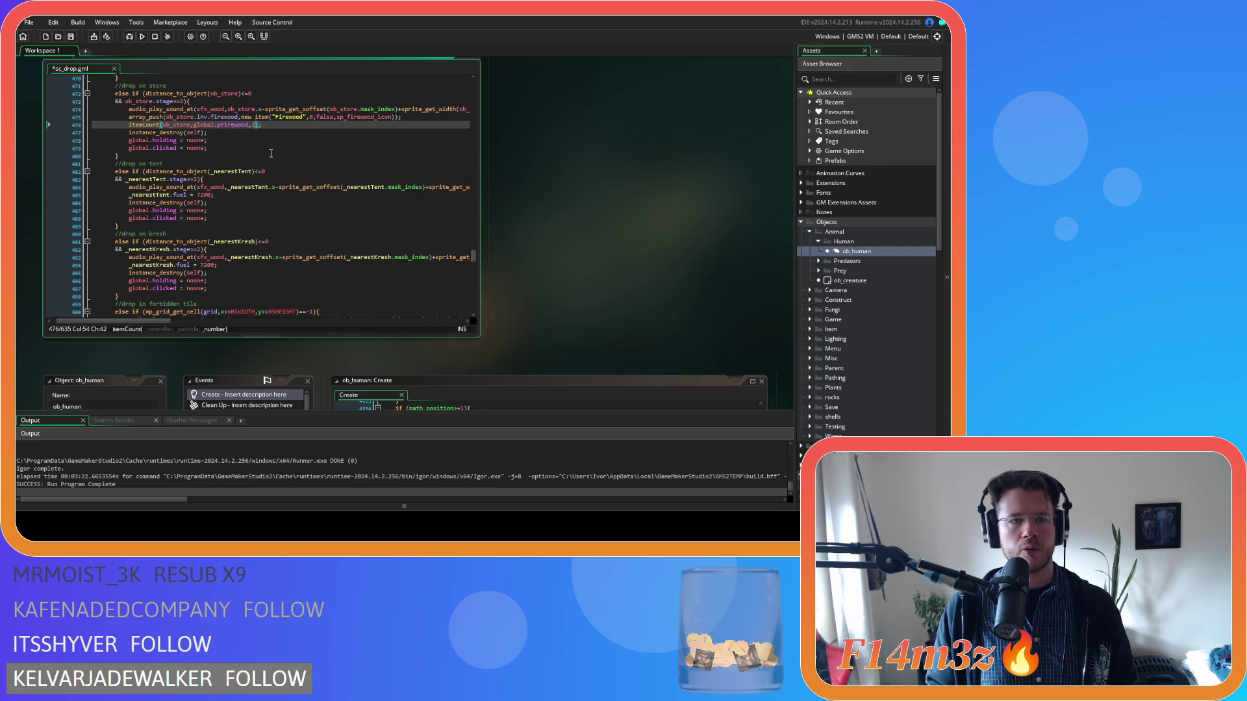
{"action": "left_click_drag", "start_coordinate": [261, 124], "coordinate": [177, 124]}
Step: Add the same itemCount call to the tent branch, targeting _nearestTent
{"action": "left_click", "coordinate": [231, 196]}
{"action": "key", "text": "Return"}
{"action": "key", "text": "ctrl+v"}
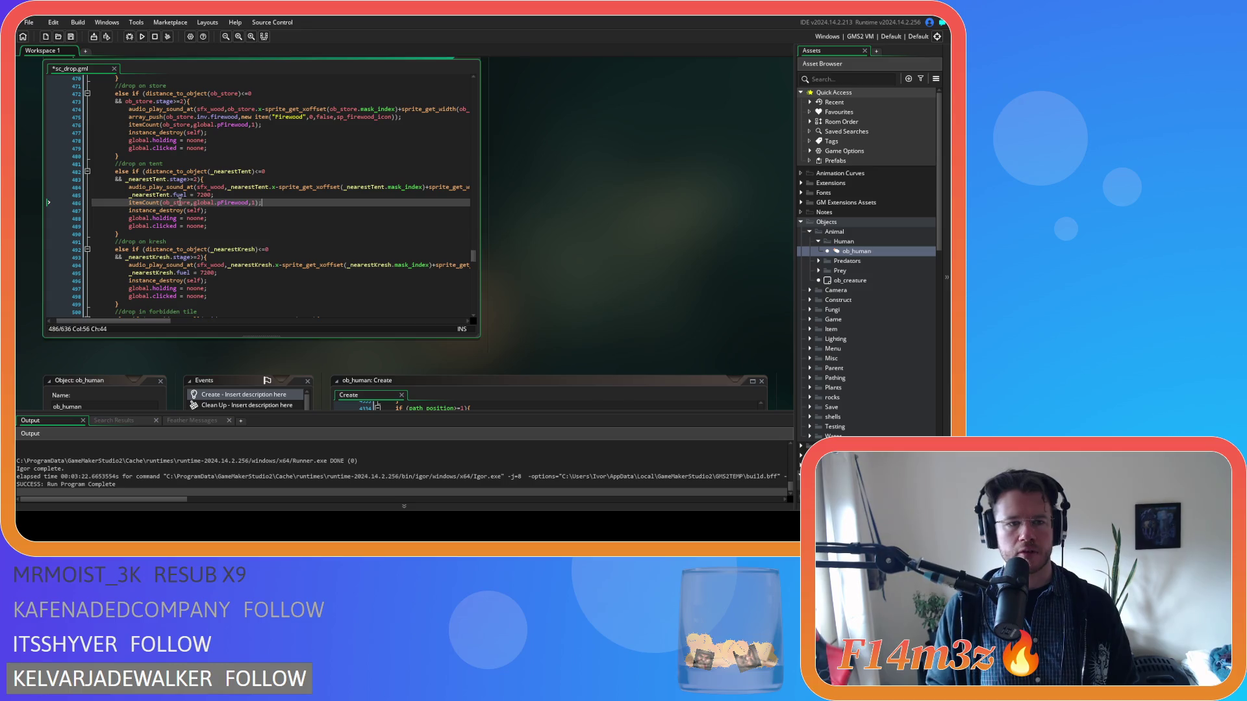
{"action": "double_click", "coordinate": [148, 179]}
{"action": "double_click", "coordinate": [176, 202]}
{"action": "key", "text": "ctrl+v"}
Step: Add the itemCount call to the kresh branch, then save and run the game with F5
{"action": "left_click", "coordinate": [228, 273]}
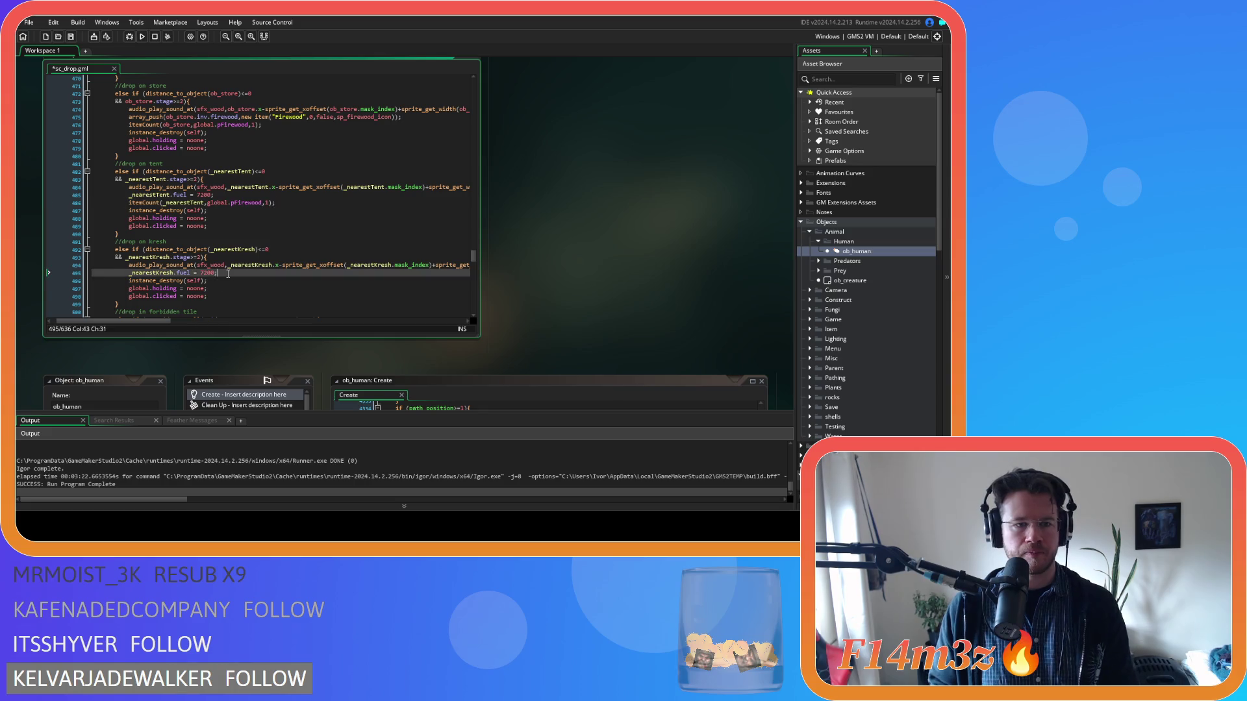
{"action": "key", "text": "Return"}
{"action": "key", "text": "ctrl+v"}
{"action": "double_click", "coordinate": [244, 266]}
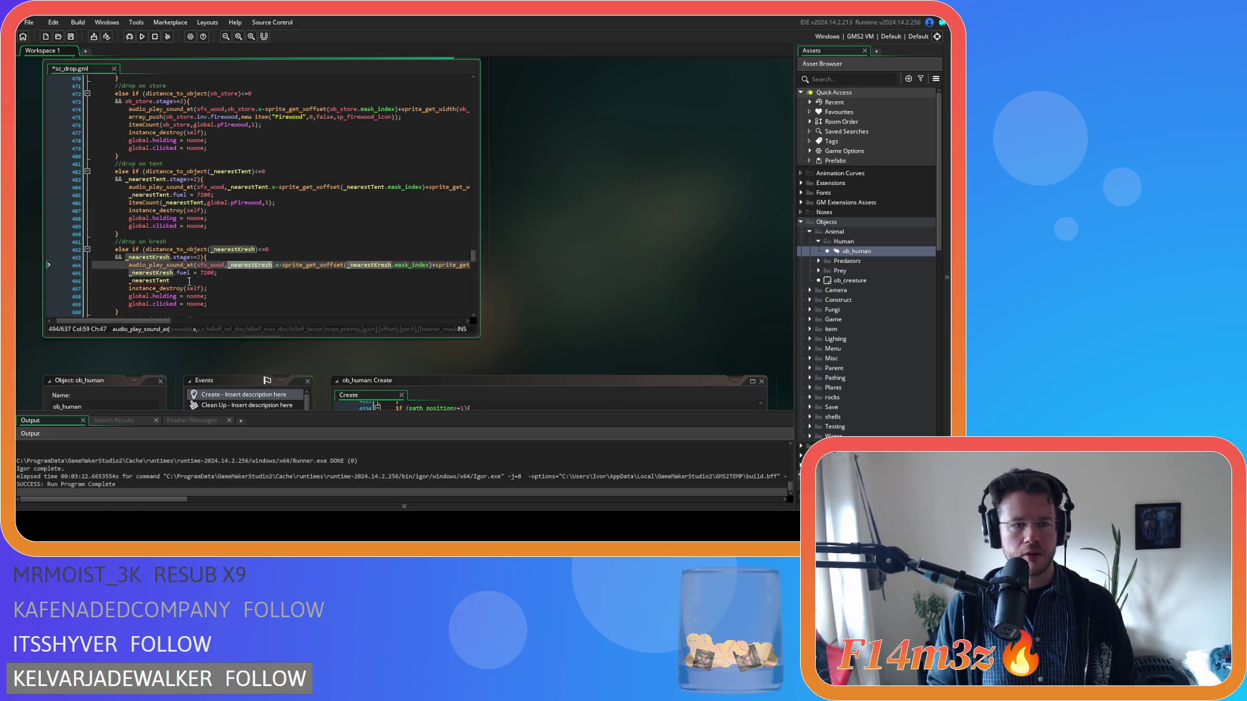
{"action": "key", "text": "ctrl+z"}
{"action": "left_click_drag", "start_coordinate": [275, 202], "coordinate": [128, 208]}
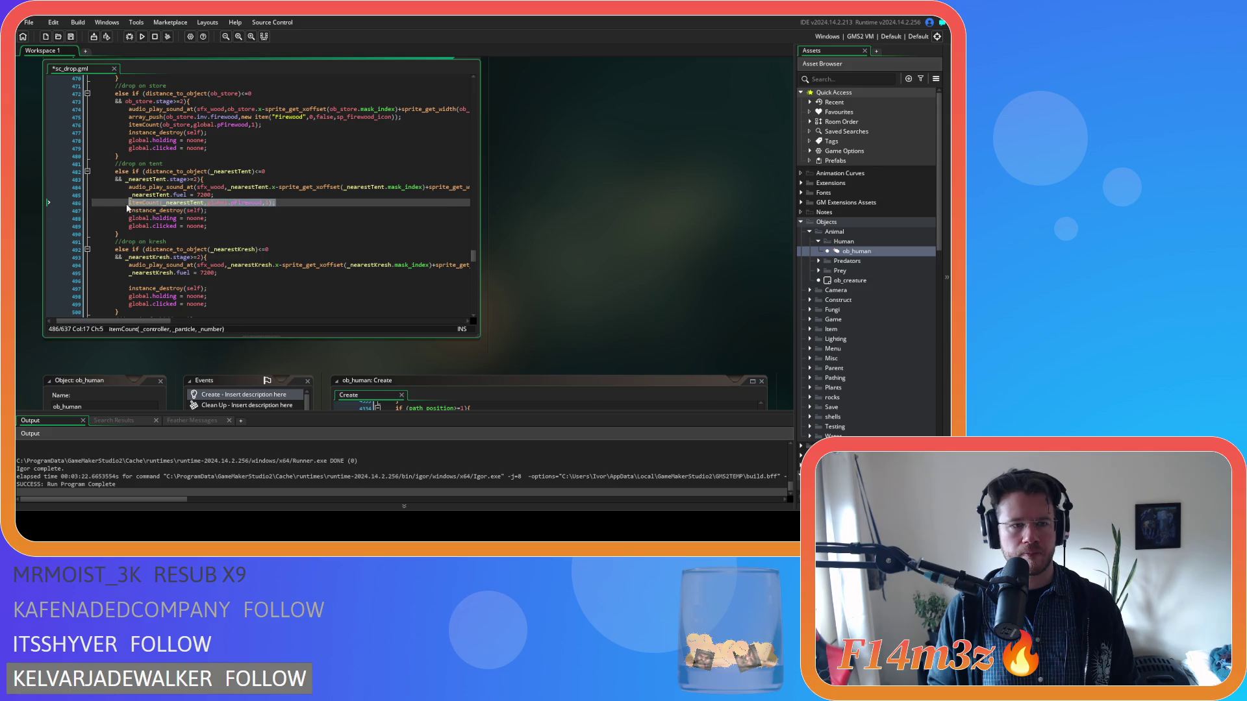
{"action": "key", "text": "ctrl+c"}
{"action": "left_click", "coordinate": [203, 281]}
{"action": "key", "text": "ctrl+v"}
{"action": "double_click", "coordinate": [250, 266]}
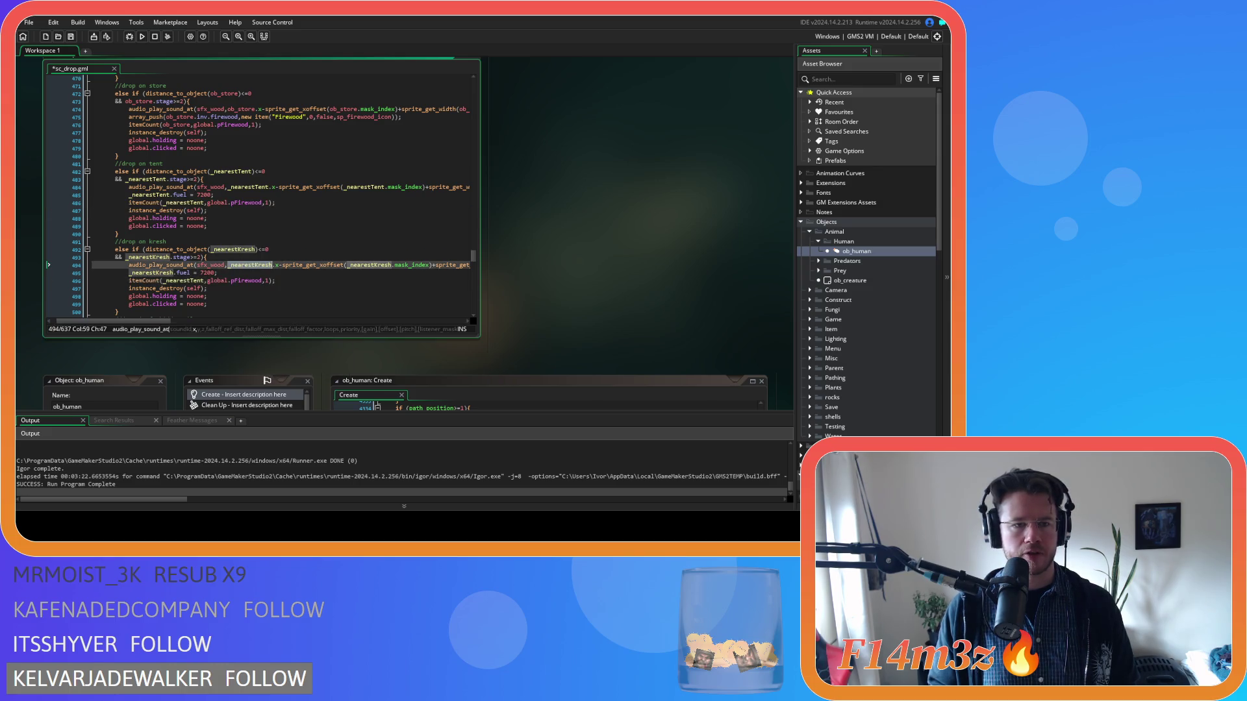
{"action": "left_click", "coordinate": [181, 279]}
{"action": "type", "text": "Kresh"}
{"action": "left_click", "coordinate": [295, 282]}
{"action": "key", "text": "ctrl+s"}
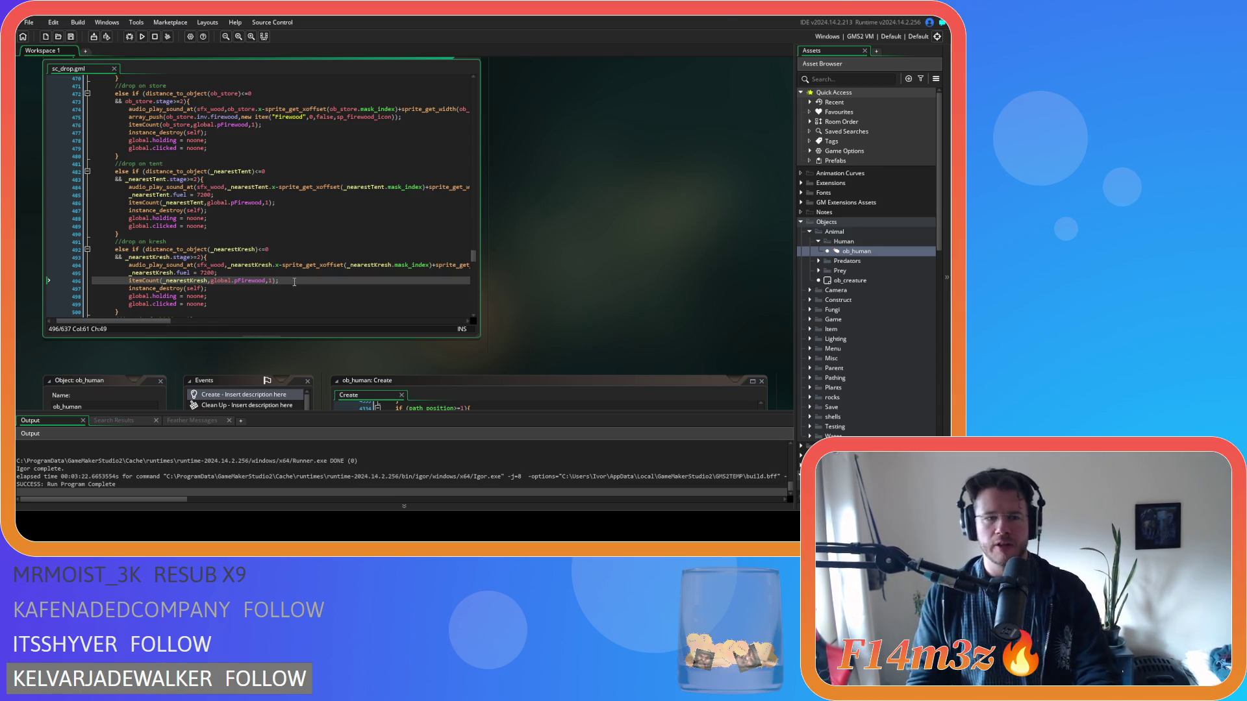
{"action": "key", "text": "F5"}
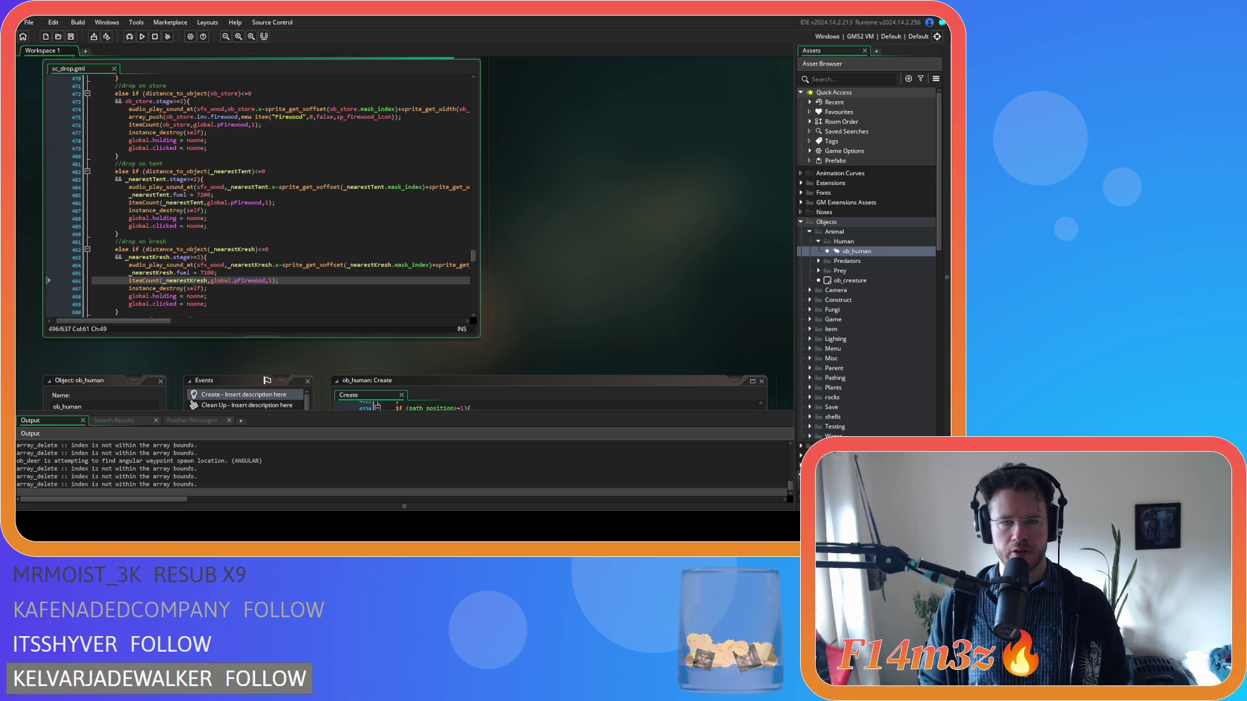
Step: Switch to the running game to test the firewood drops
{"action": "key", "text": "alt+Tab"}
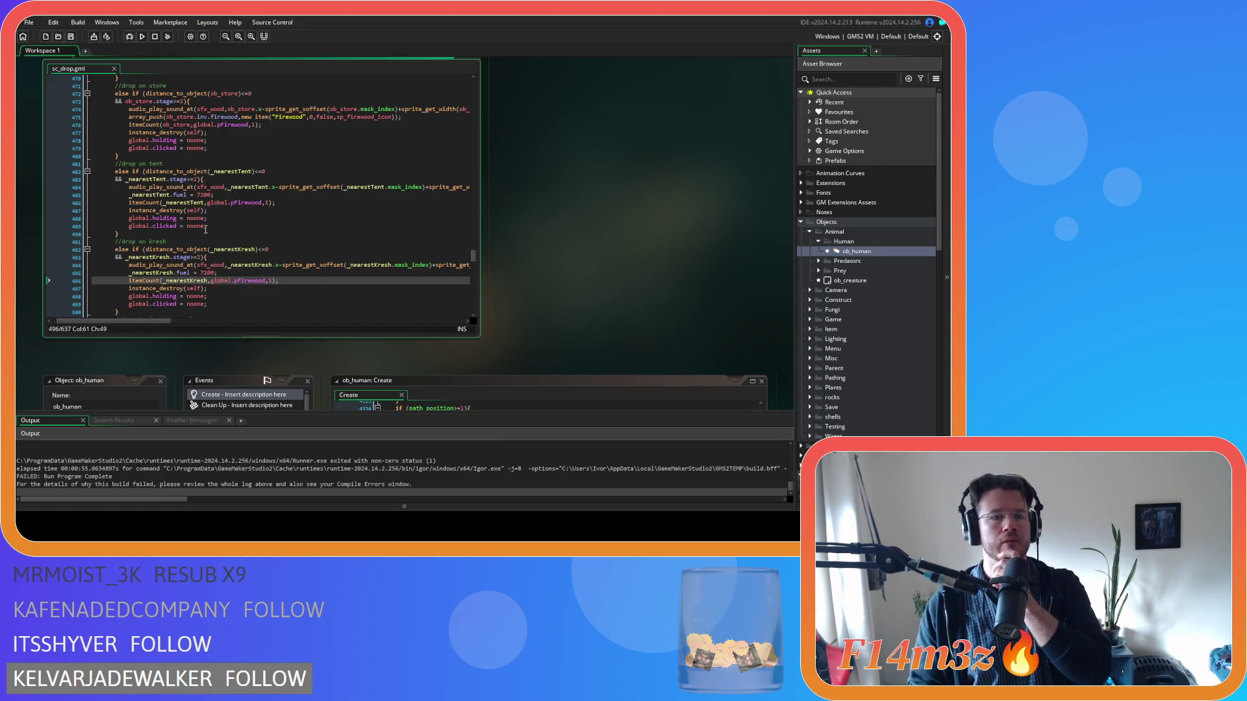
Step: Inspect the error trace at sc_drop line 475's array_push of ob_log.item, then expand the Plants folder
{"action": "scroll", "coordinate": [208, 224], "scroll_direction": "up", "scroll_amount": 3}
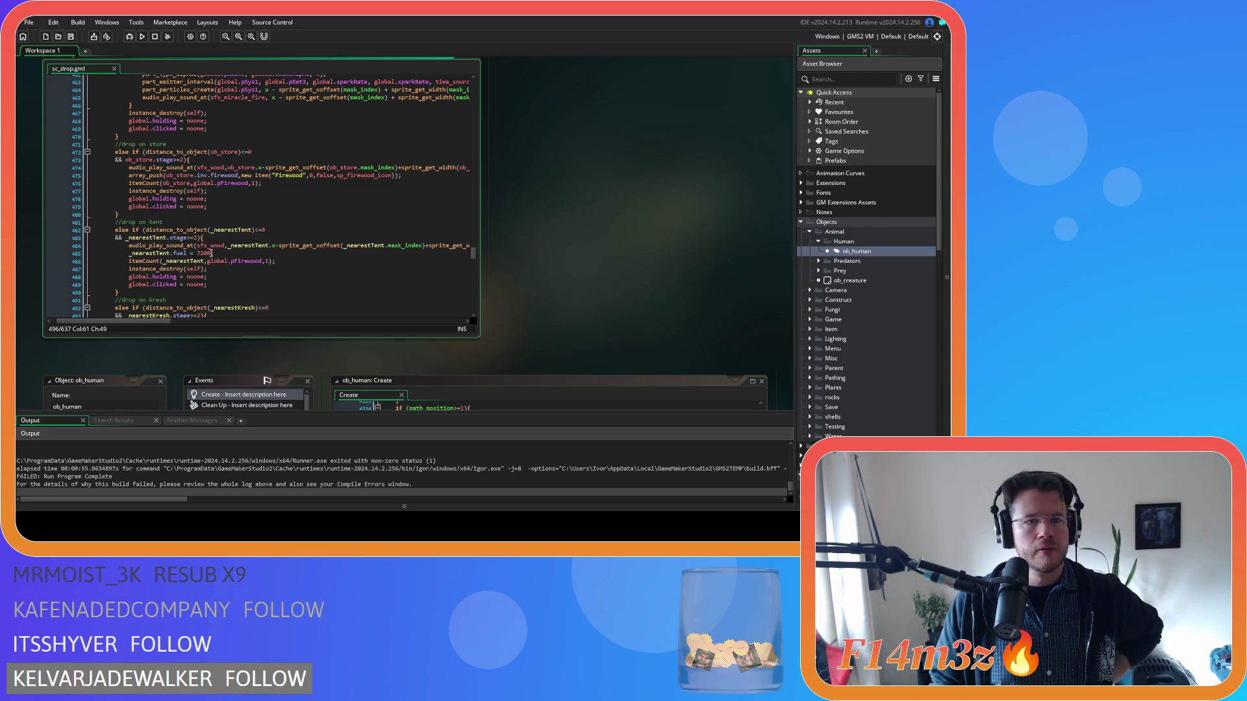
{"action": "mouse_move", "coordinate": [131, 321]}
{"action": "left_mouse_down"}
{"action": "mouse_move", "coordinate": [283, 322]}
{"action": "mouse_move", "coordinate": [119, 310]}
{"action": "left_mouse_up"}
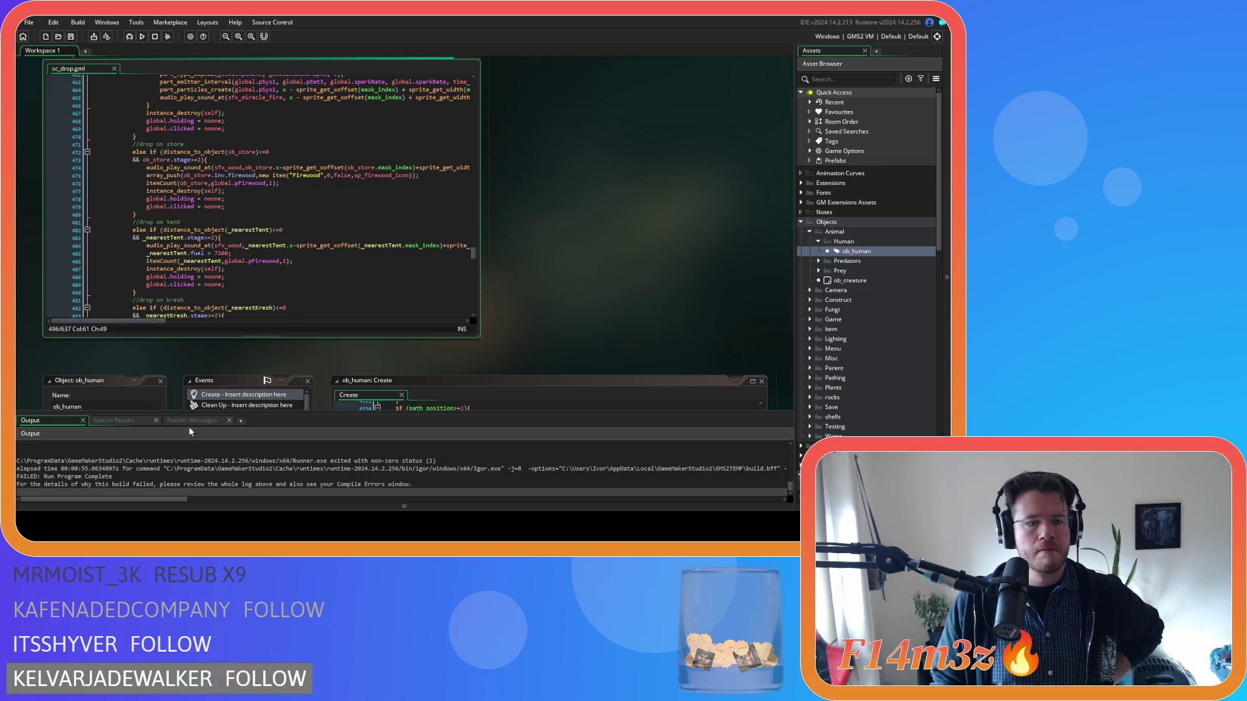
{"action": "scroll", "coordinate": [259, 474], "scroll_direction": "up", "scroll_amount": 5}
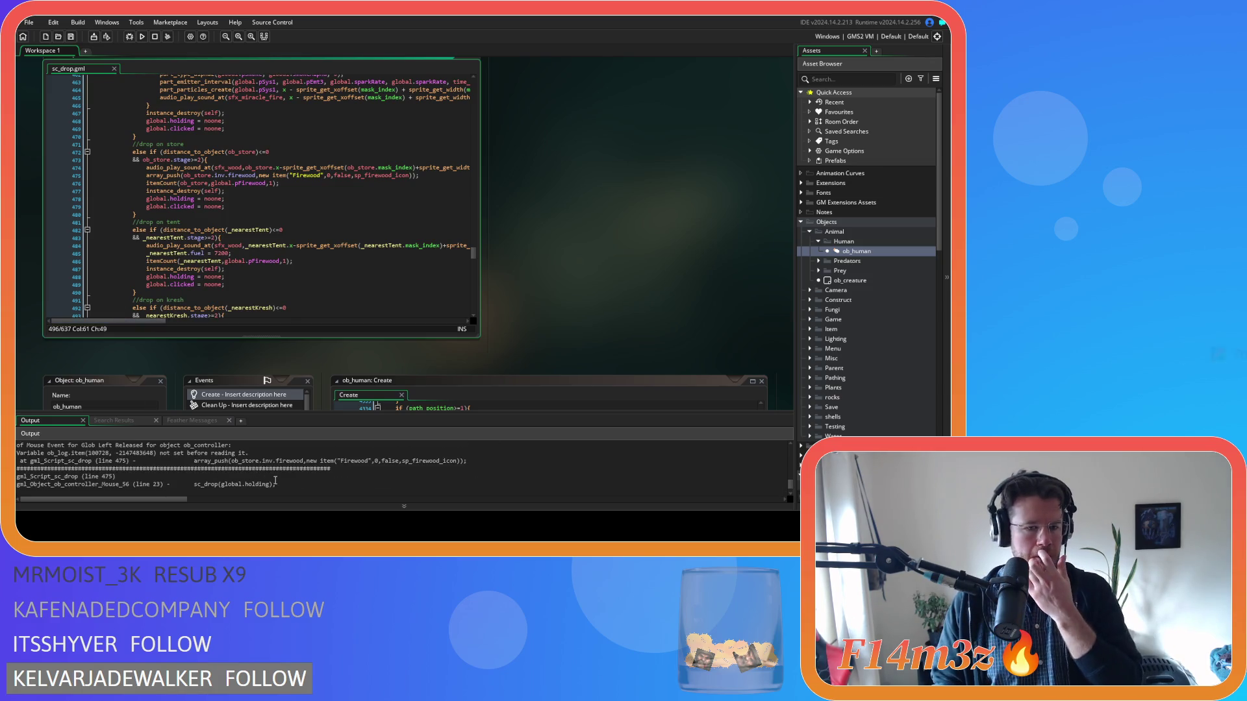
{"action": "left_click", "coordinate": [178, 176]}
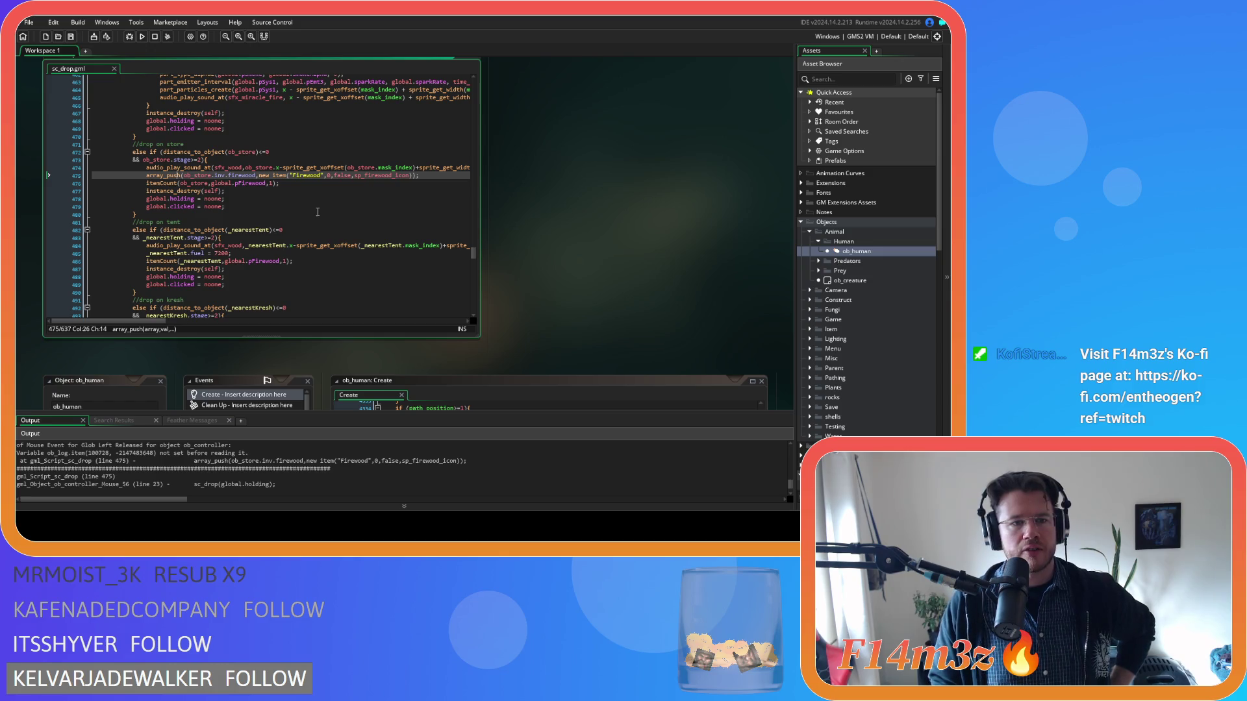
{"action": "left_click", "coordinate": [247, 175]}
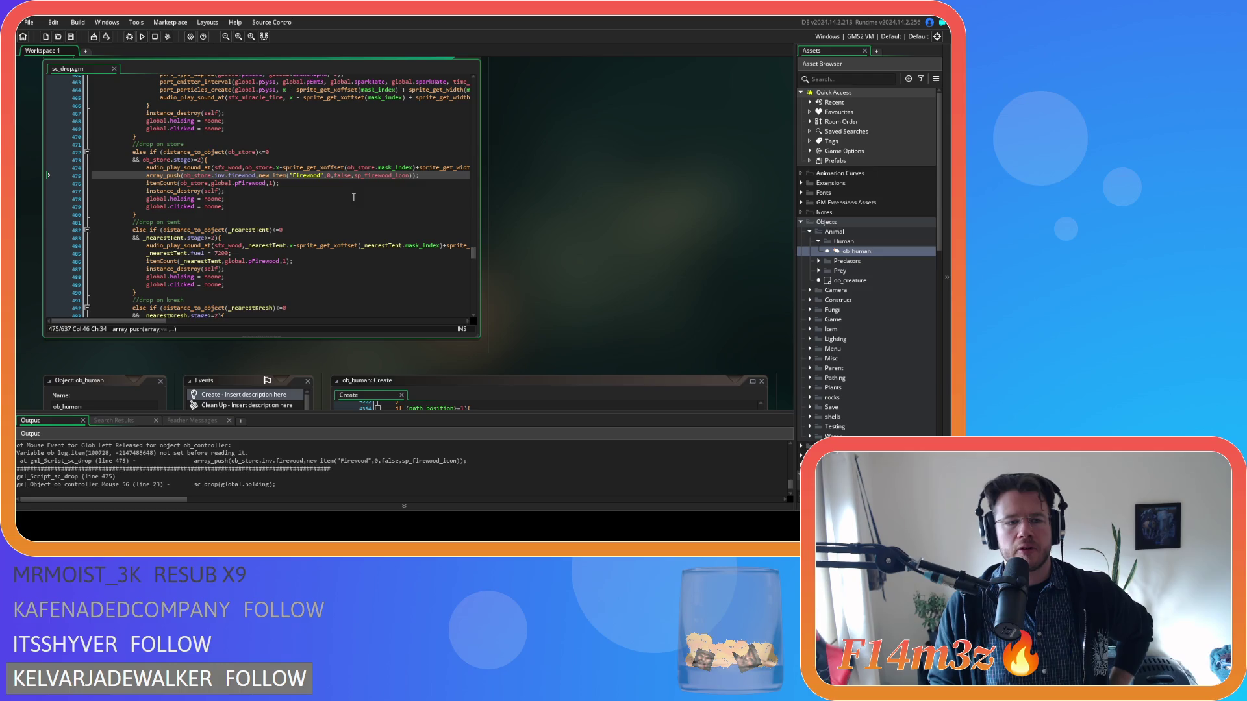
{"action": "left_click", "coordinate": [257, 175]}
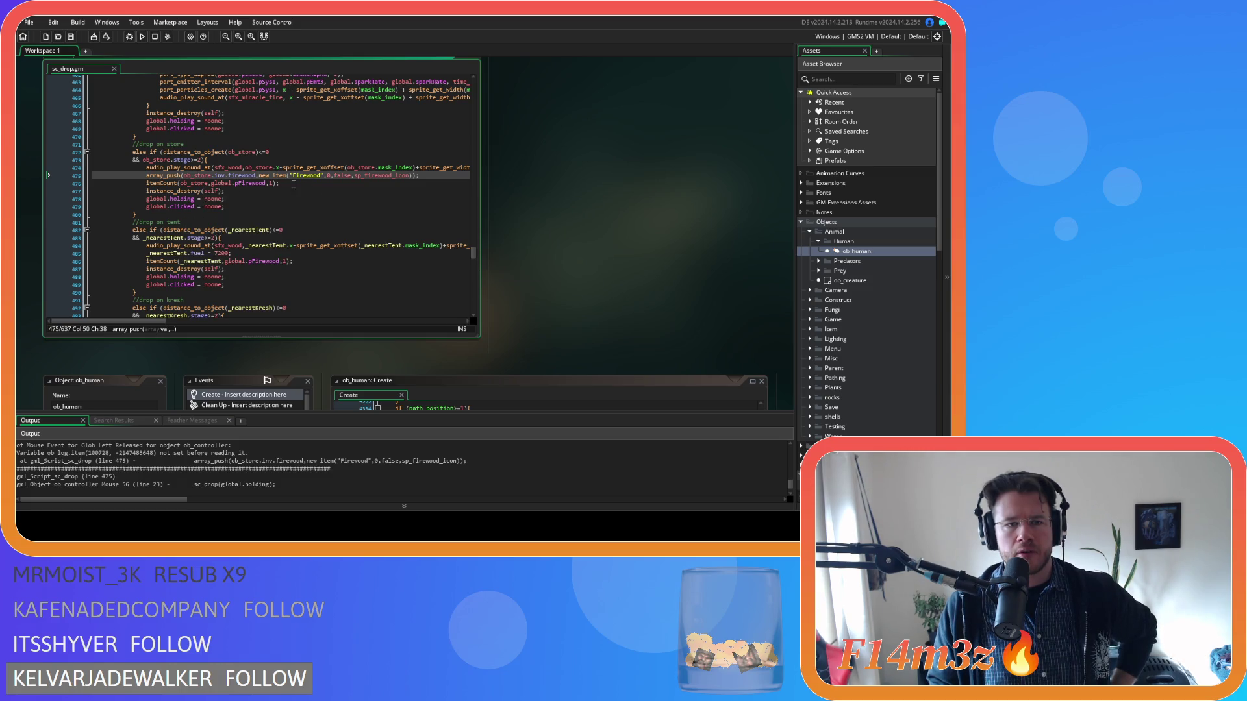
{"action": "double_click", "coordinate": [274, 175]}
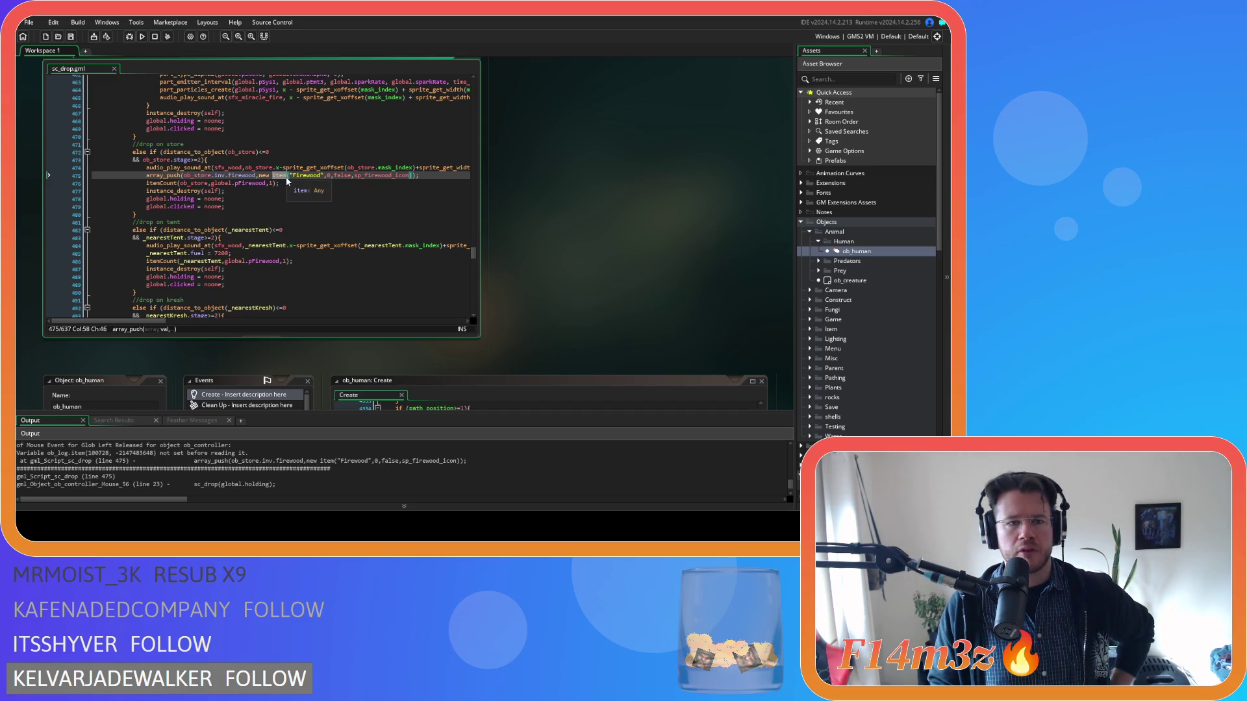
{"action": "left_click", "coordinate": [439, 176]}
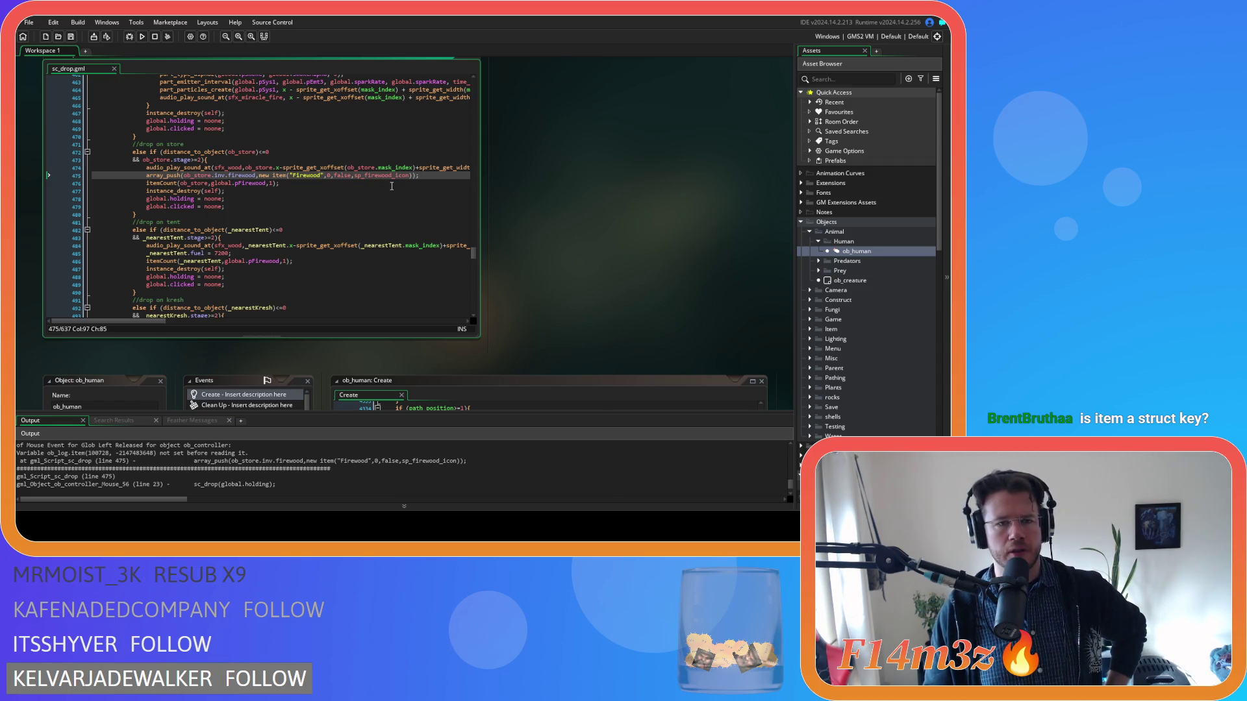
{"action": "type", "text": "I"}
{"action": "double_click", "coordinate": [279, 176]}
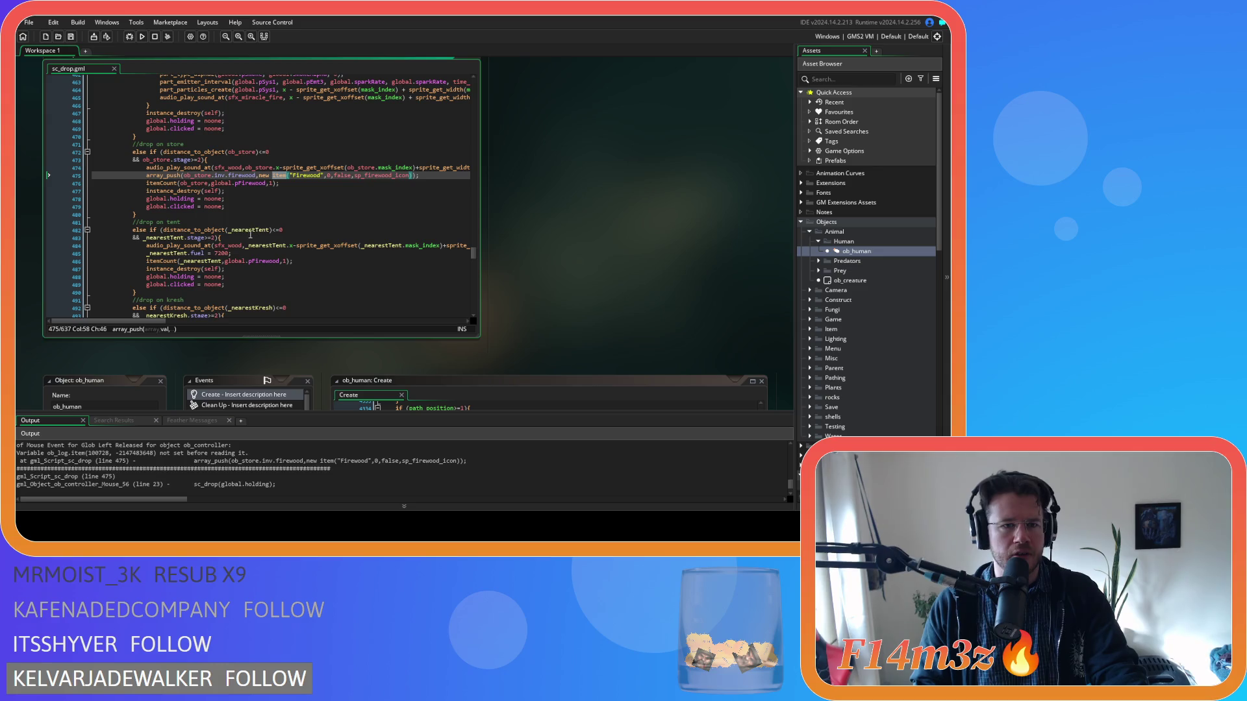
{"action": "left_click", "coordinate": [141, 178]}
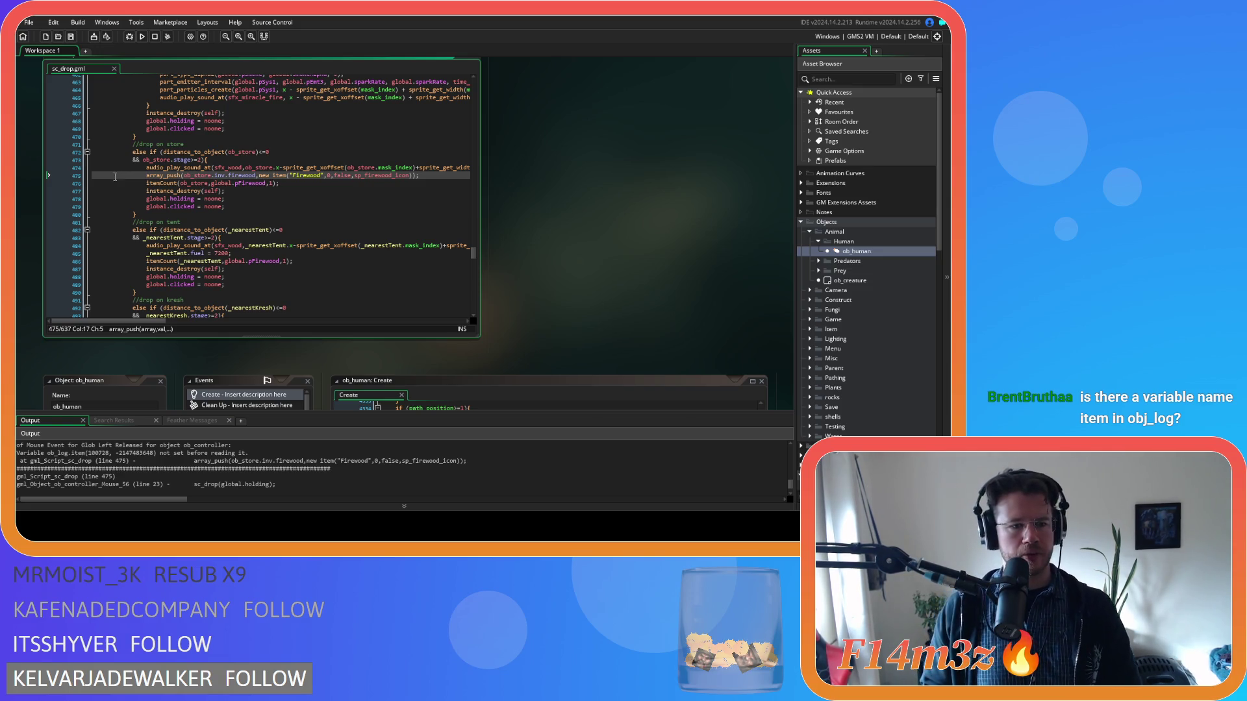
{"action": "double_click", "coordinate": [812, 388]}
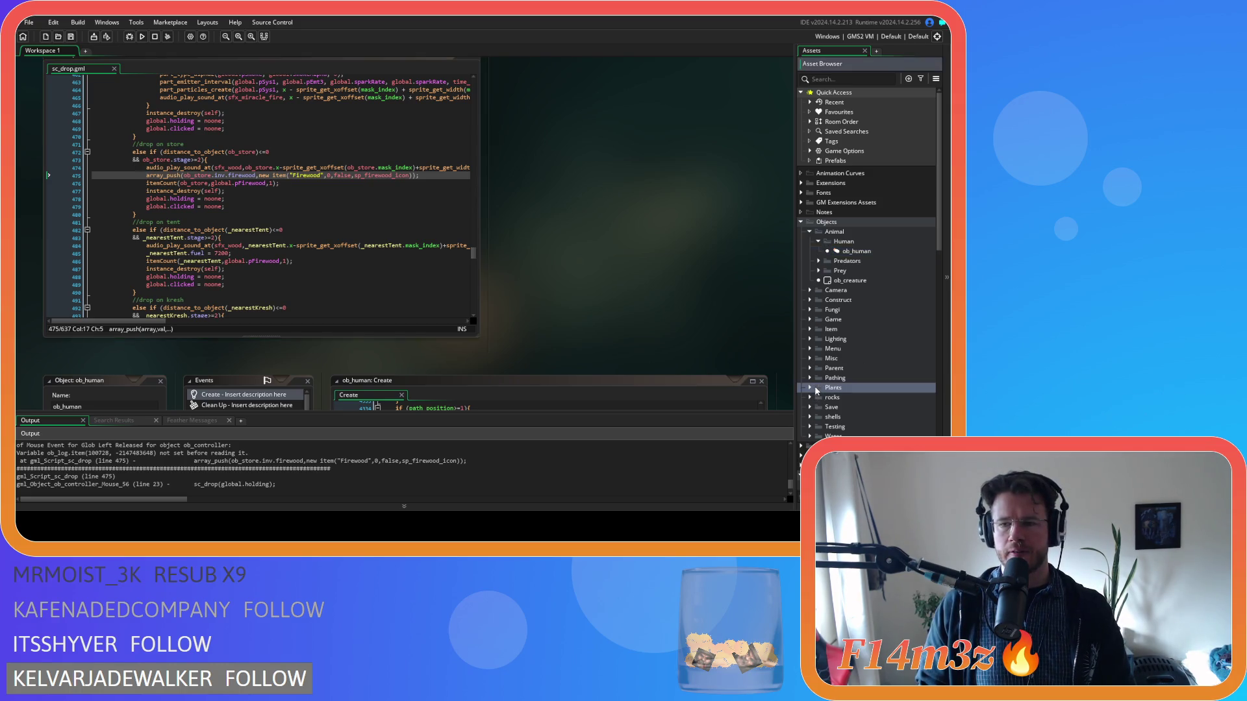
{"action": "double_click", "coordinate": [842, 417]}
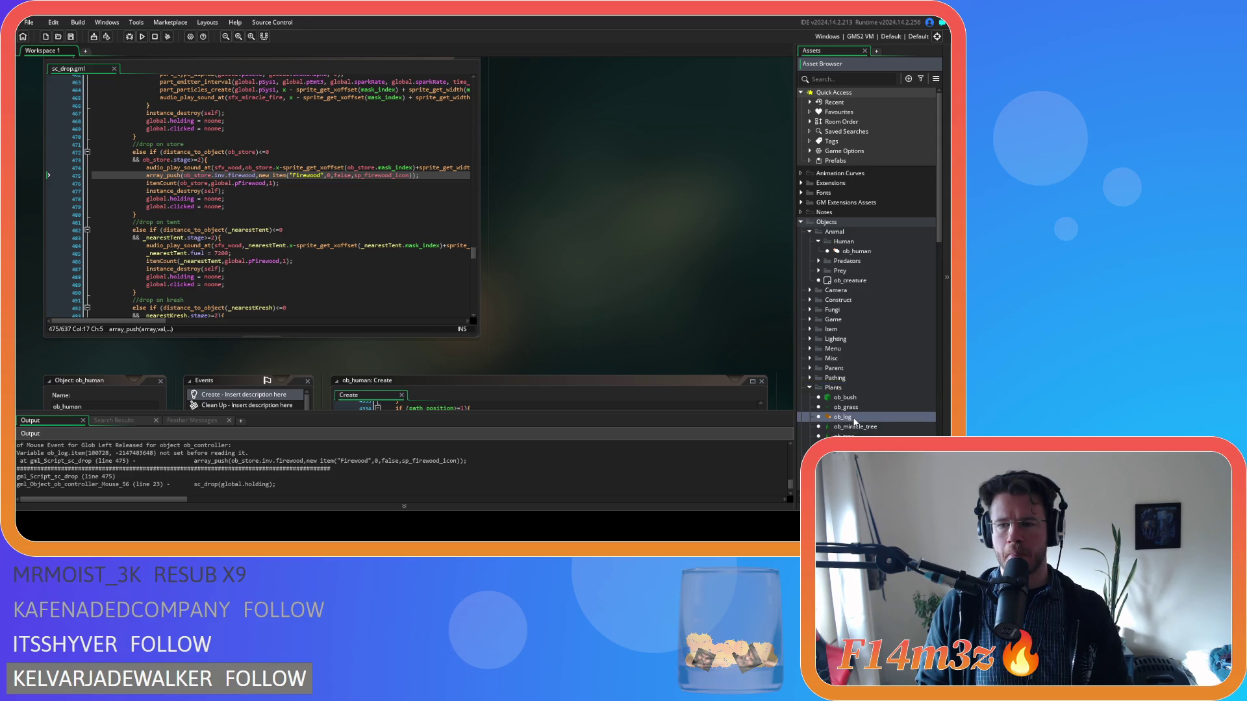
{"action": "double_click", "coordinate": [246, 111]}
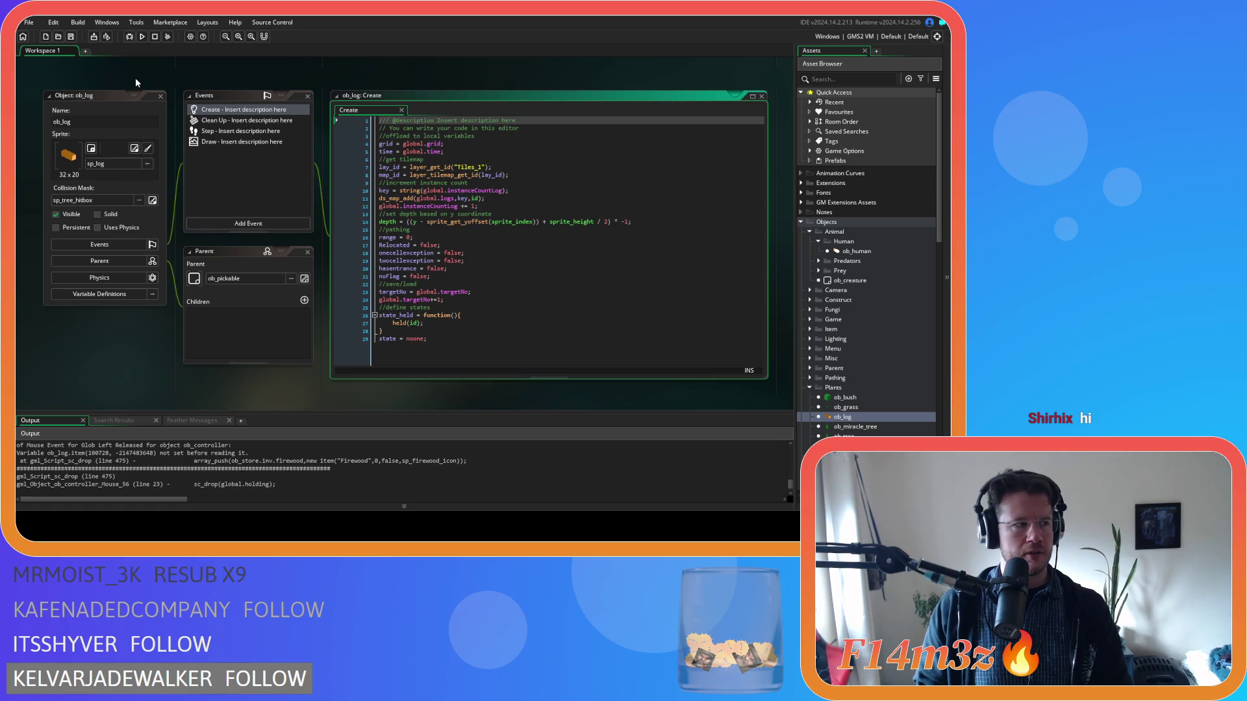
{"action": "left_click", "coordinate": [160, 95]}
{"action": "scroll", "coordinate": [213, 236], "scroll_direction": "up", "scroll_amount": 5}
{"action": "scroll", "coordinate": [341, 303], "scroll_direction": "down", "scroll_amount": 1}
{"action": "left_click", "coordinate": [621, 199]}
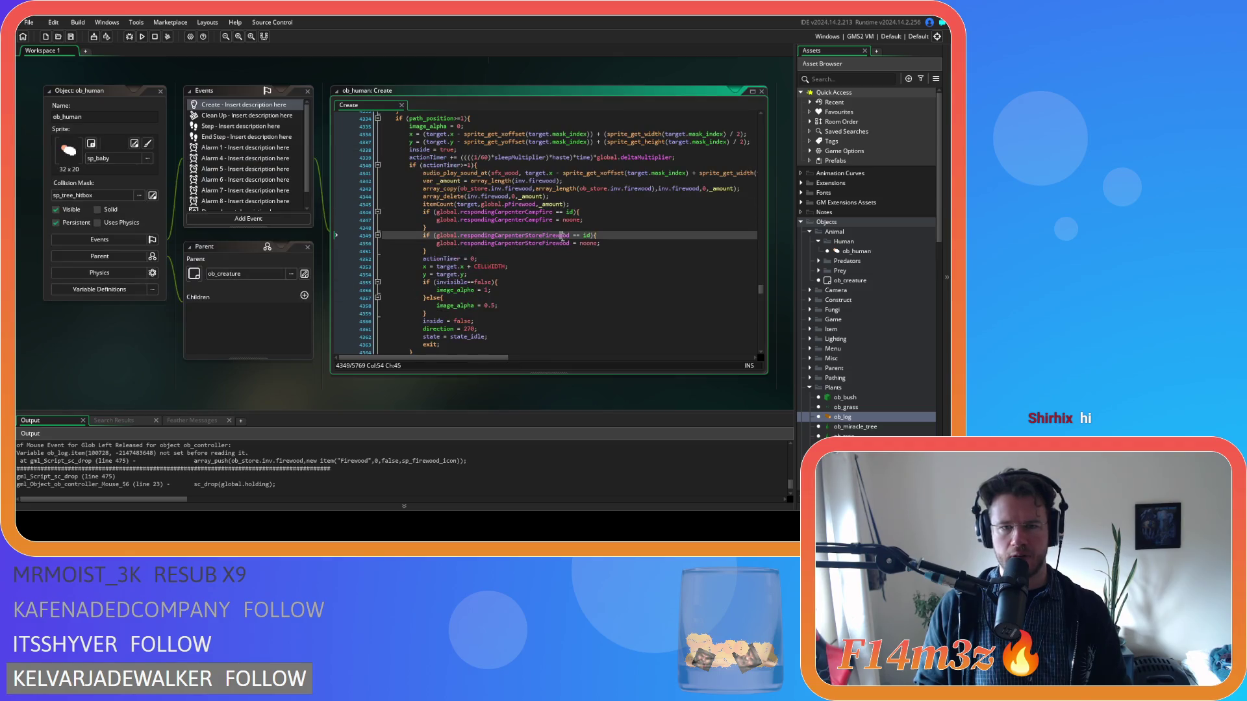
{"action": "left_click", "coordinate": [596, 196]}
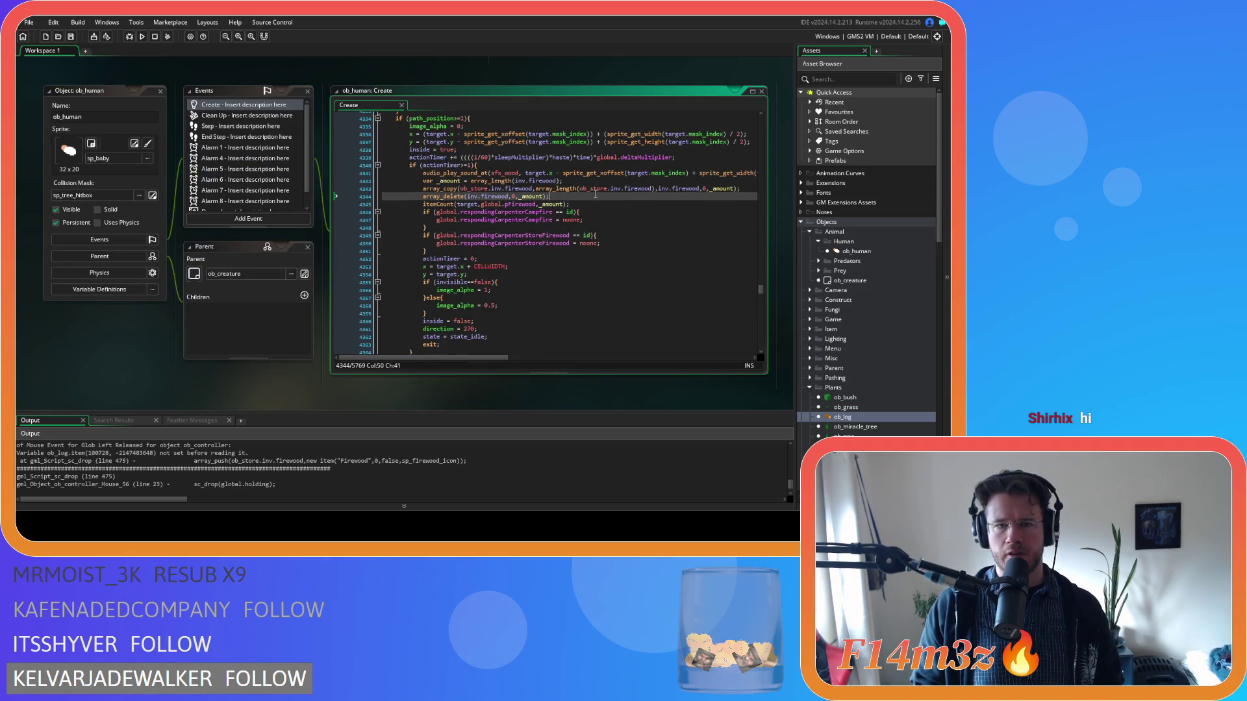
{"action": "left_click", "coordinate": [589, 202]}
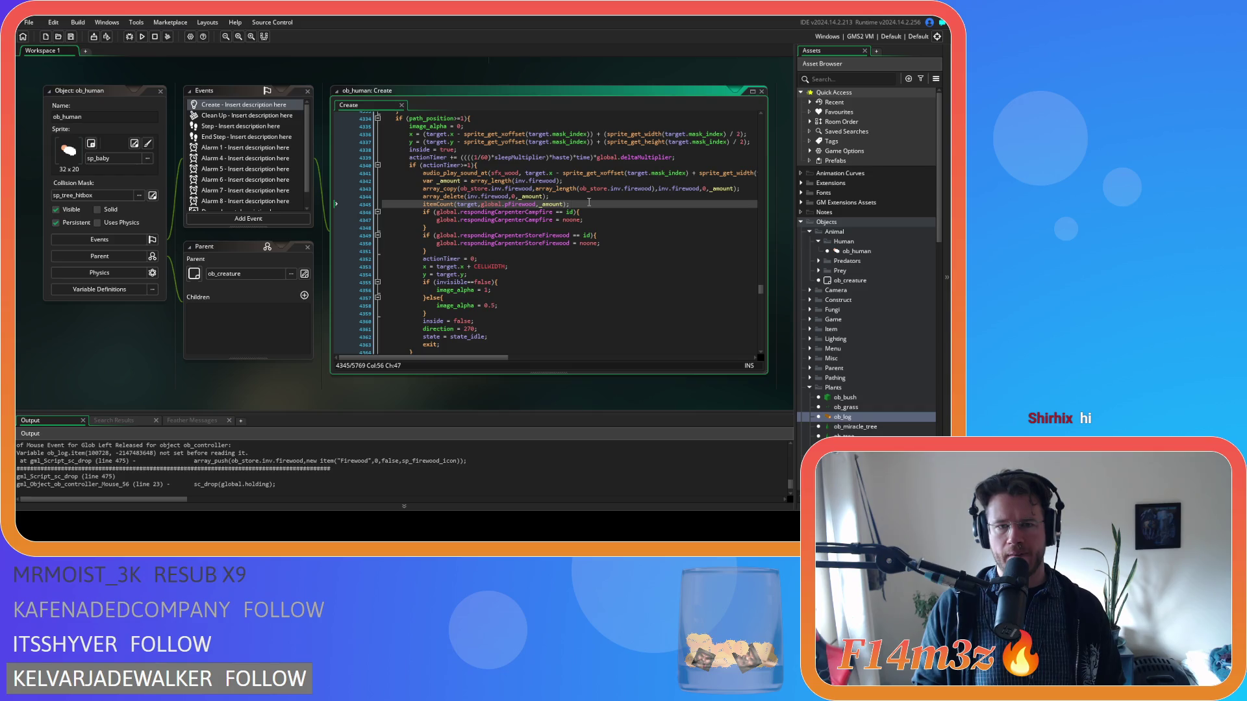
{"action": "scroll", "coordinate": [518, 225], "scroll_direction": "up", "scroll_amount": 1}
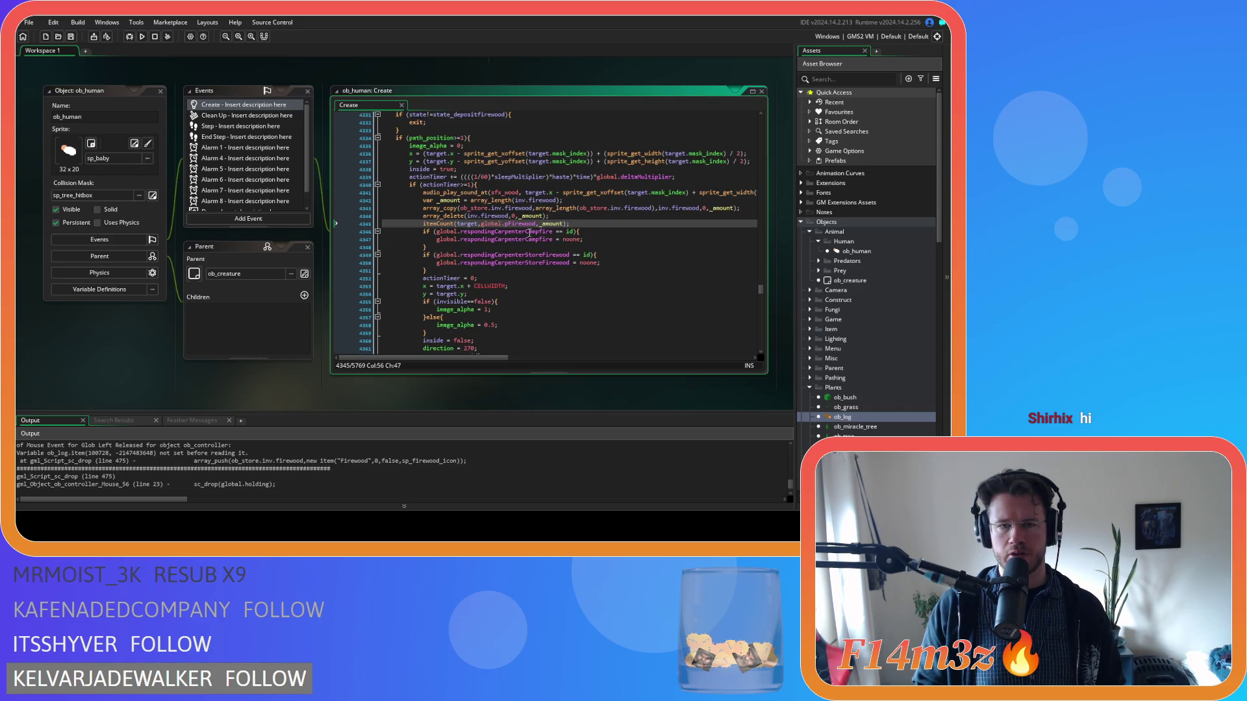
{"action": "scroll", "coordinate": [526, 234], "scroll_direction": "up", "scroll_amount": 3}
{"action": "double_click", "coordinate": [72, 476]}
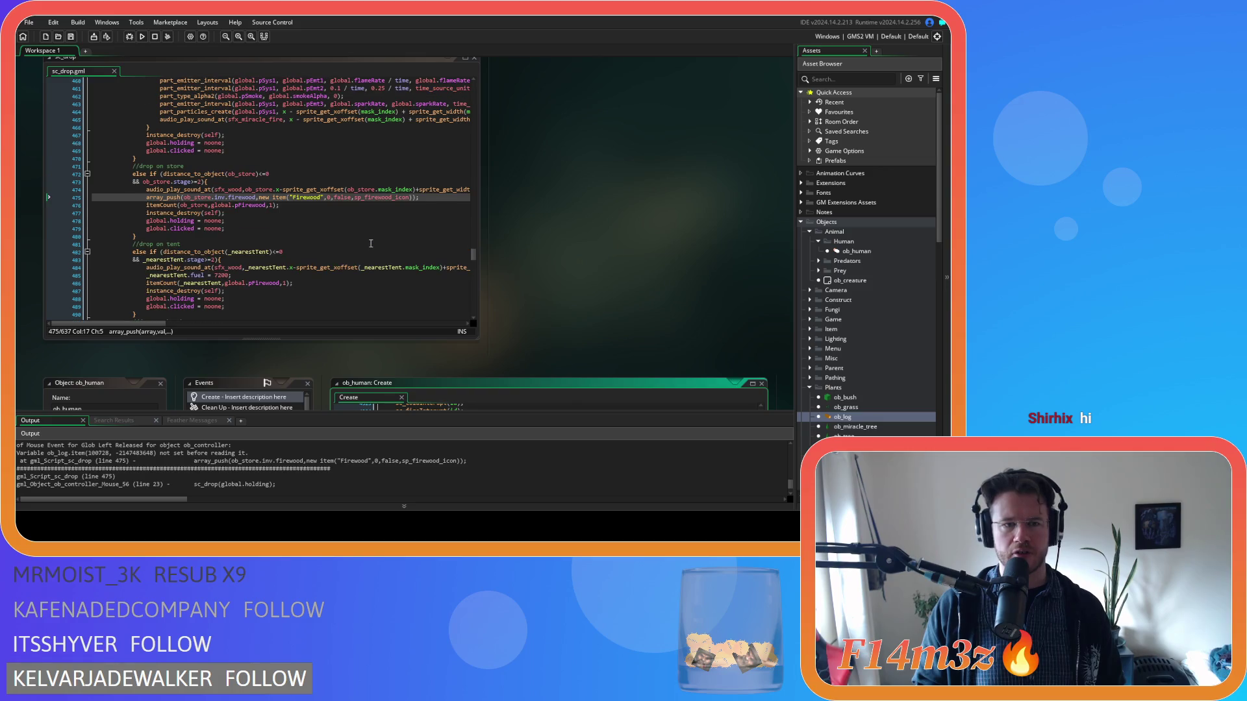
Step: Insert a with(ob_store){ line above the store branch's audio_play_sound_at call
{"action": "scroll", "coordinate": [403, 238], "scroll_direction": "up", "scroll_amount": 1}
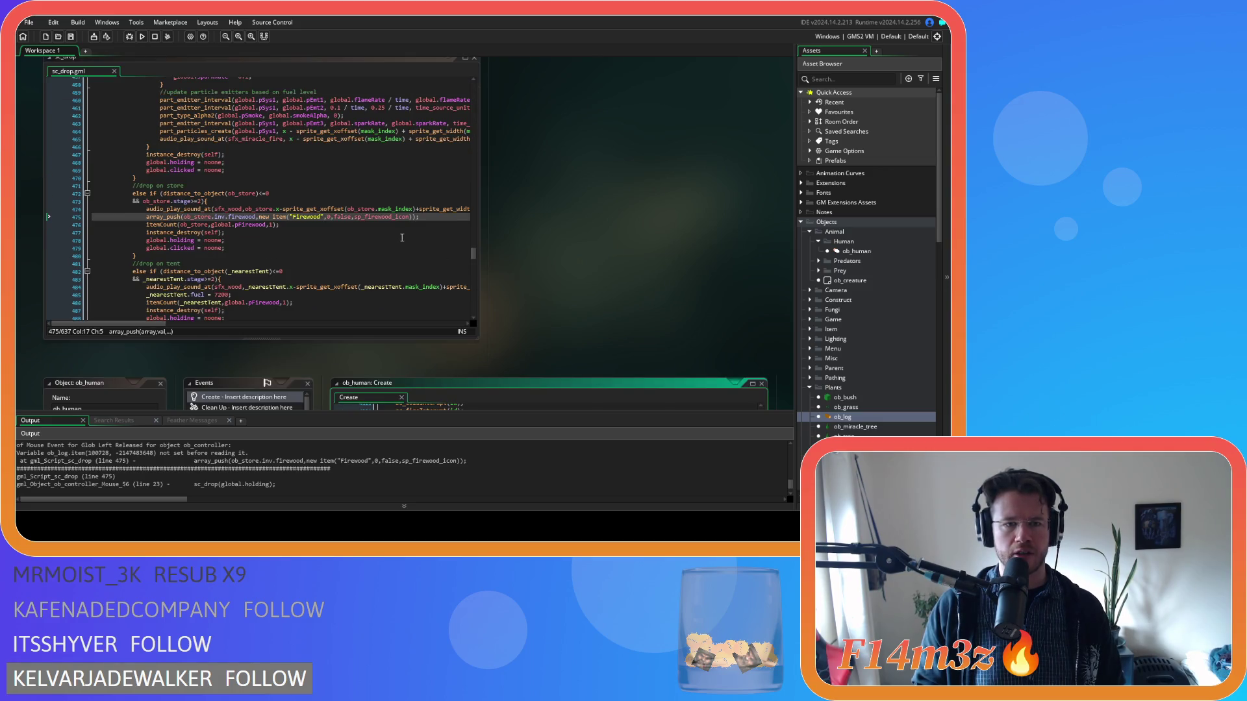
{"action": "left_click", "coordinate": [321, 233]}
{"action": "left_click", "coordinate": [165, 216]}
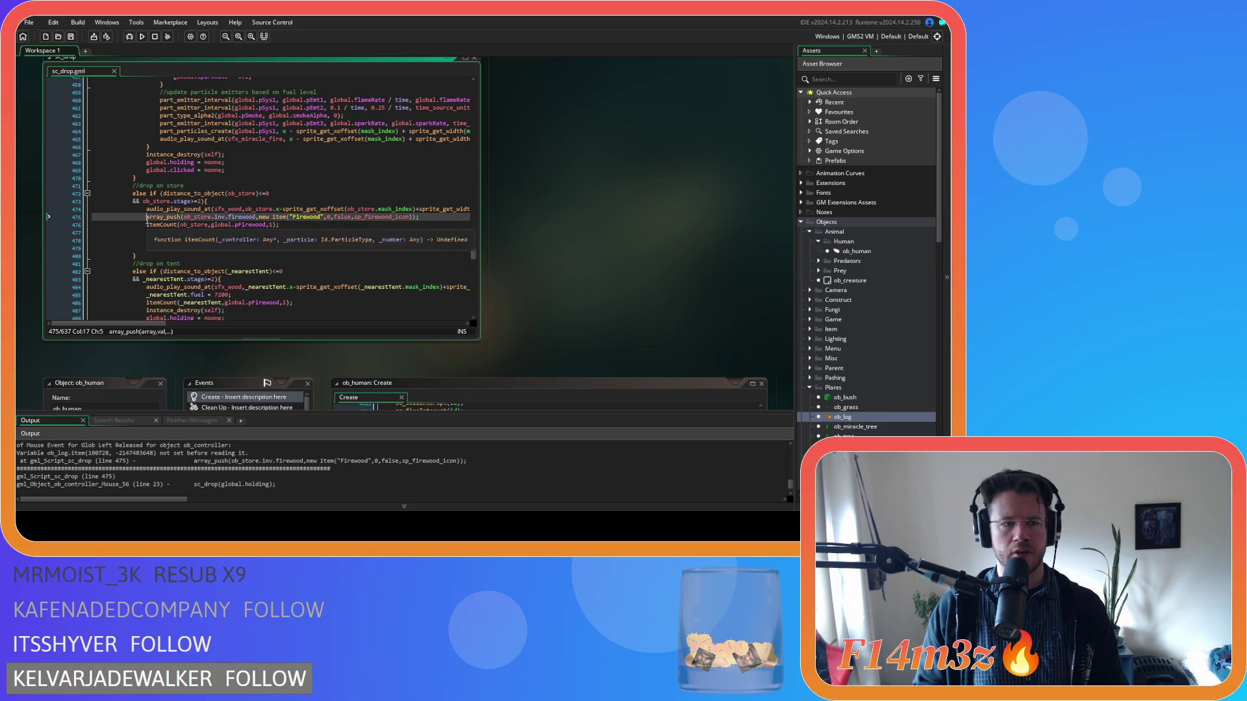
{"action": "key", "text": "Home"}
{"action": "key", "text": "Return"}
{"action": "key", "text": "Up"}
{"action": "mouse_move", "coordinate": [207, 209]}
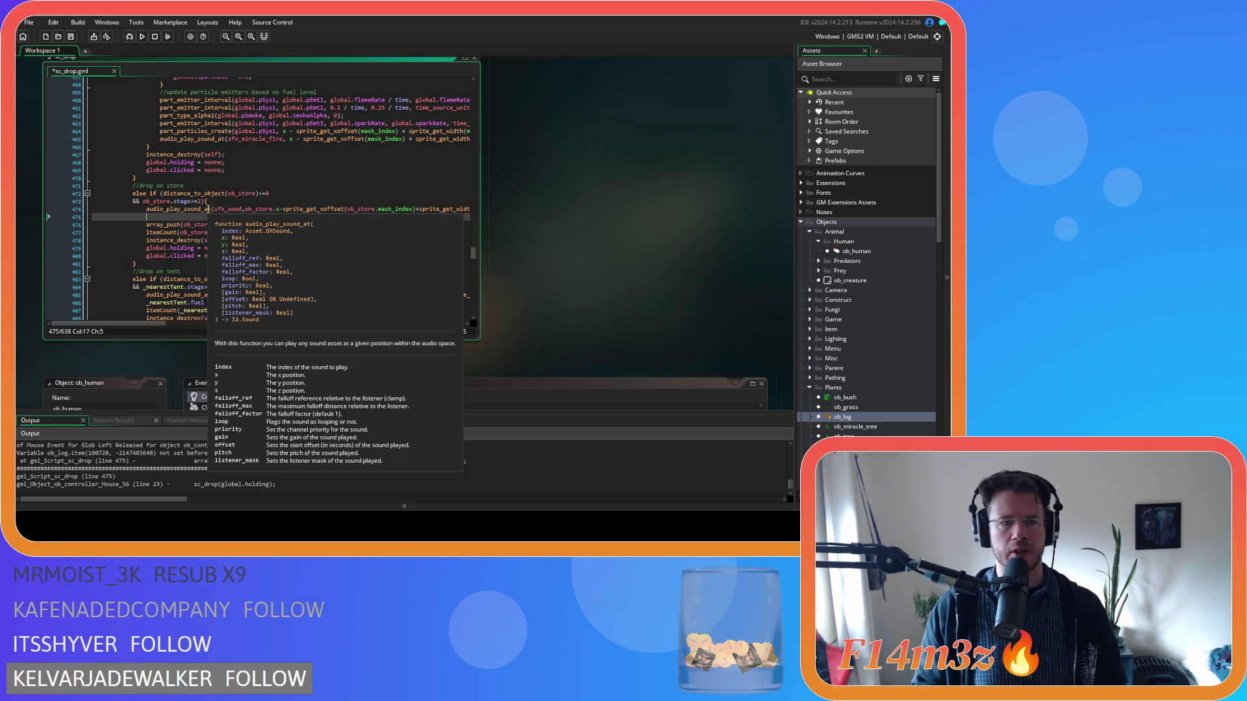
{"action": "key", "text": "BackSpace"}
{"action": "key", "text": "BackSpace"}
{"action": "key", "text": "BackSpace"}
{"action": "key", "text": "BackSpace"}
{"action": "key", "text": "Home"}
{"action": "key", "text": "Return"}
{"action": "key", "text": "Up"}
{"action": "type", "text": "w"}
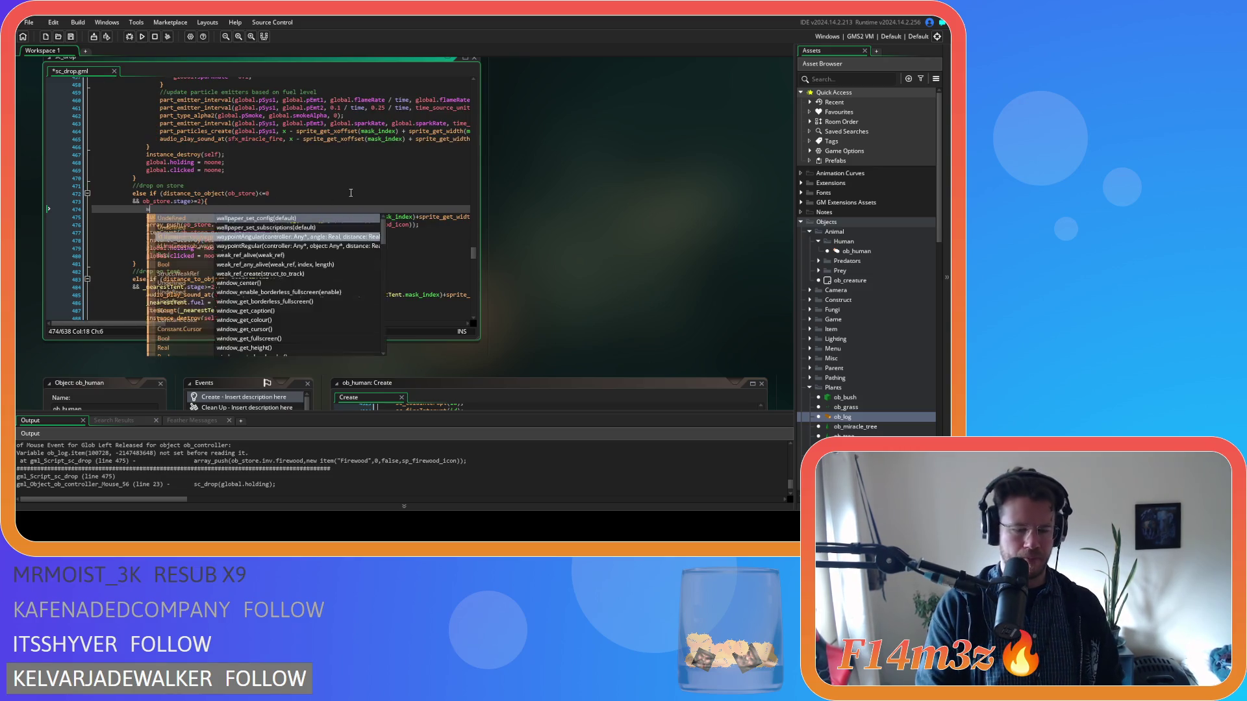
{"action": "type", "text": "ith(ob"}
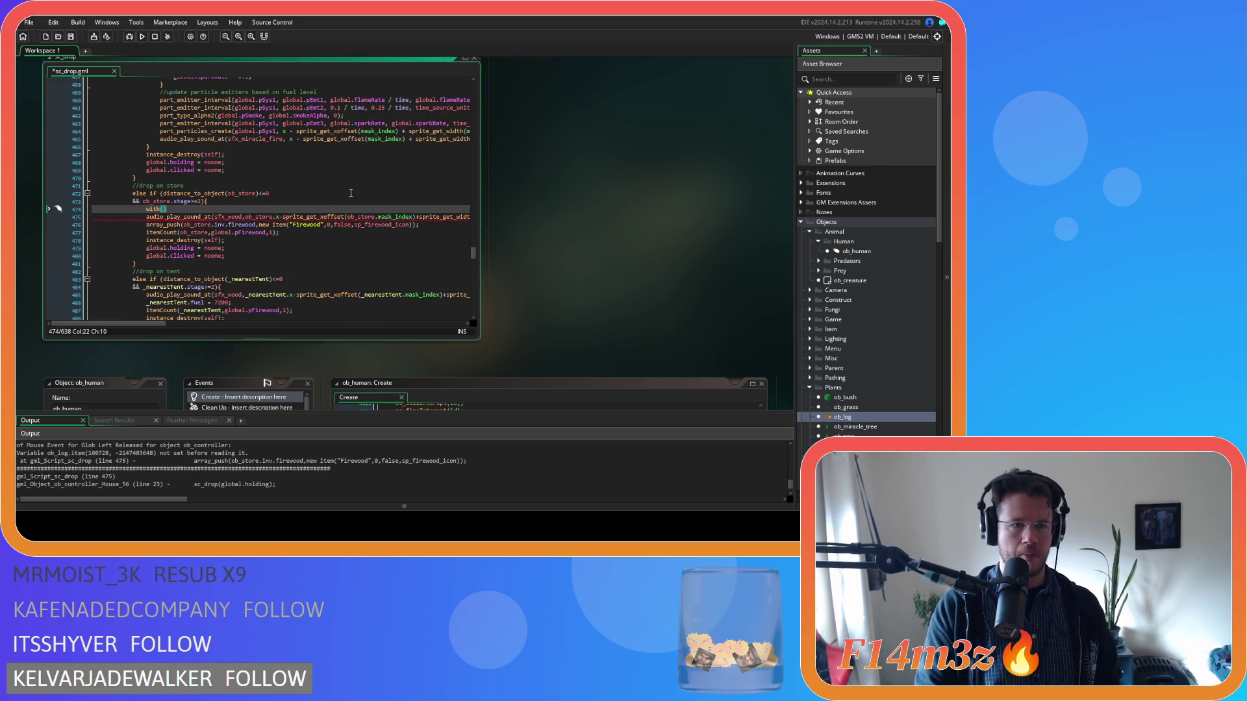
{"action": "type", "text": "_store"}
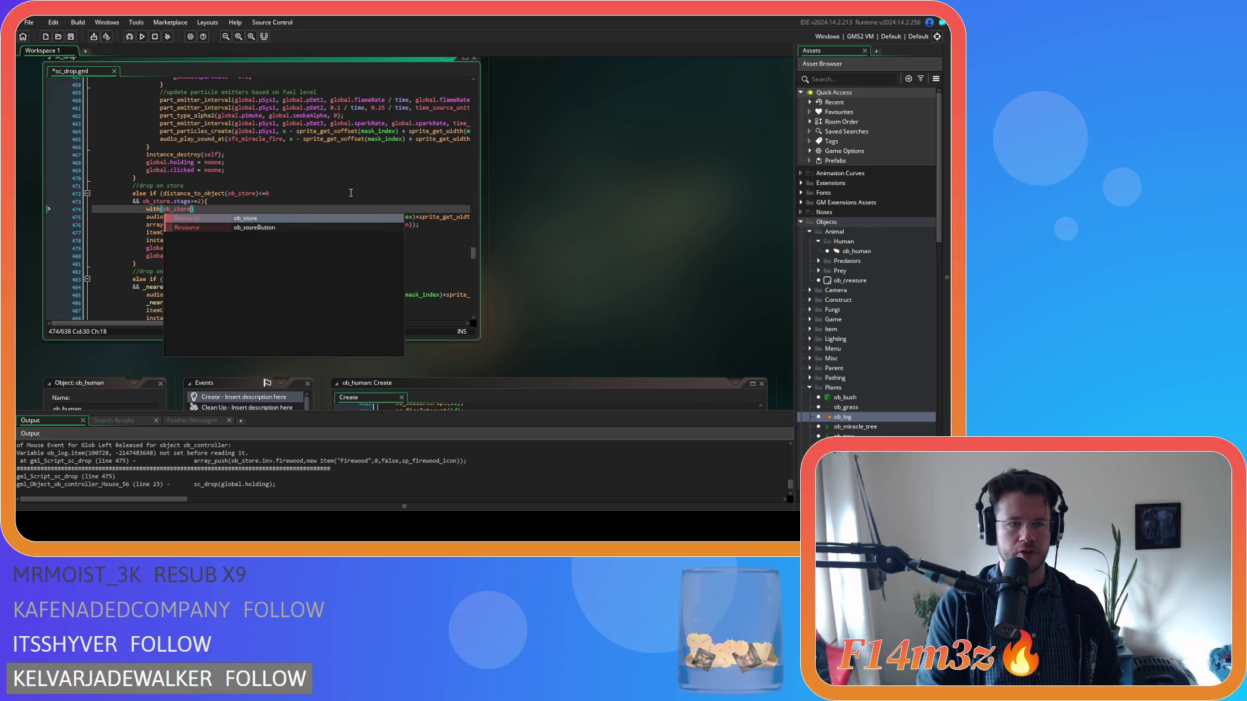
{"action": "type", "text": "){"}
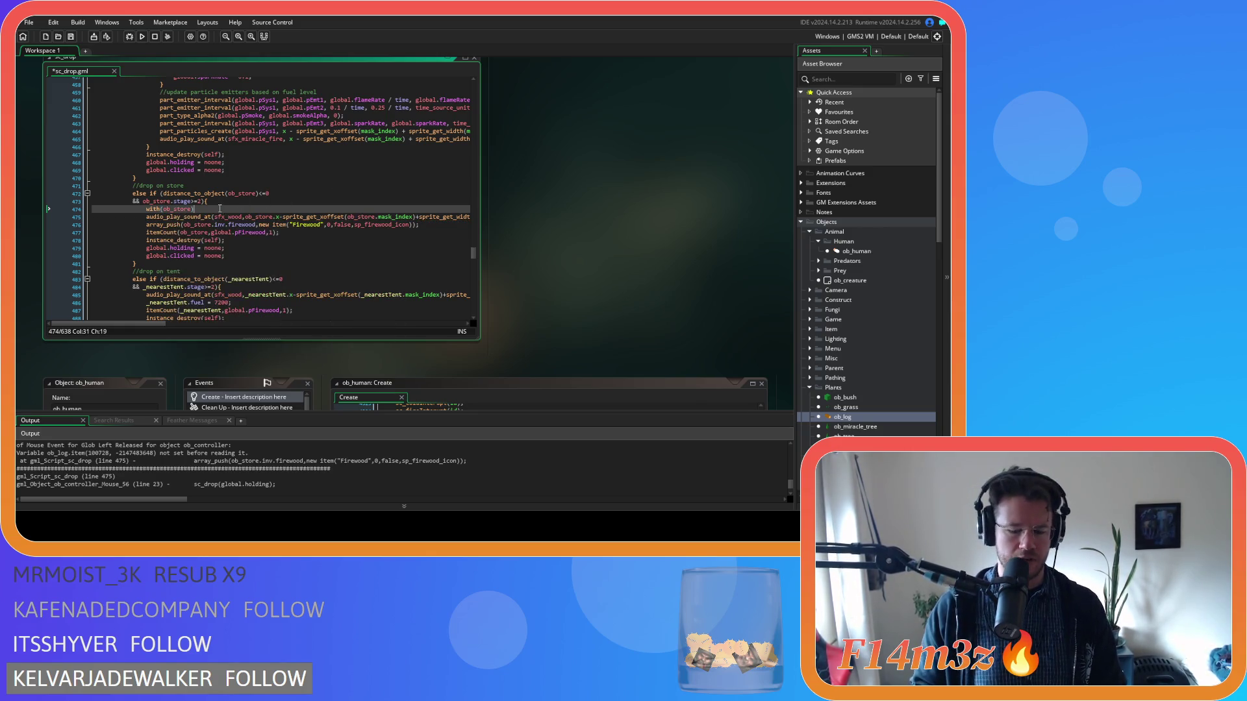
Step: Indent the sound, array_push and itemCount lines into the block and add a closing-brace line
{"action": "left_click_drag", "start_coordinate": [419, 225], "coordinate": [121, 219]}
{"action": "left_click_drag", "start_coordinate": [279, 232], "coordinate": [92, 218]}
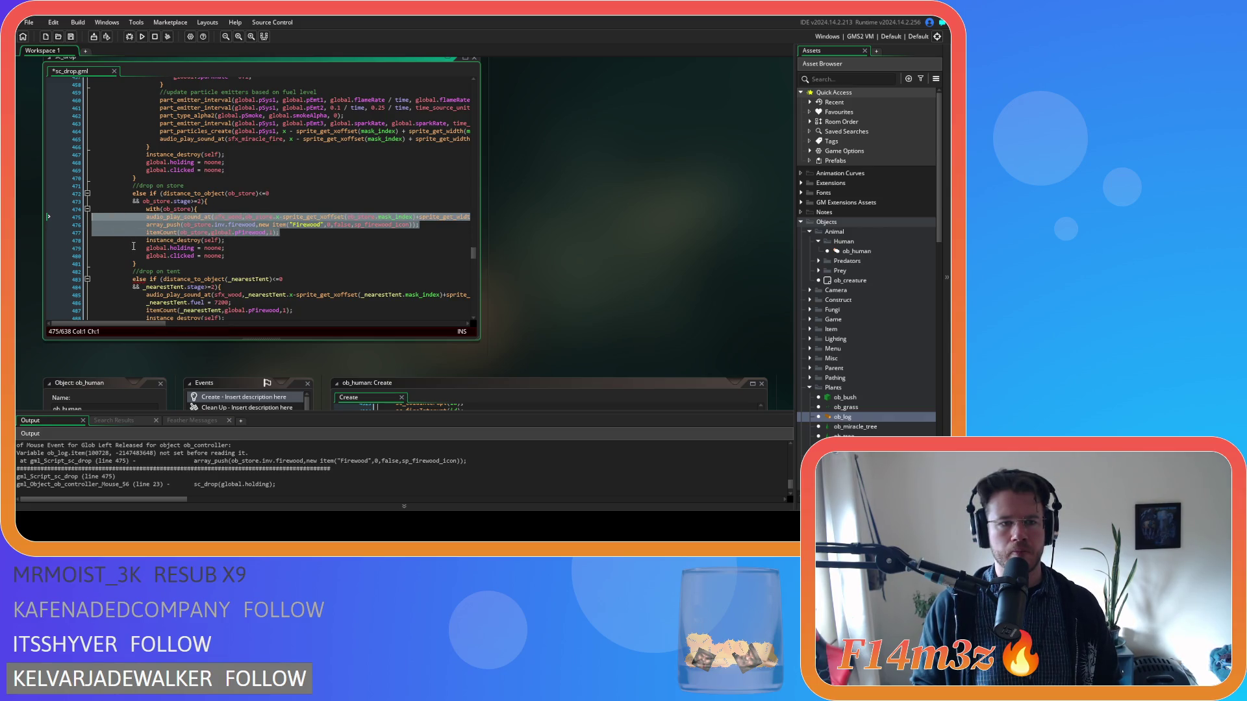
{"action": "key", "text": "Tab"}
{"action": "left_click", "coordinate": [307, 225]}
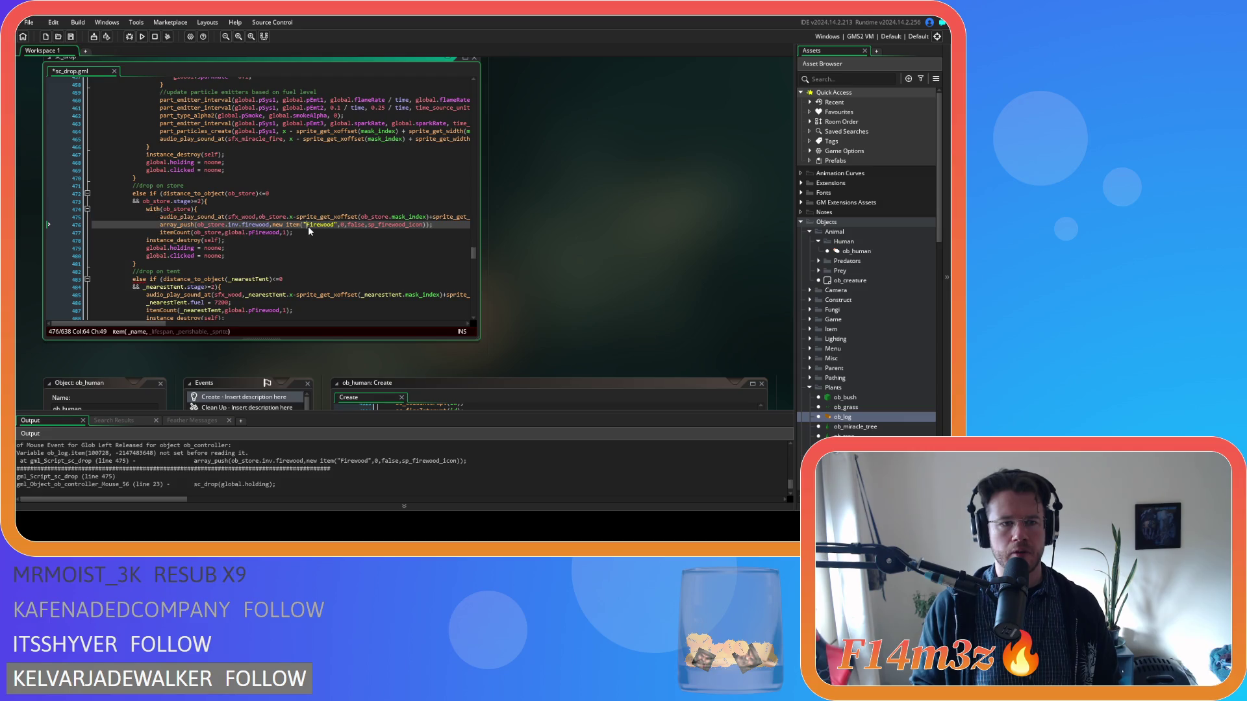
{"action": "left_click", "coordinate": [314, 234]}
{"action": "key", "text": "Return"}
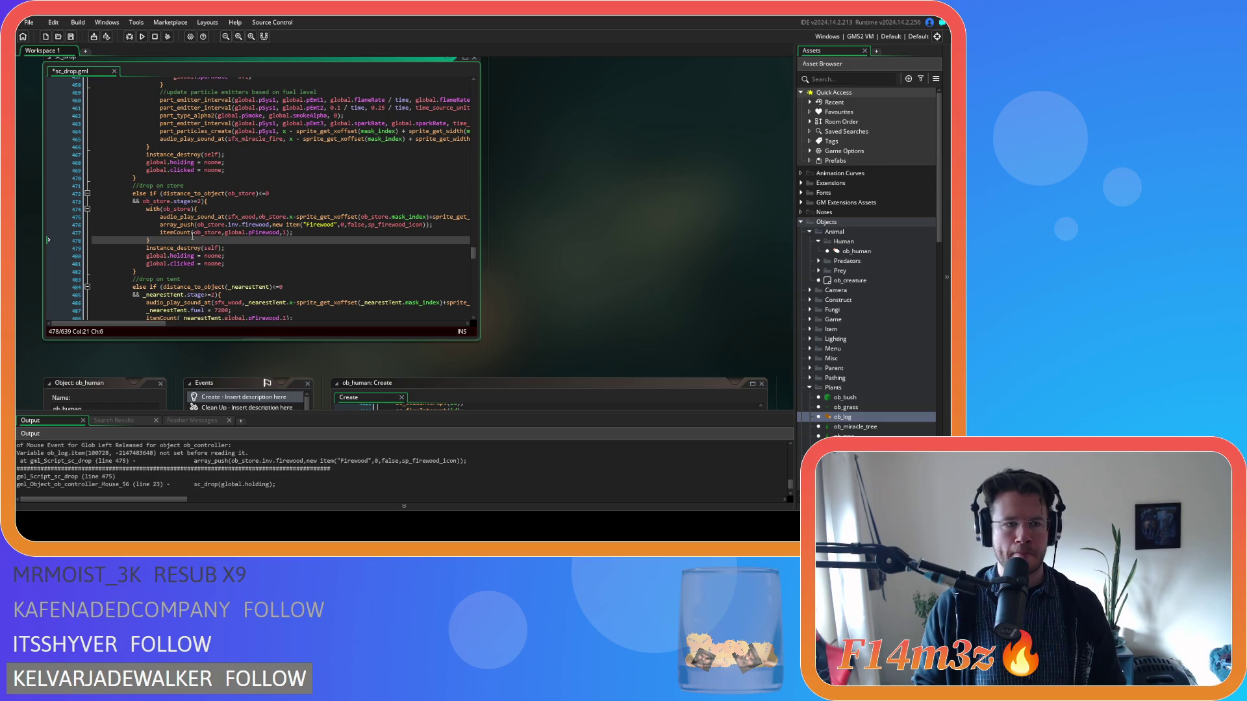
Step: Delete the ob_store. prefix from the sound call and search the script for ob_store
{"action": "double_click", "coordinate": [230, 216]}
{"action": "key", "text": "Delete"}
{"action": "key", "text": "Delete"}
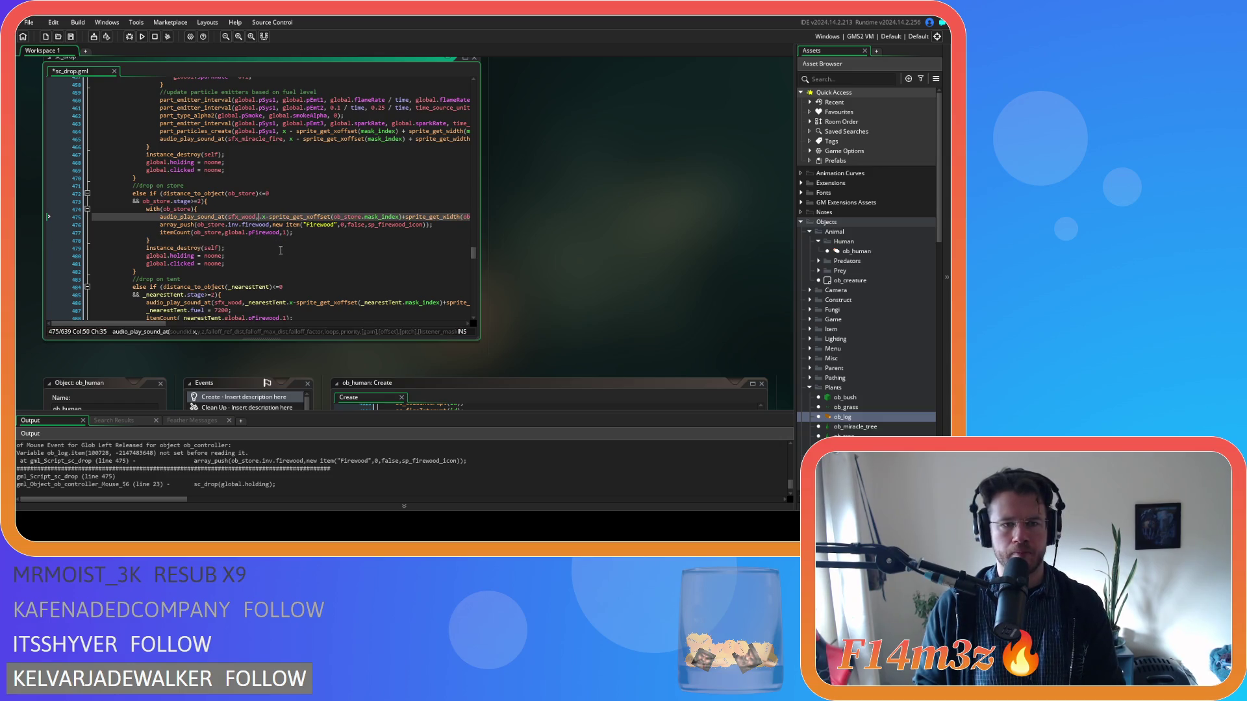
{"action": "double_click", "coordinate": [343, 217]}
{"action": "key", "text": "ctrl+f"}
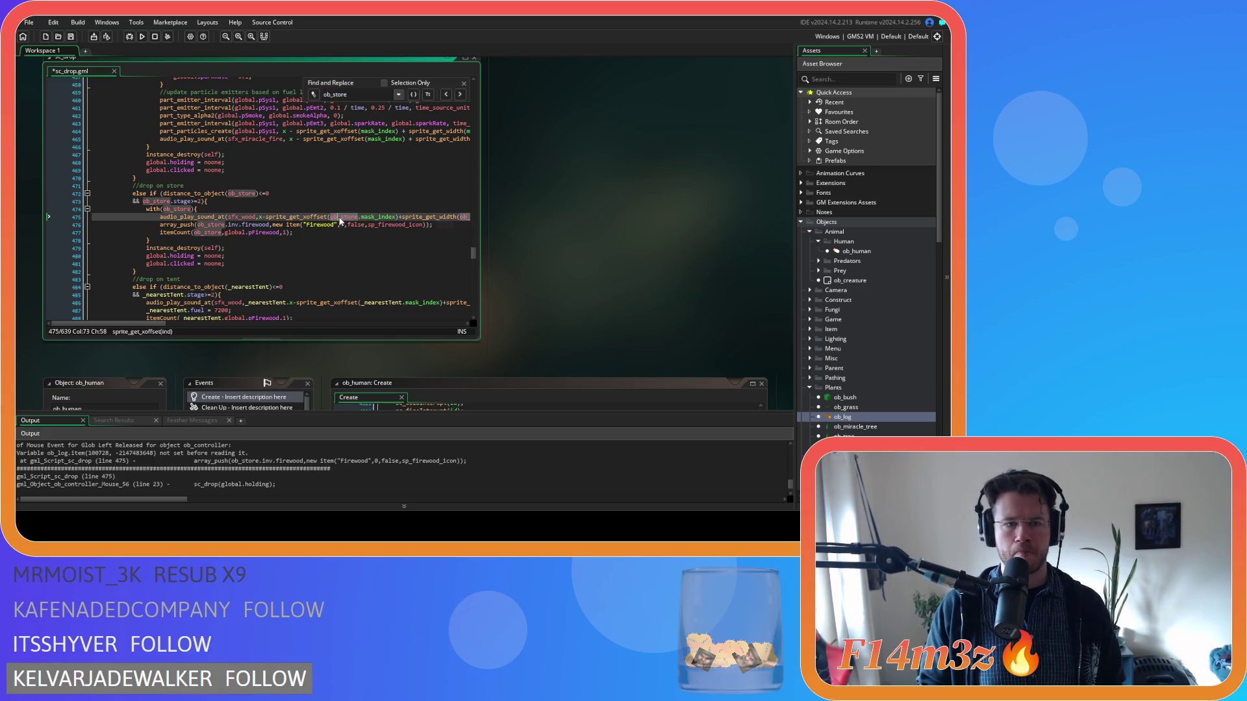
Step: Replace every 'ob_store.' prefix on lines 475–476 with nothing, inside the with block
{"action": "key", "text": "Return"}
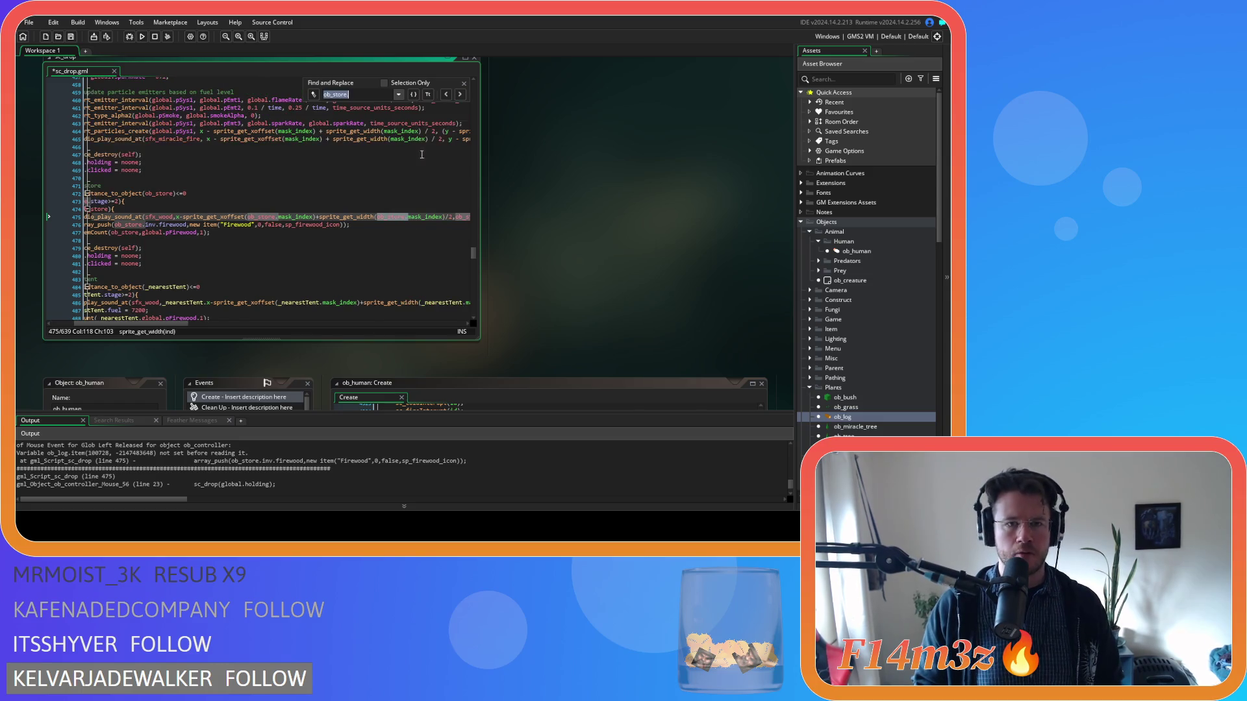
{"action": "left_click", "coordinate": [313, 94]}
{"action": "type", "text": "."}
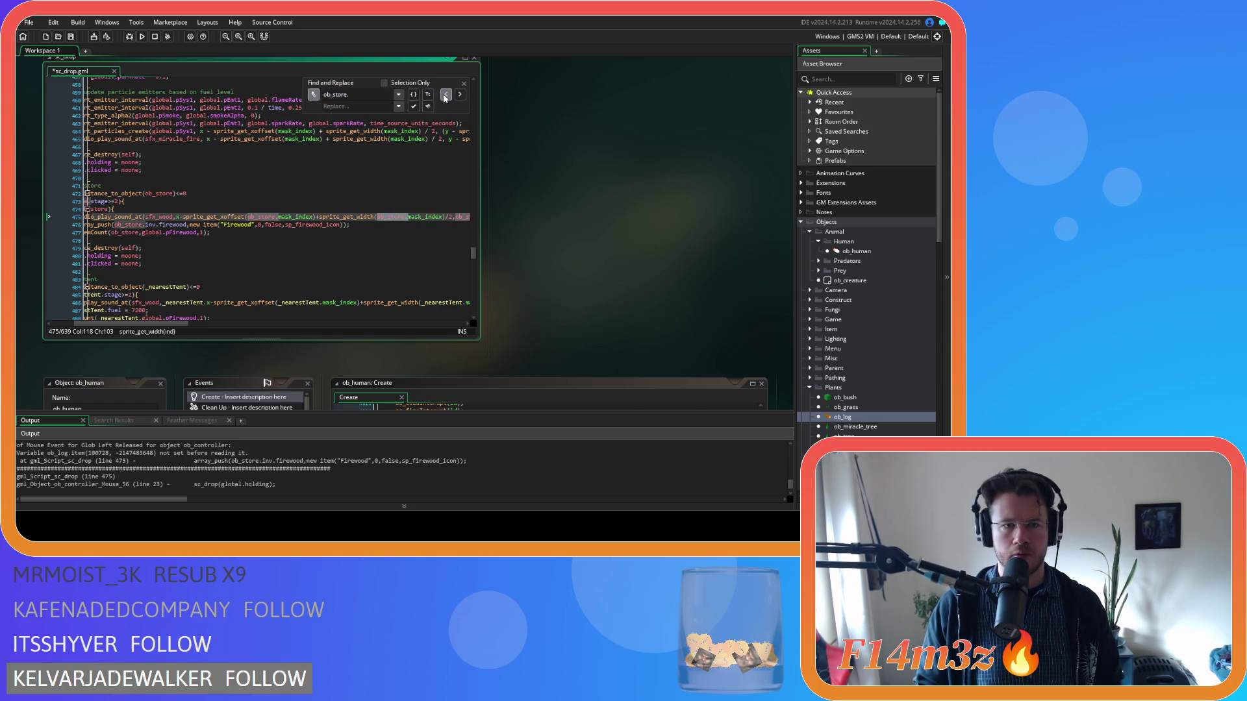
{"action": "left_click", "coordinate": [414, 107]}
{"action": "left_click", "coordinate": [414, 108]}
{"action": "left_click", "coordinate": [413, 107]}
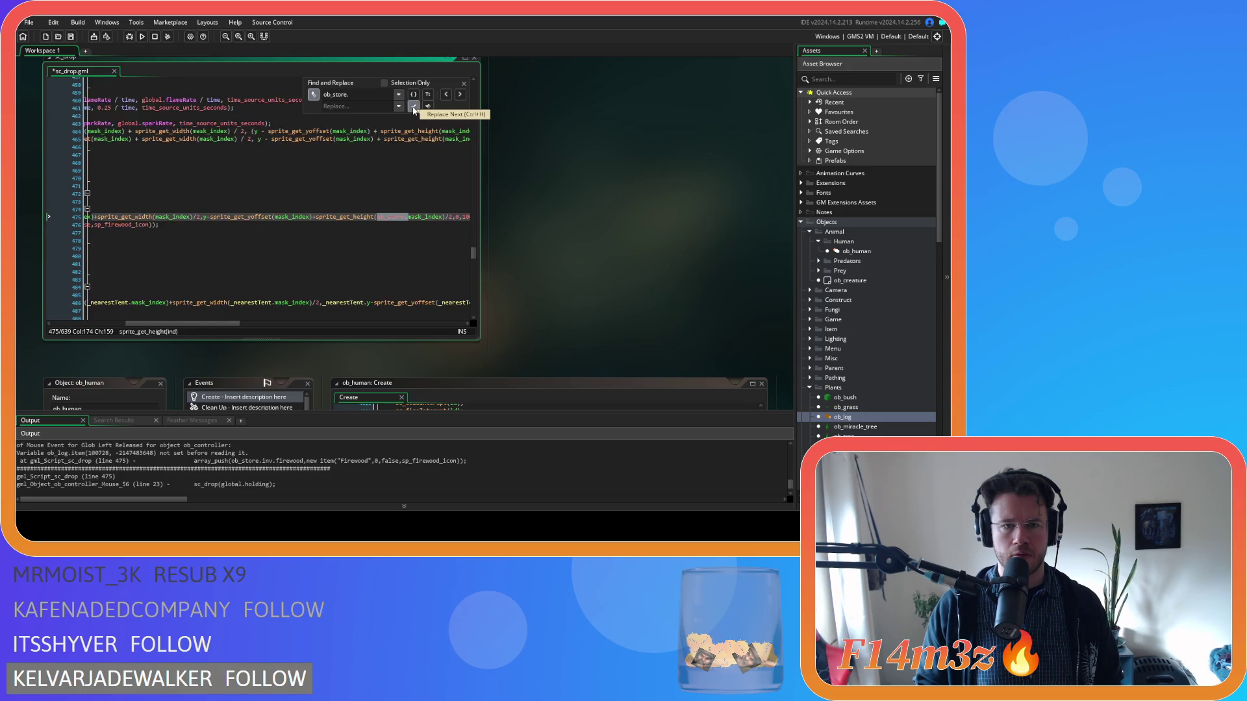
{"action": "left_click", "coordinate": [413, 107]}
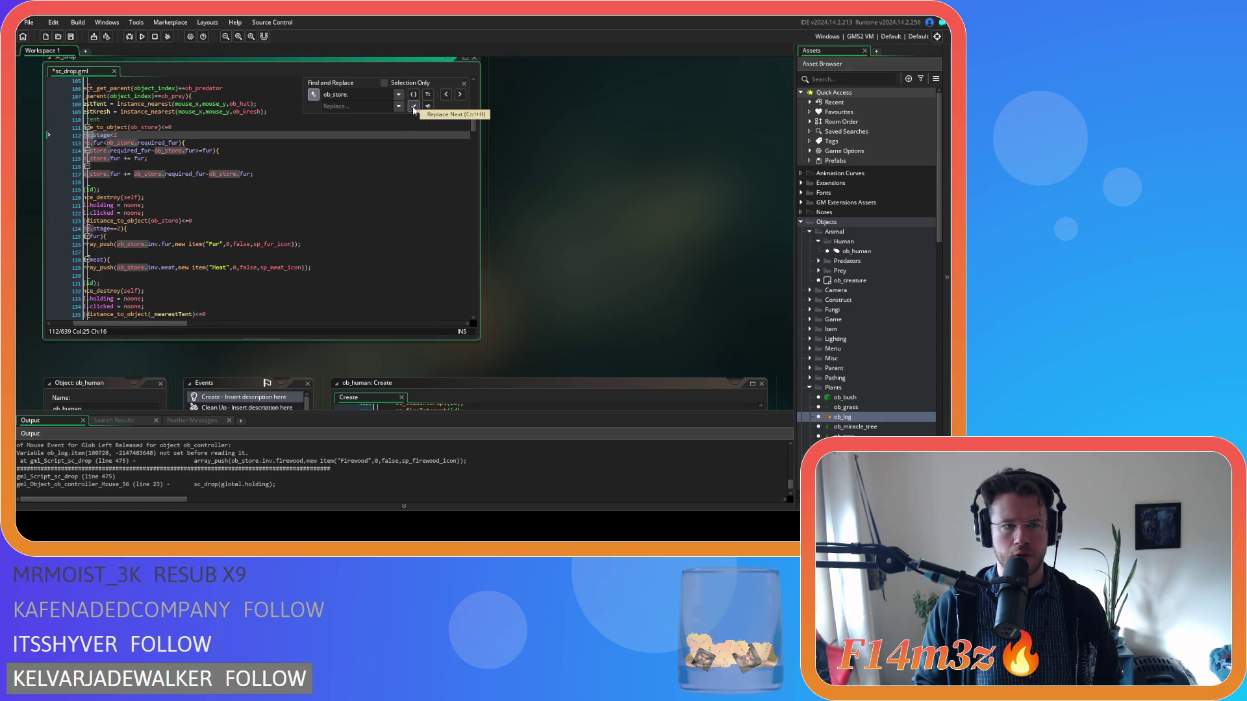
{"action": "left_click", "coordinate": [464, 83]}
{"action": "left_click", "coordinate": [380, 182]}
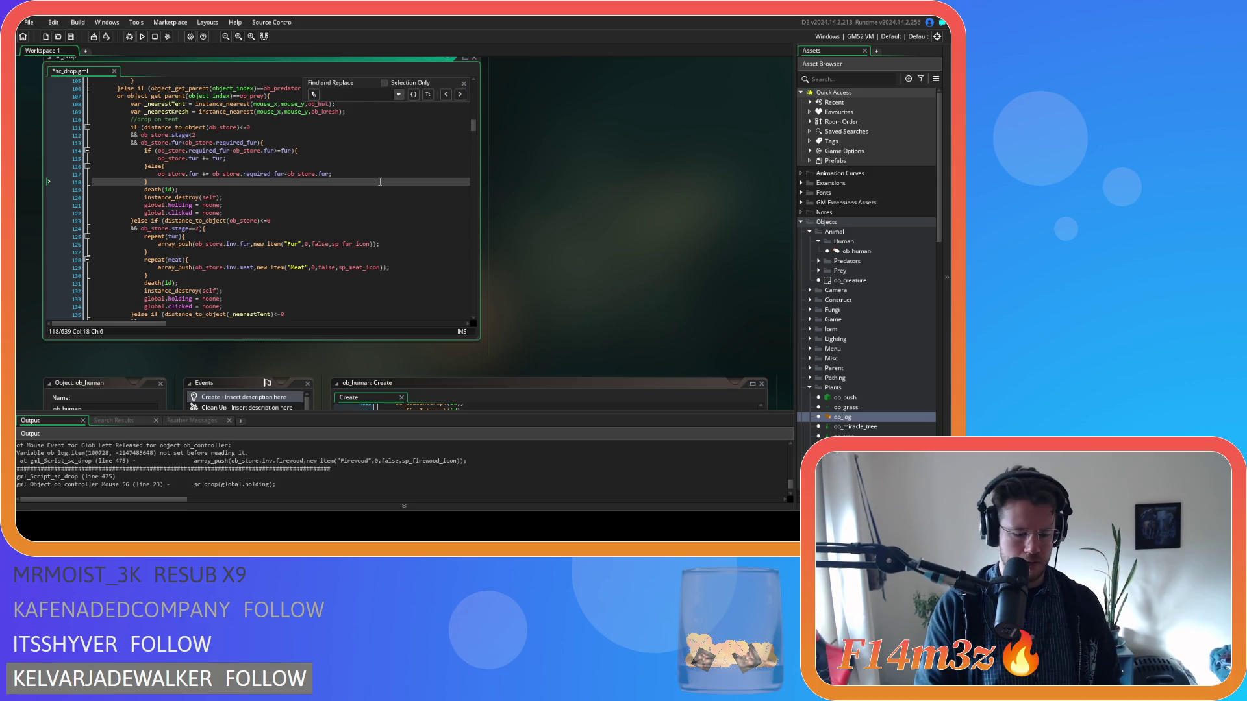
Step: Look up ob_log in the script, then return to the store drop lines and save
{"action": "key", "text": "ctrl+f"}
{"action": "type", "text": "ob_log"}
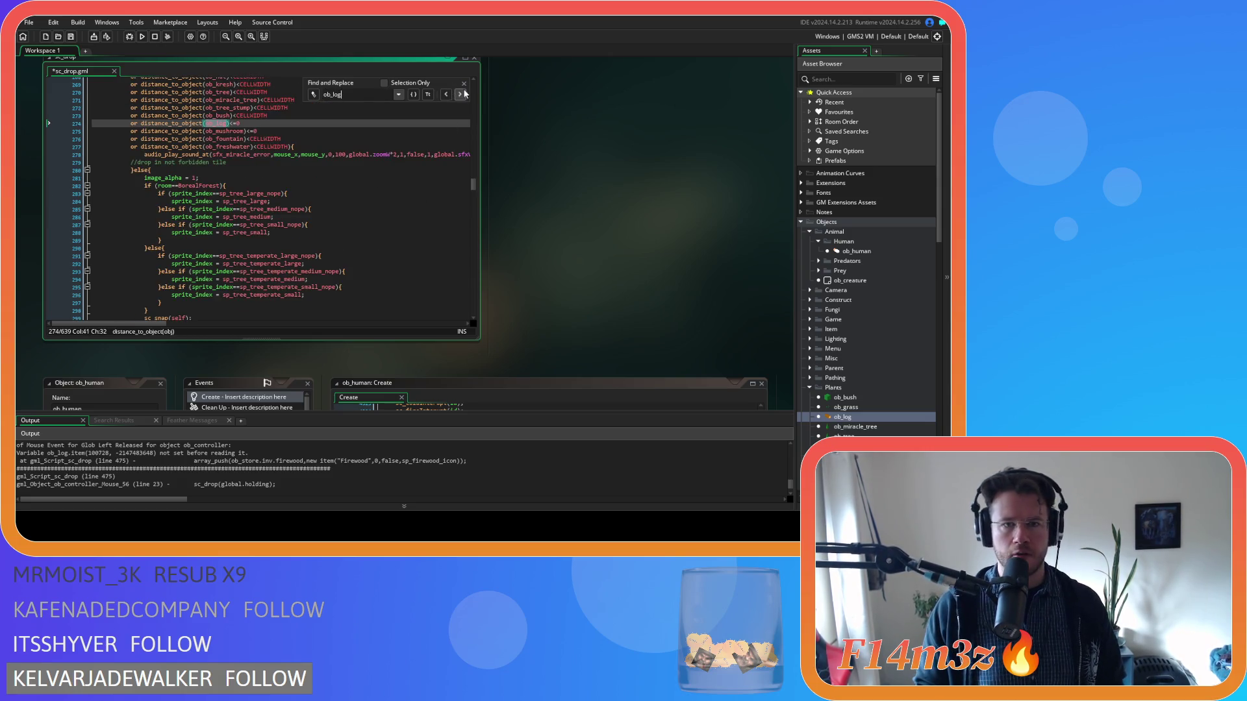
{"action": "left_click", "coordinate": [462, 94]}
{"action": "left_click", "coordinate": [463, 83]}
{"action": "scroll", "coordinate": [415, 163], "scroll_direction": "down", "scroll_amount": 10}
{"action": "left_click", "coordinate": [246, 137]}
{"action": "key", "text": "ctrl+s"}
{"action": "key", "text": "Up"}
Step: Change itemCount's ob_store argument to id, save sc_drop.gml and run the game
{"action": "left_click_drag", "start_coordinate": [158, 139], "coordinate": [237, 139]}
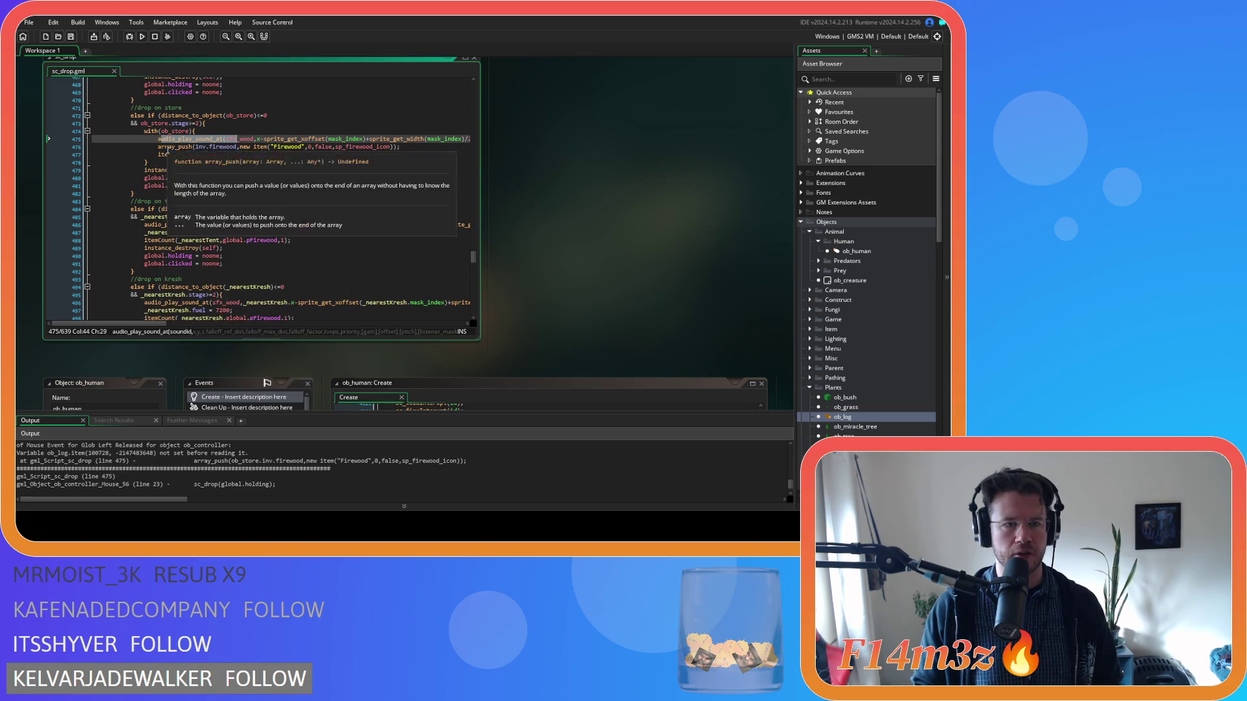
{"action": "left_click_drag", "start_coordinate": [157, 147], "coordinate": [197, 146]}
{"action": "double_click", "coordinate": [221, 147]}
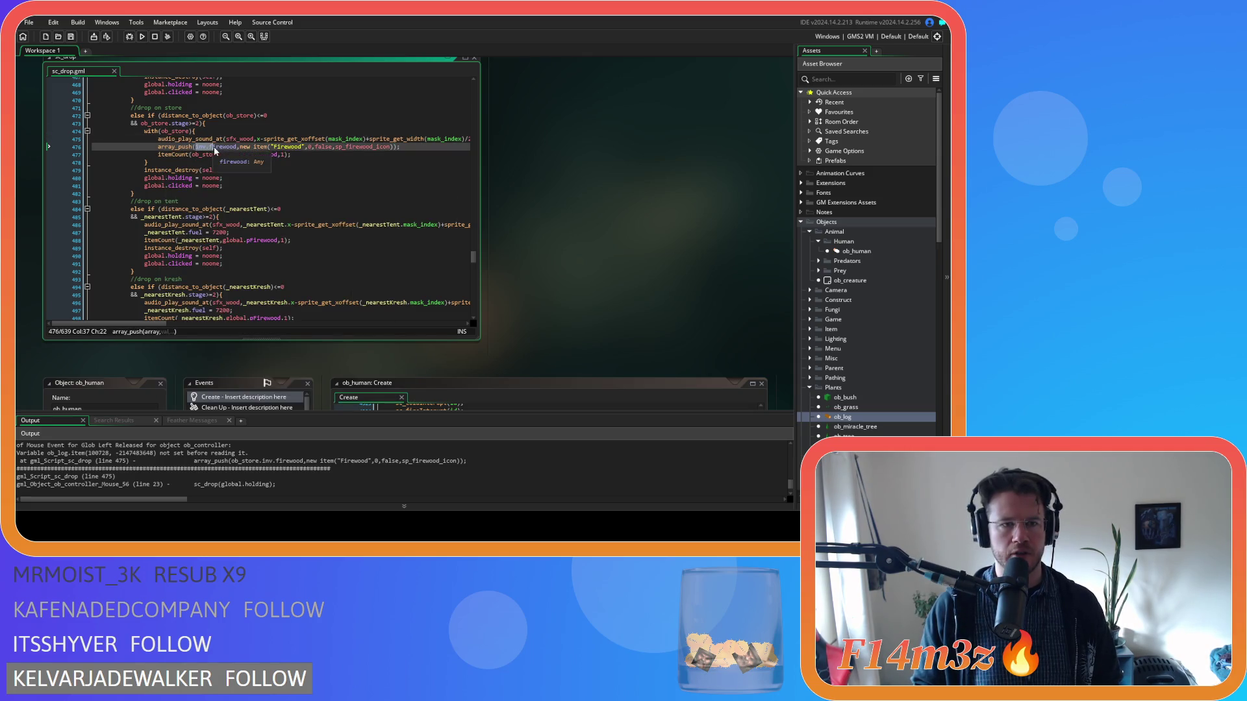
{"action": "left_click", "coordinate": [360, 156]}
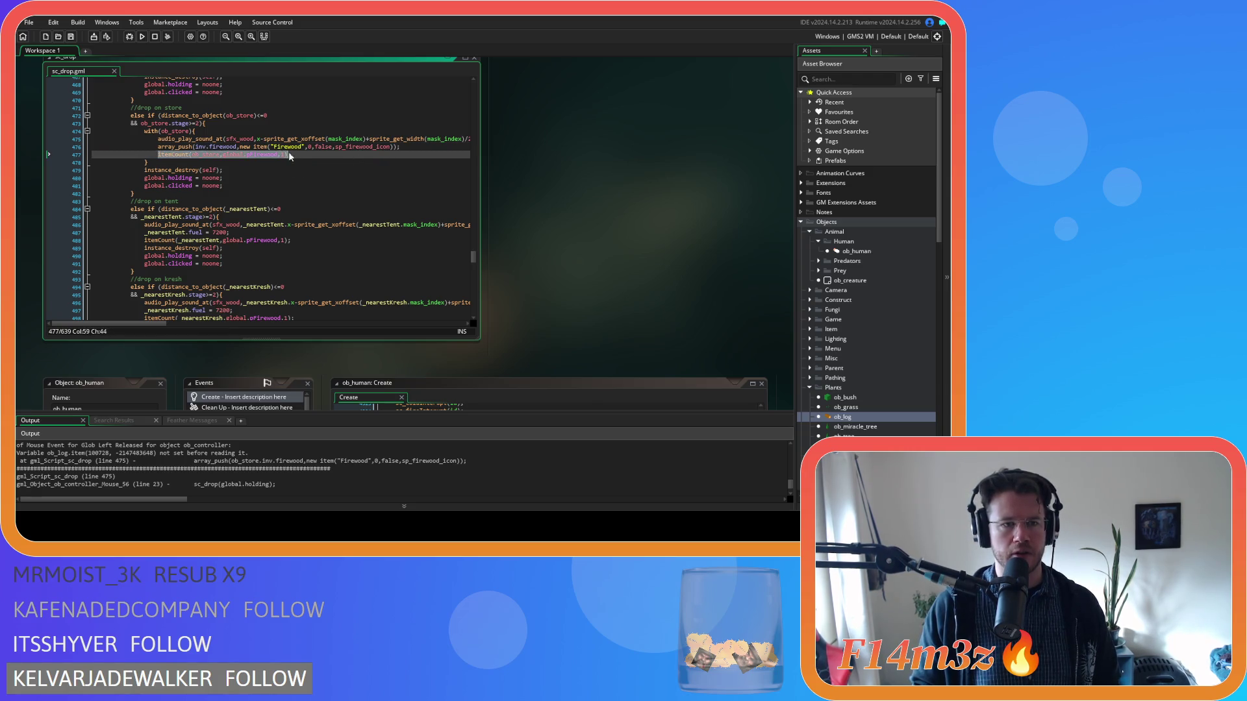
{"action": "double_click", "coordinate": [222, 156]}
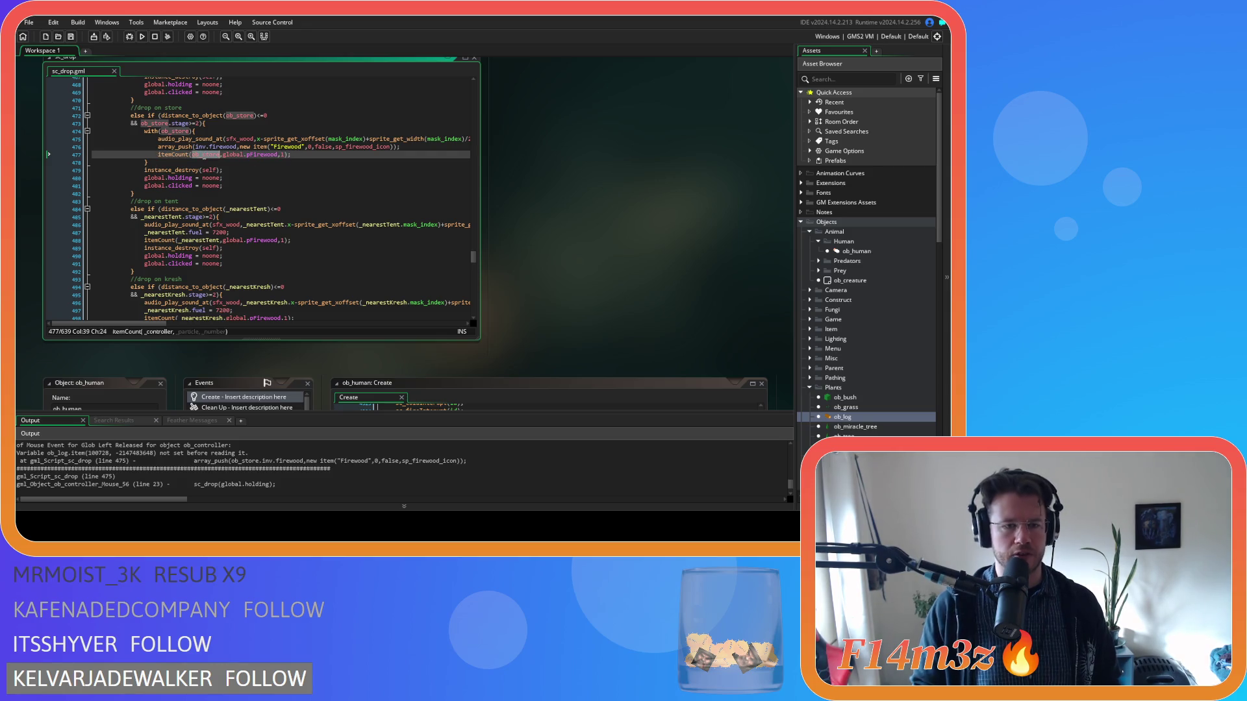
{"action": "type", "text": "id"}
{"action": "left_click", "coordinate": [293, 156]}
{"action": "key", "text": "ctrl+s"}
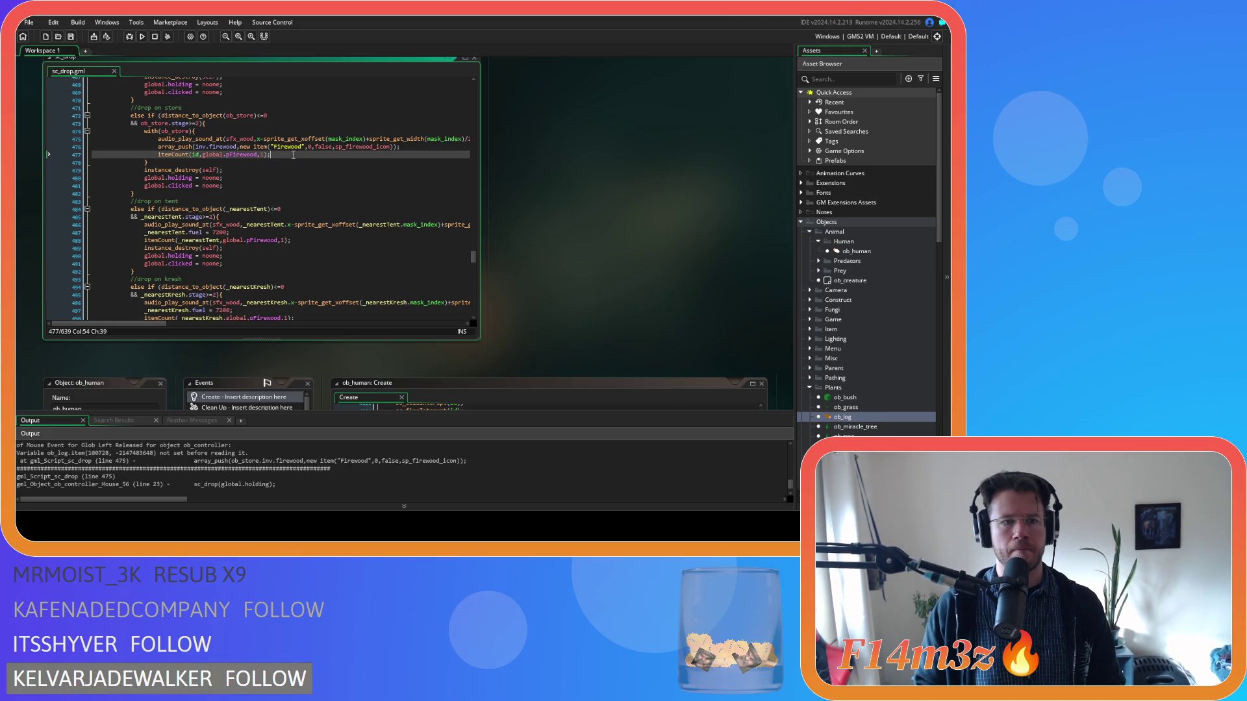
{"action": "key", "text": "F5"}
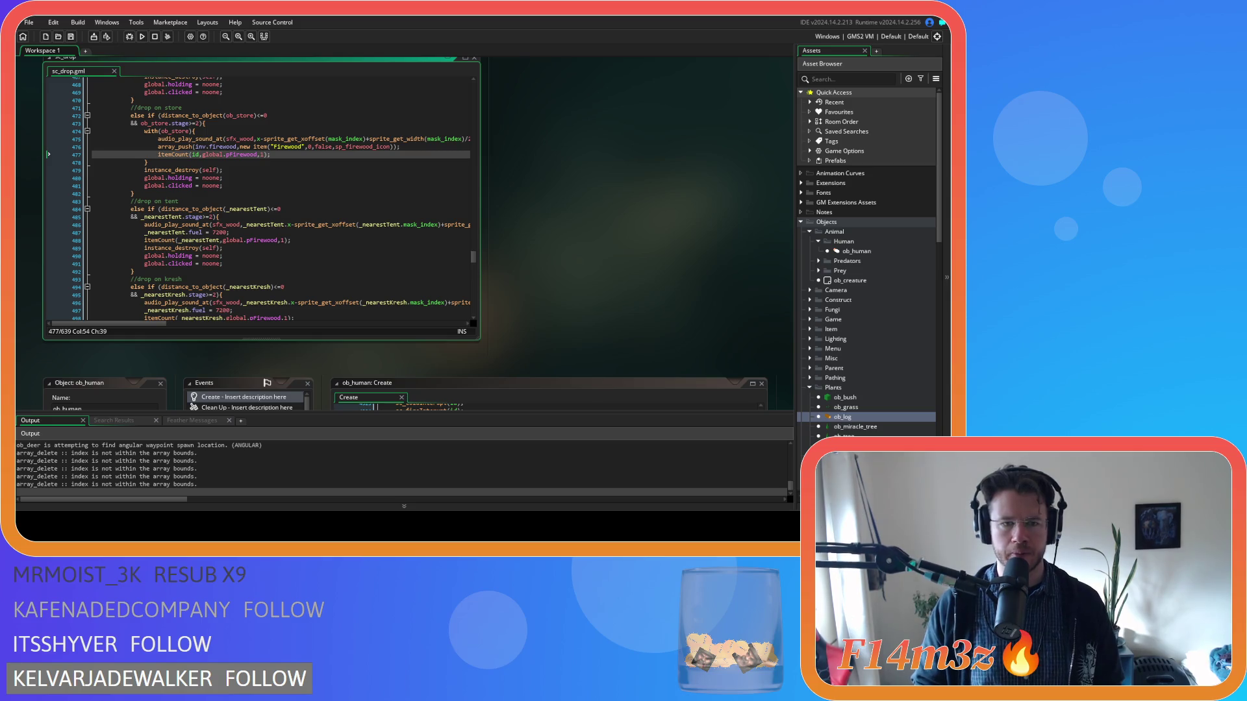
Step: Pan around the village and toward the forest, checking how many sleep in the central tent
{"action": "key", "text": "d"}
{"action": "key", "text": "s"}
{"action": "key", "text": "a"}
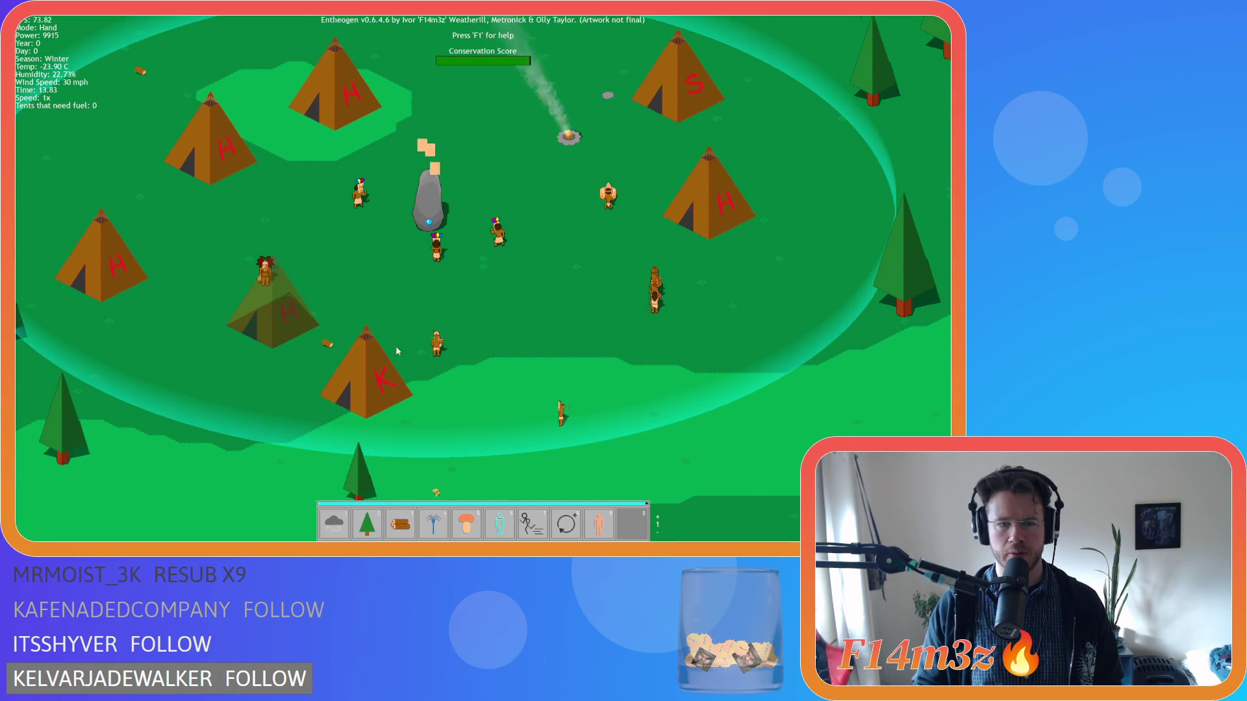
{"action": "key", "text": "a"}
{"action": "key", "text": "w"}
{"action": "key", "text": "d"}
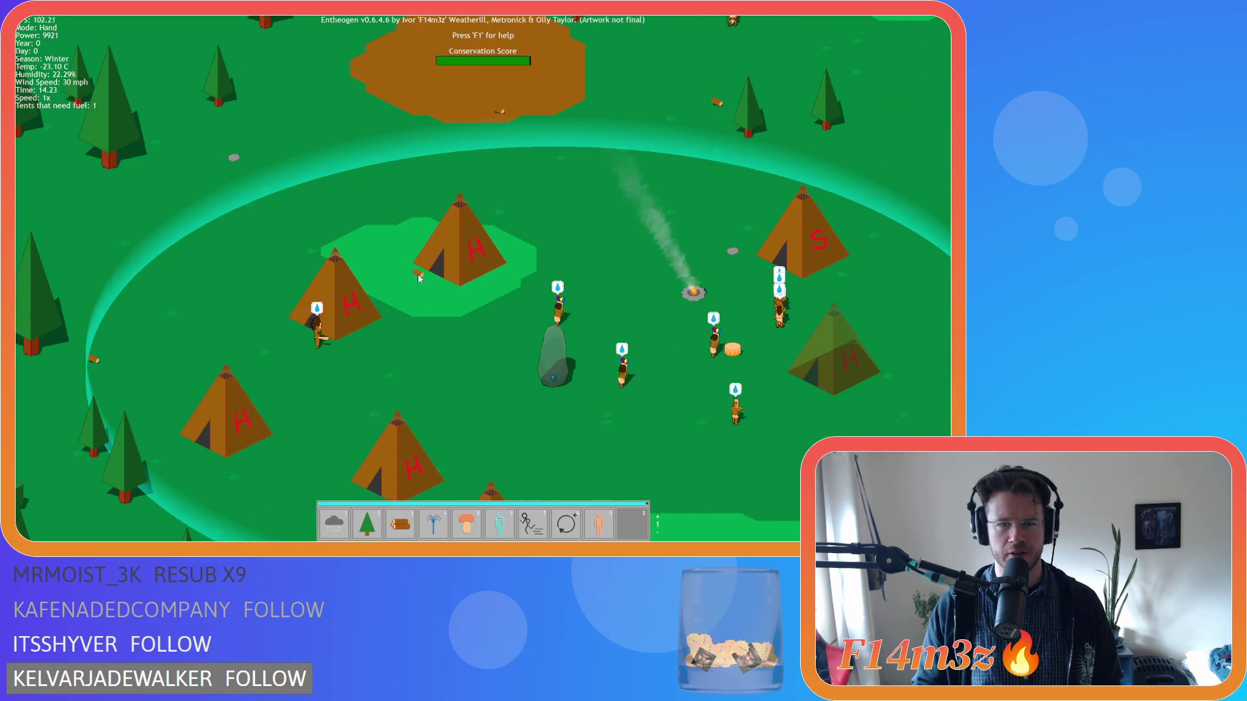
{"action": "left_click", "coordinate": [459, 259]}
{"action": "key", "text": "a"}
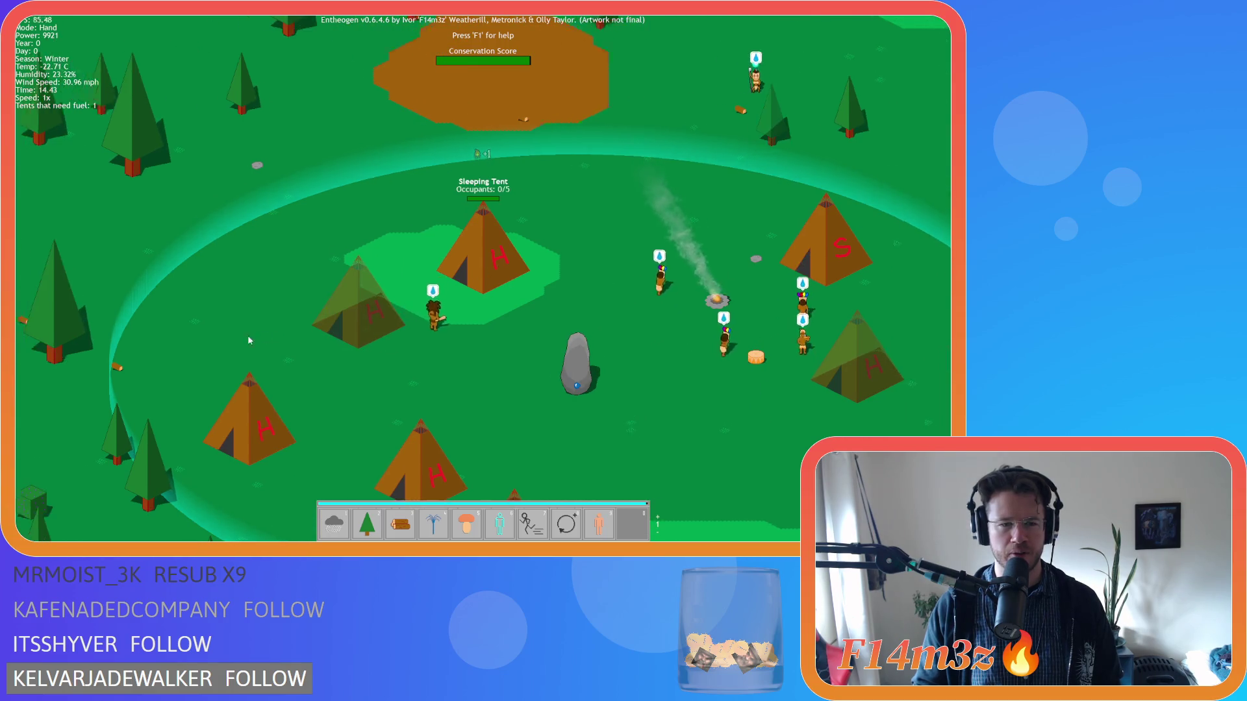
{"action": "key", "text": "a"}
{"action": "key", "text": "s"}
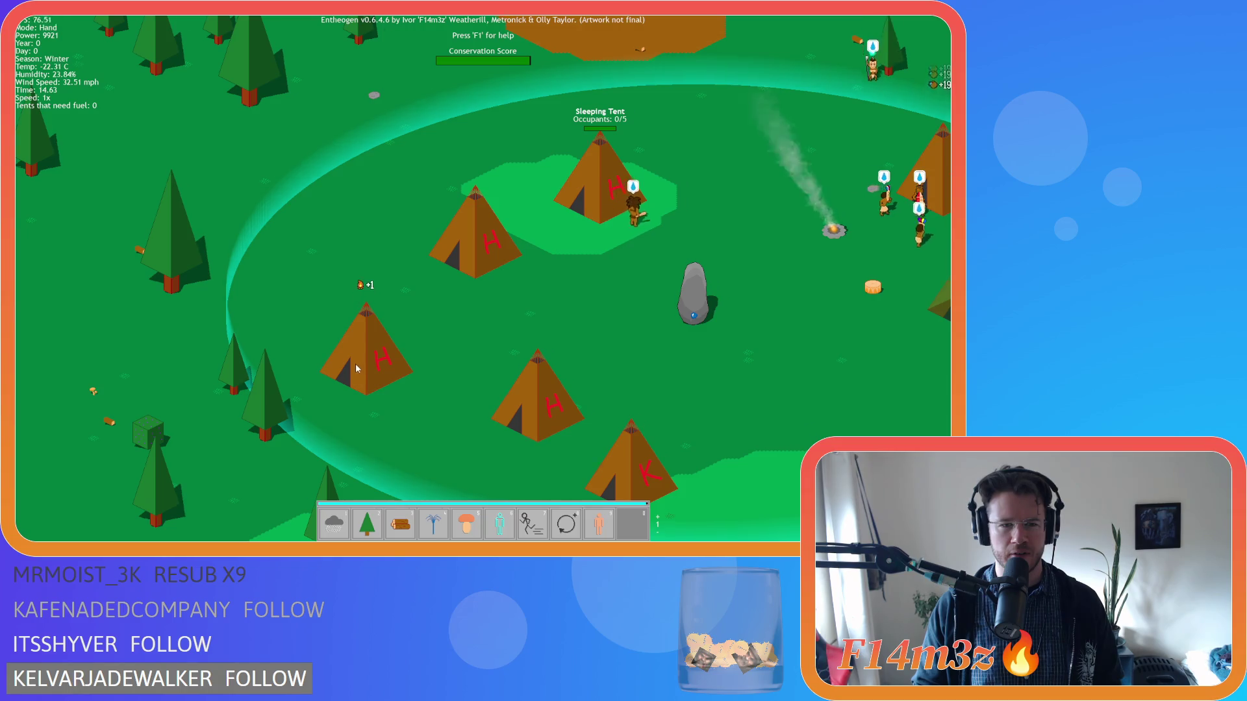
{"action": "key", "text": "a"}
{"action": "key", "text": "s"}
{"action": "key", "text": "a"}
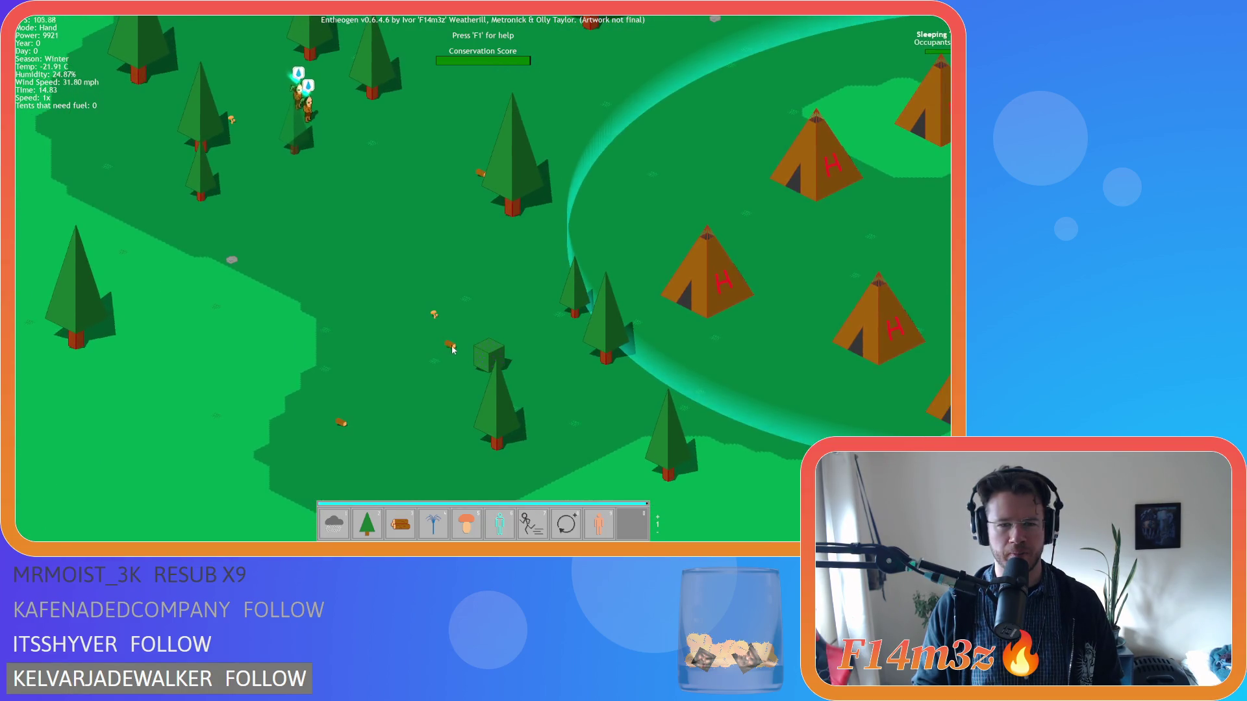
{"action": "key", "text": "d"}
{"action": "key", "text": "s"}
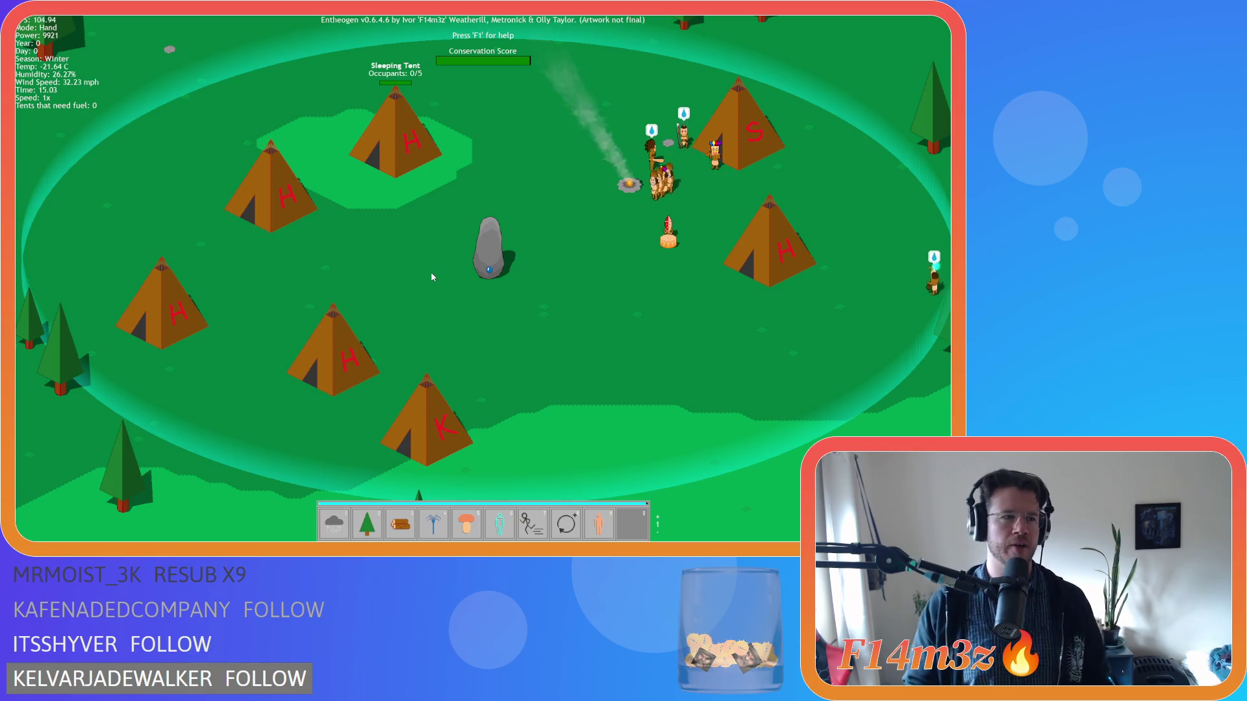
Step: Summon a Storm over the village tents, watch the villagers, then quit the game
{"action": "key", "text": "1"}
{"action": "left_click", "coordinate": [519, 261]}
{"action": "key", "text": "d"}
{"action": "key", "text": "w"}
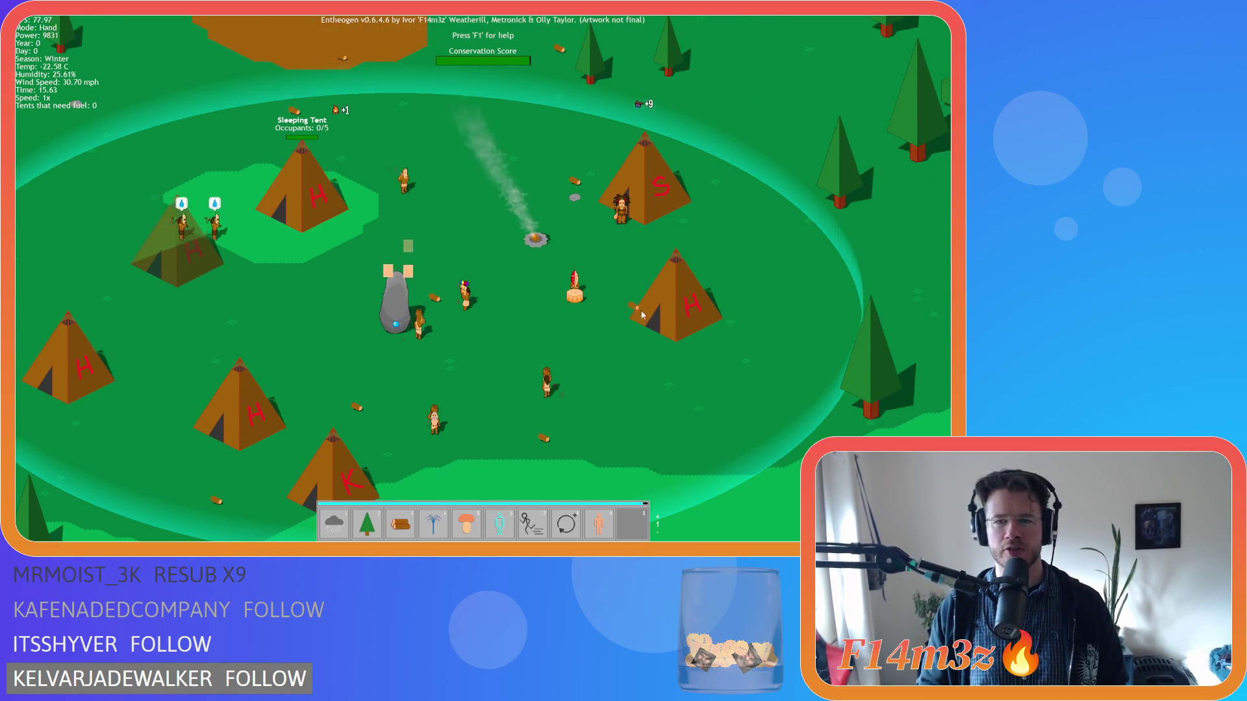
{"action": "key", "text": "a"}
{"action": "key", "text": "s"}
{"action": "key", "text": "d"}
{"action": "key", "text": "w"}
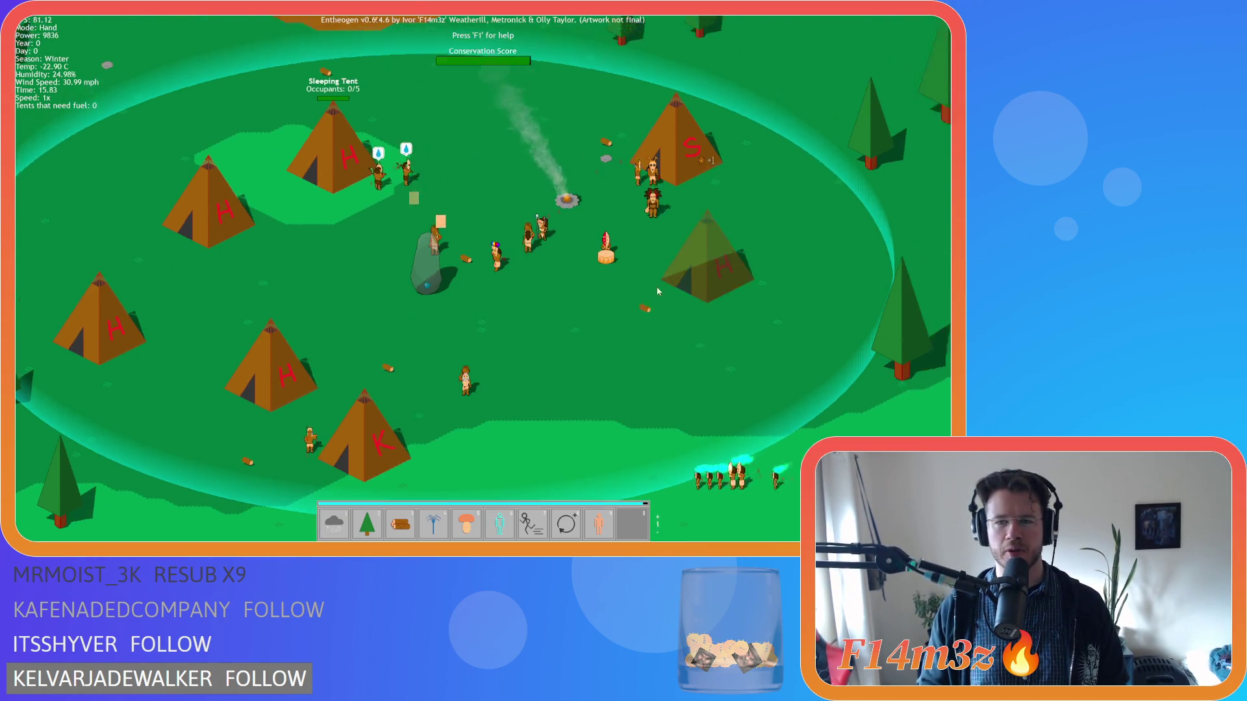
{"action": "key", "text": "w"}
{"action": "key", "text": "d"}
{"action": "key", "text": "a"}
{"action": "key", "text": "s"}
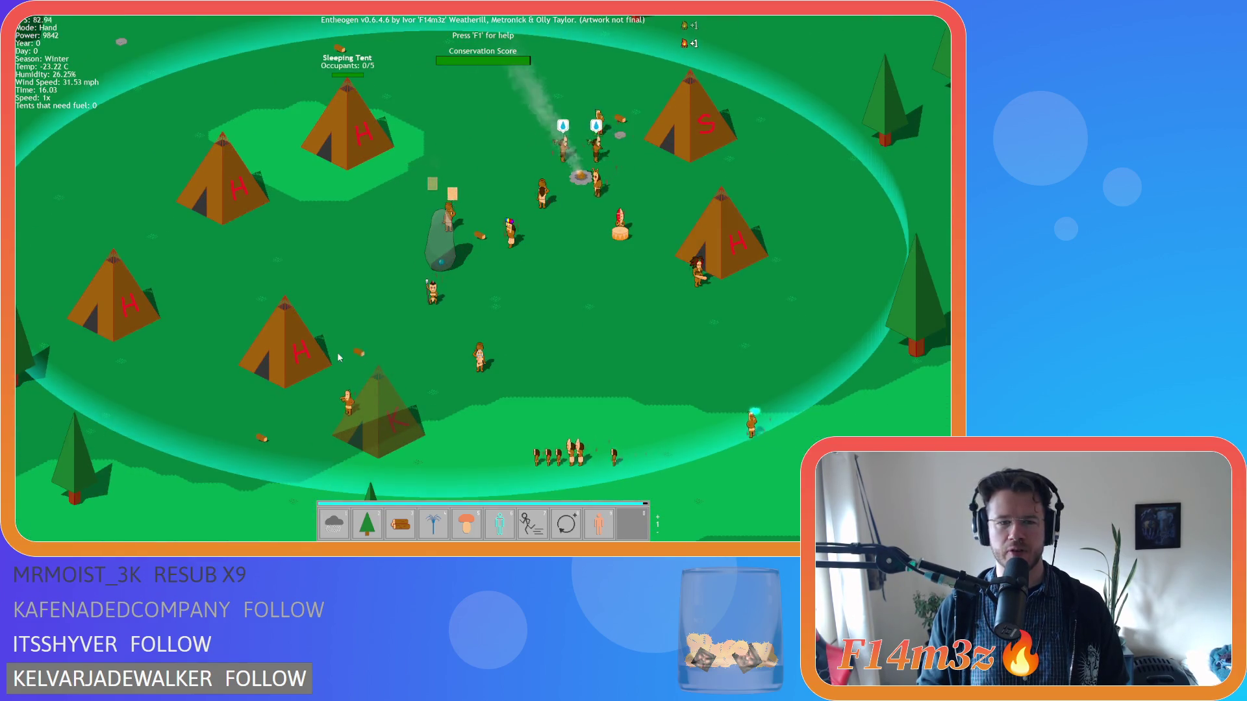
{"action": "key", "text": "a"}
{"action": "key", "text": "w"}
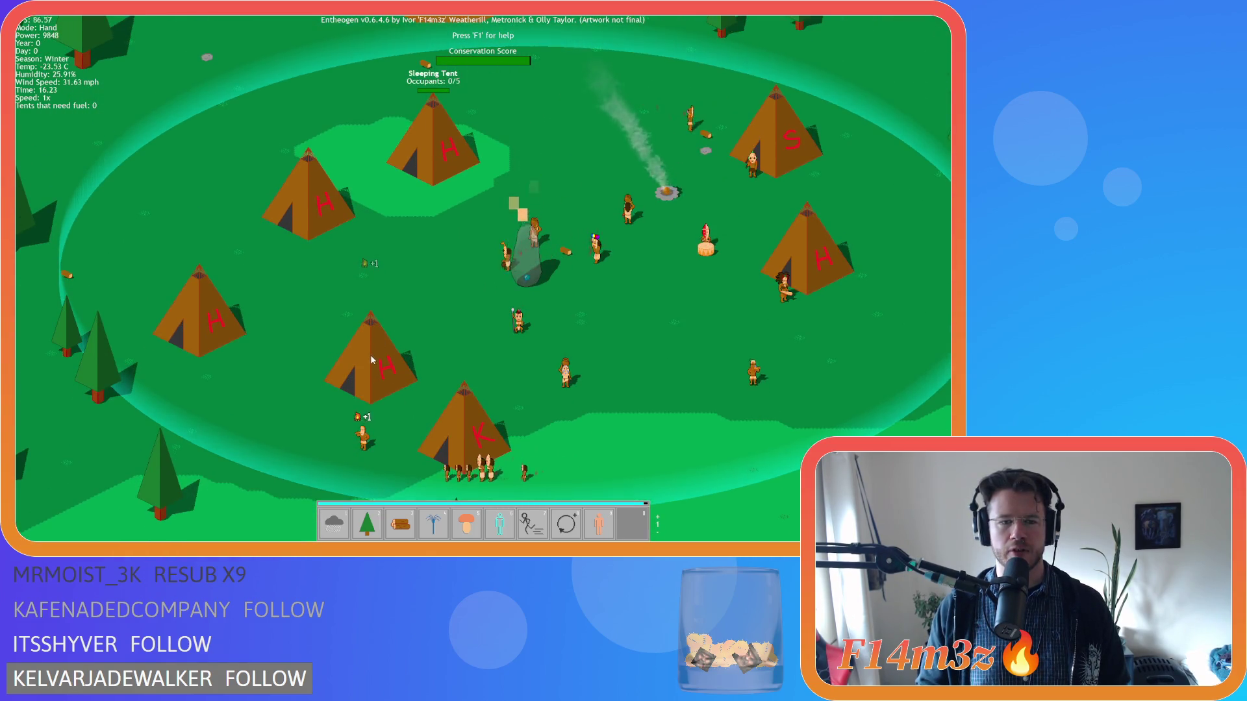
{"action": "key", "text": "d"}
{"action": "key", "text": "Escape"}
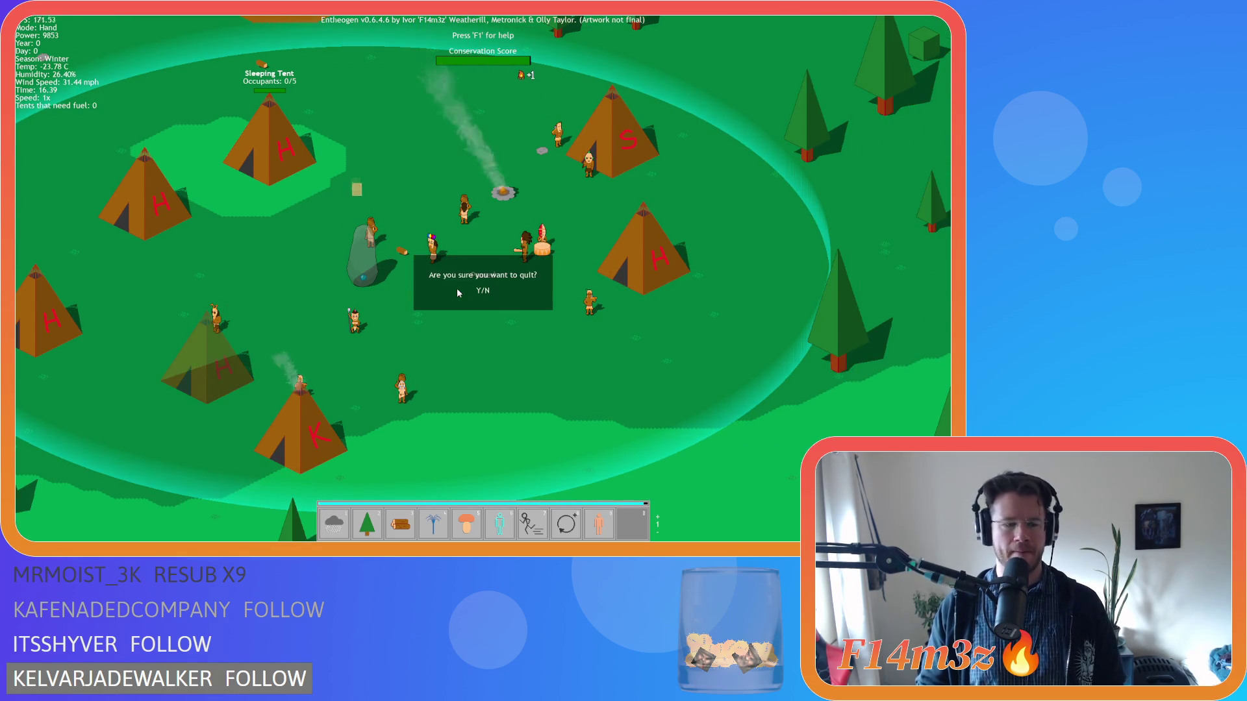
{"action": "key", "text": "y"}
Step: Close all open workspace windows via Windows > Close All
{"action": "left_click", "coordinate": [324, 241]}
{"action": "right_click", "coordinate": [524, 172]}
{"action": "mouse_move", "coordinate": [545, 188]}
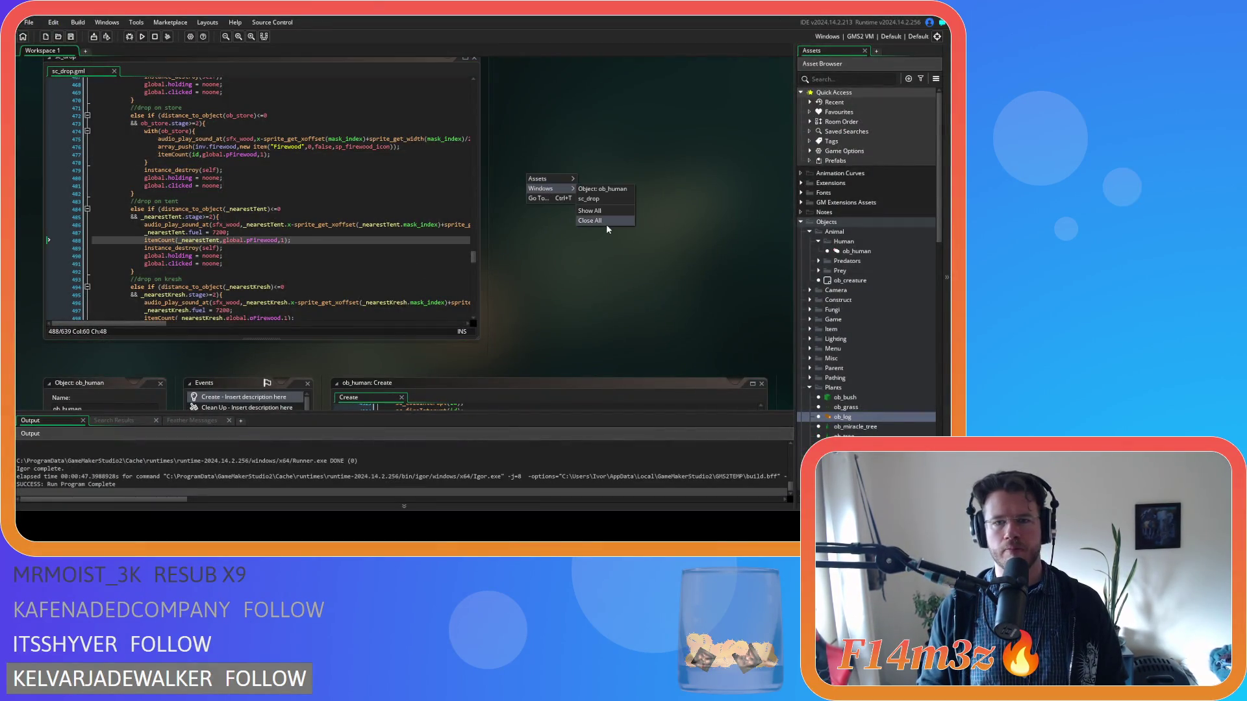
{"action": "left_click", "coordinate": [606, 224]}
Step: Collapse the Human, Animal, Objects, Game scripts and Scripts folders in the asset tree
{"action": "left_click", "coordinate": [818, 242]}
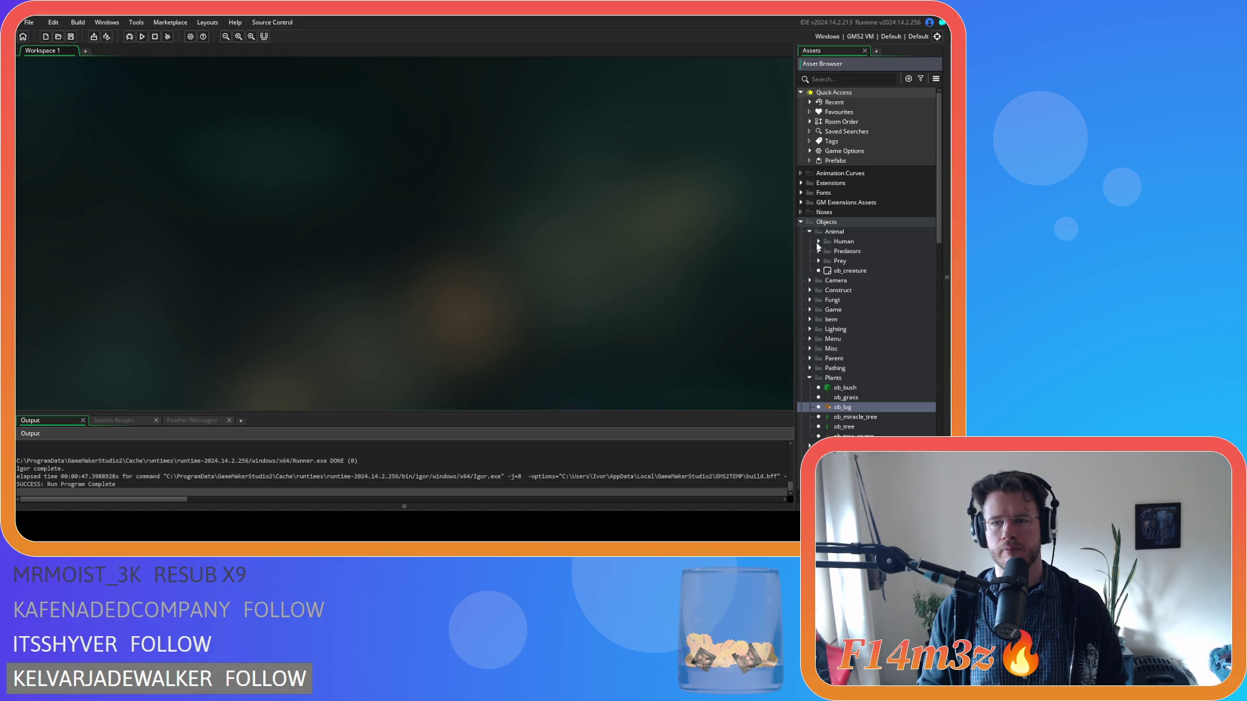
{"action": "left_click", "coordinate": [810, 232]}
{"action": "left_click", "coordinate": [800, 222]}
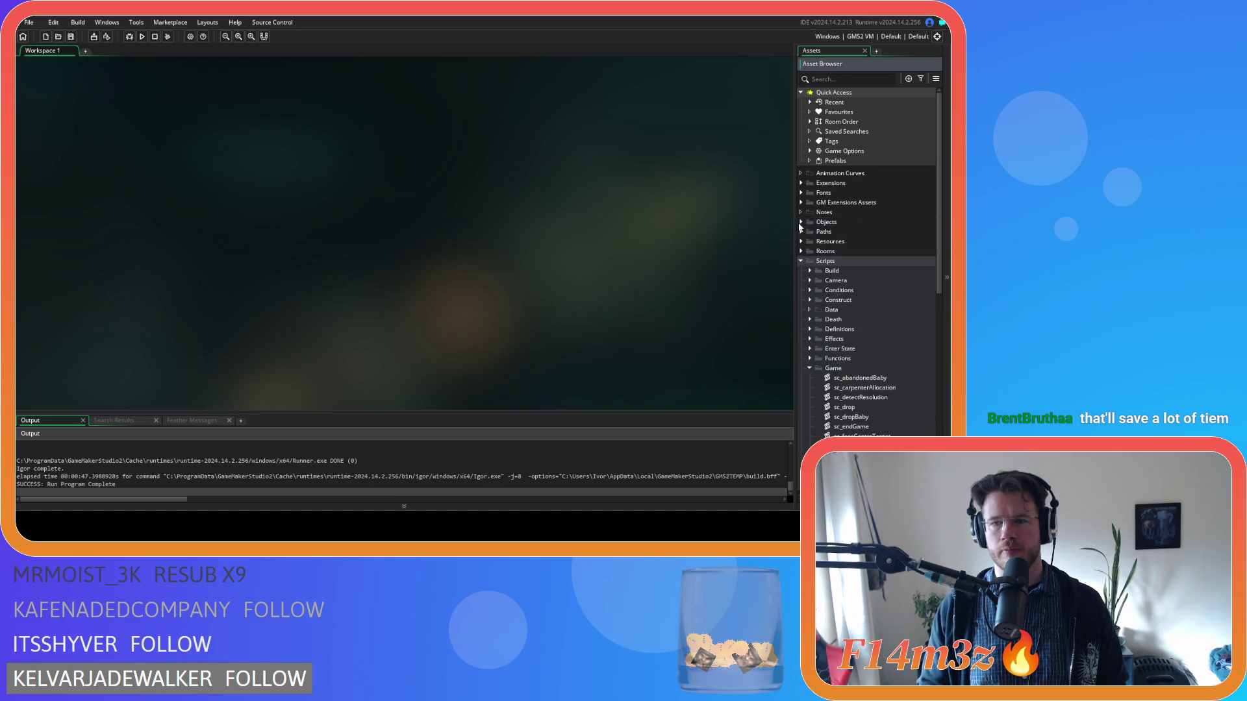
{"action": "left_click", "coordinate": [809, 368]}
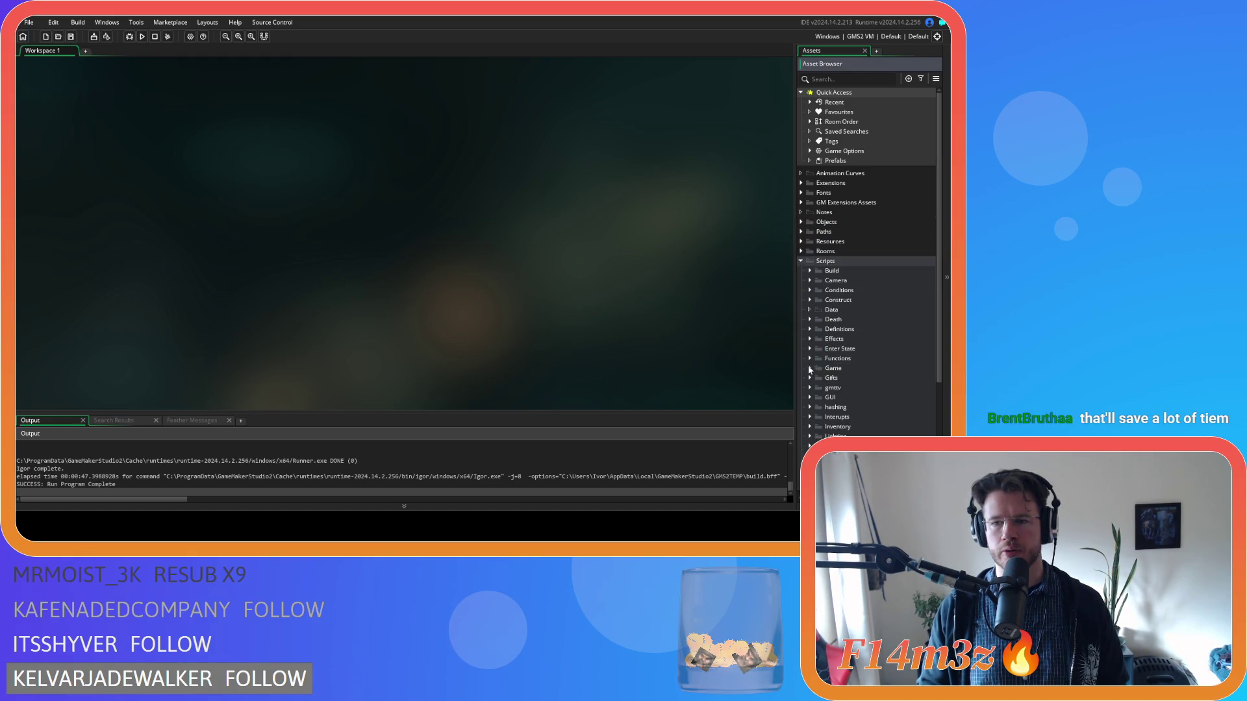
{"action": "left_click", "coordinate": [802, 261]}
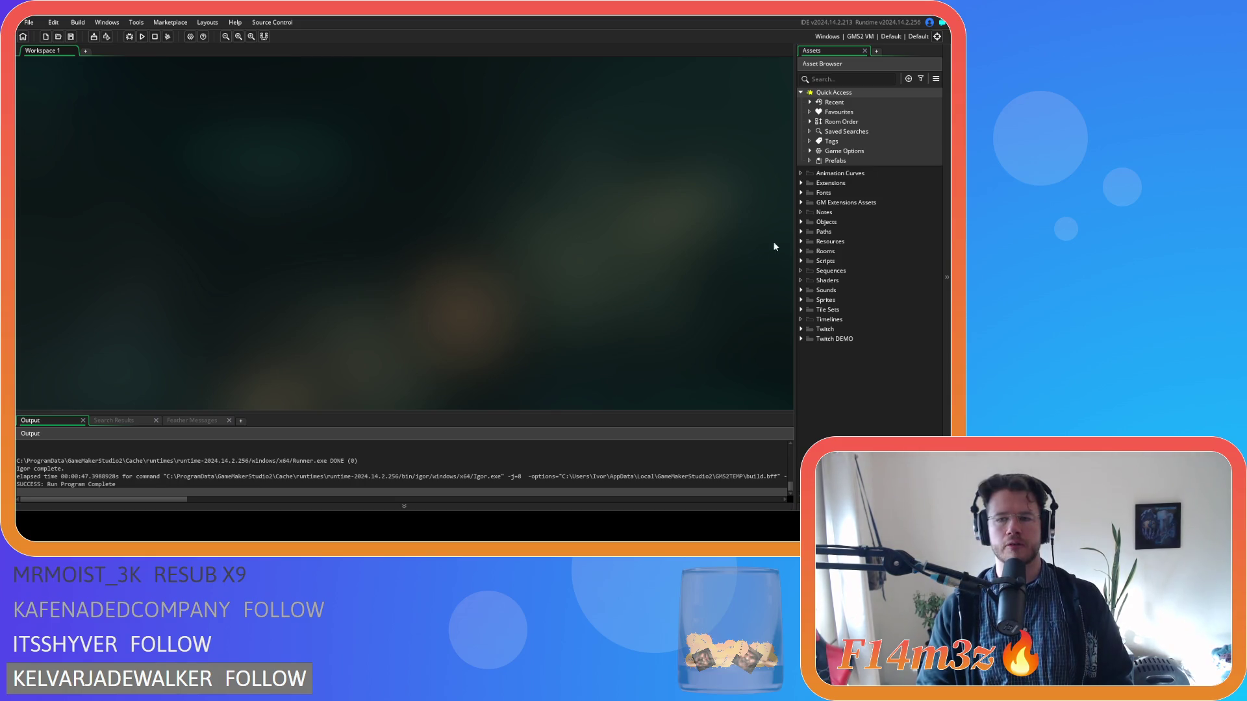
Step: Expand the Objects folder in the Asset Browser
{"action": "left_click", "coordinate": [801, 222]}
Step: Expand Objects > Game, open ob_controller, and open its Begin Step event code
{"action": "left_click", "coordinate": [801, 222]}
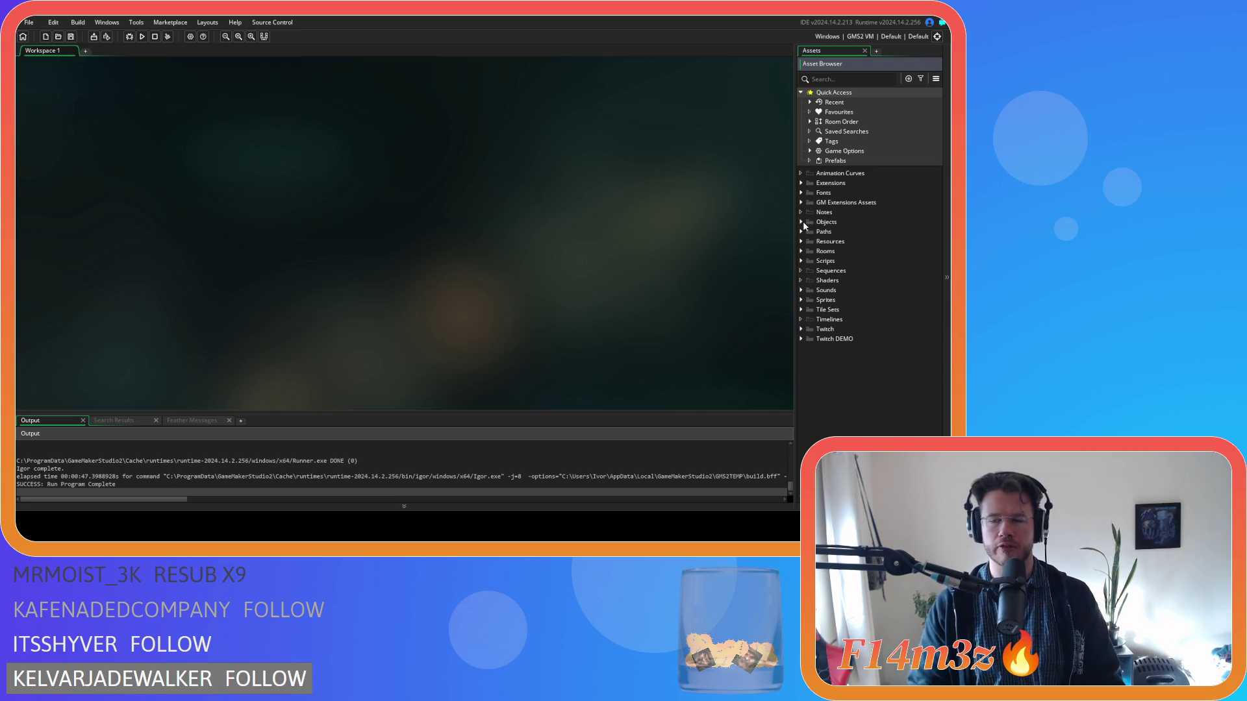
{"action": "left_click", "coordinate": [801, 222]}
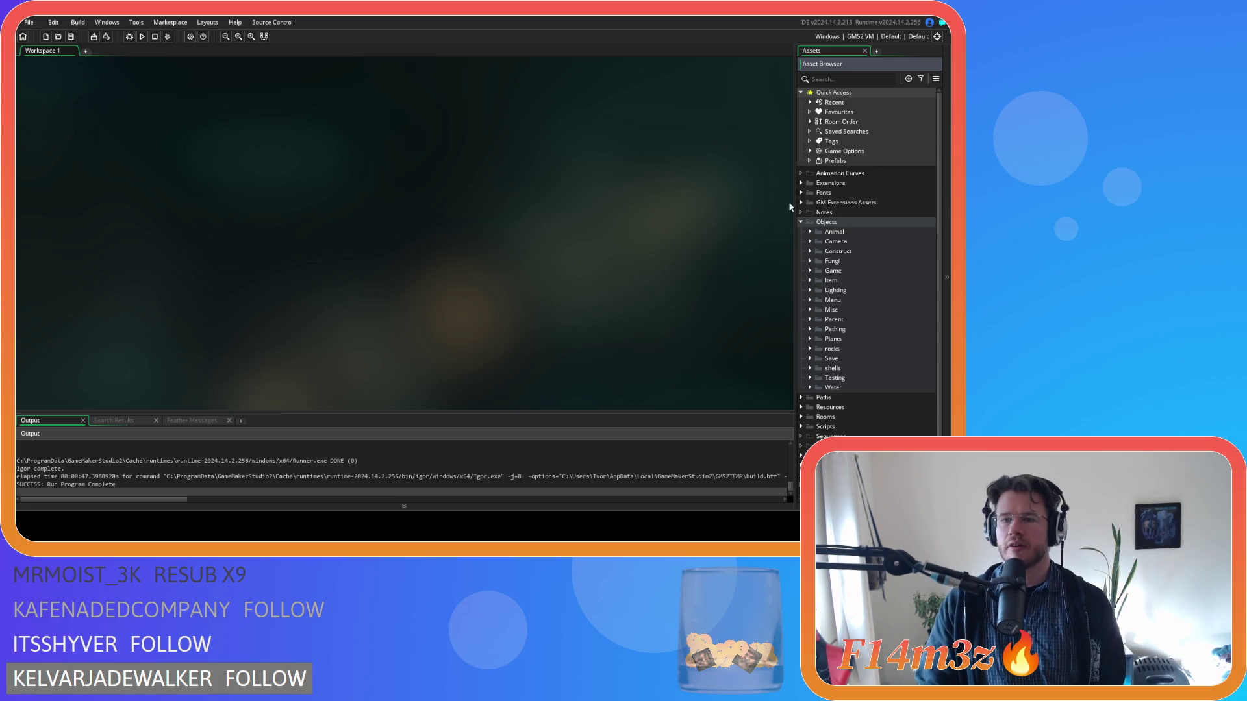
{"action": "left_click", "coordinate": [809, 271]}
{"action": "left_click", "coordinate": [809, 271]}
{"action": "left_click", "coordinate": [809, 271]}
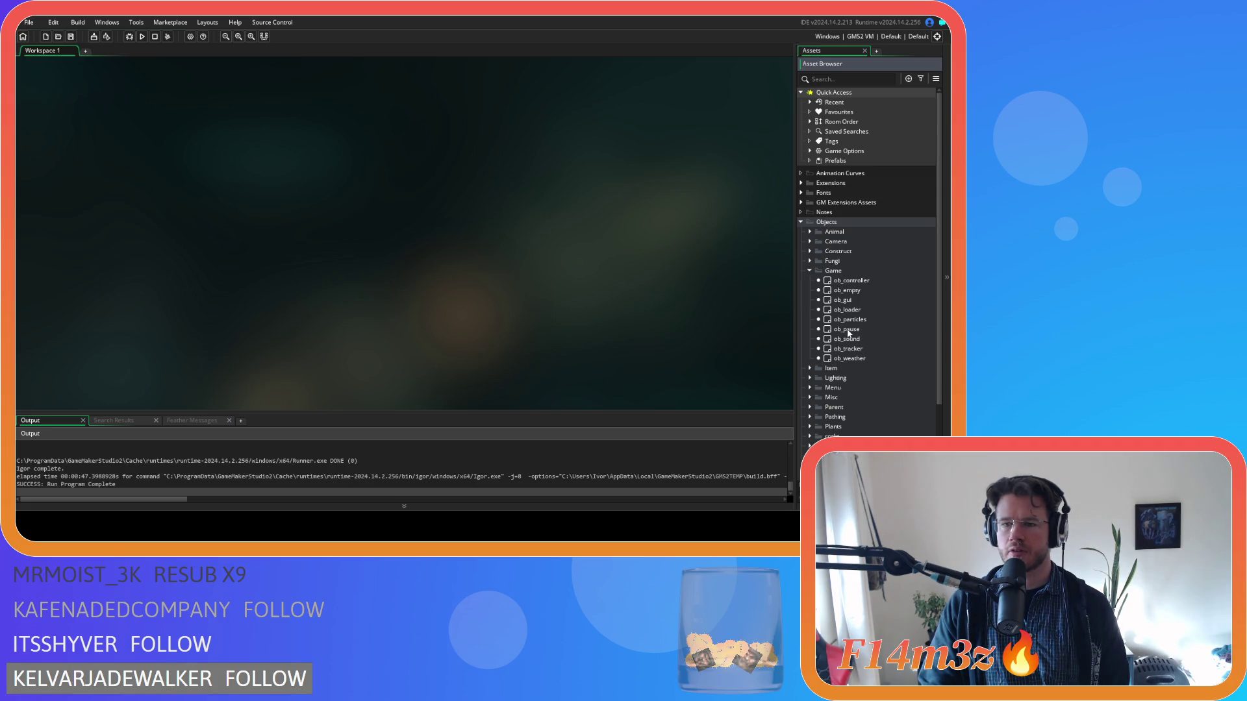
{"action": "double_click", "coordinate": [848, 349]}
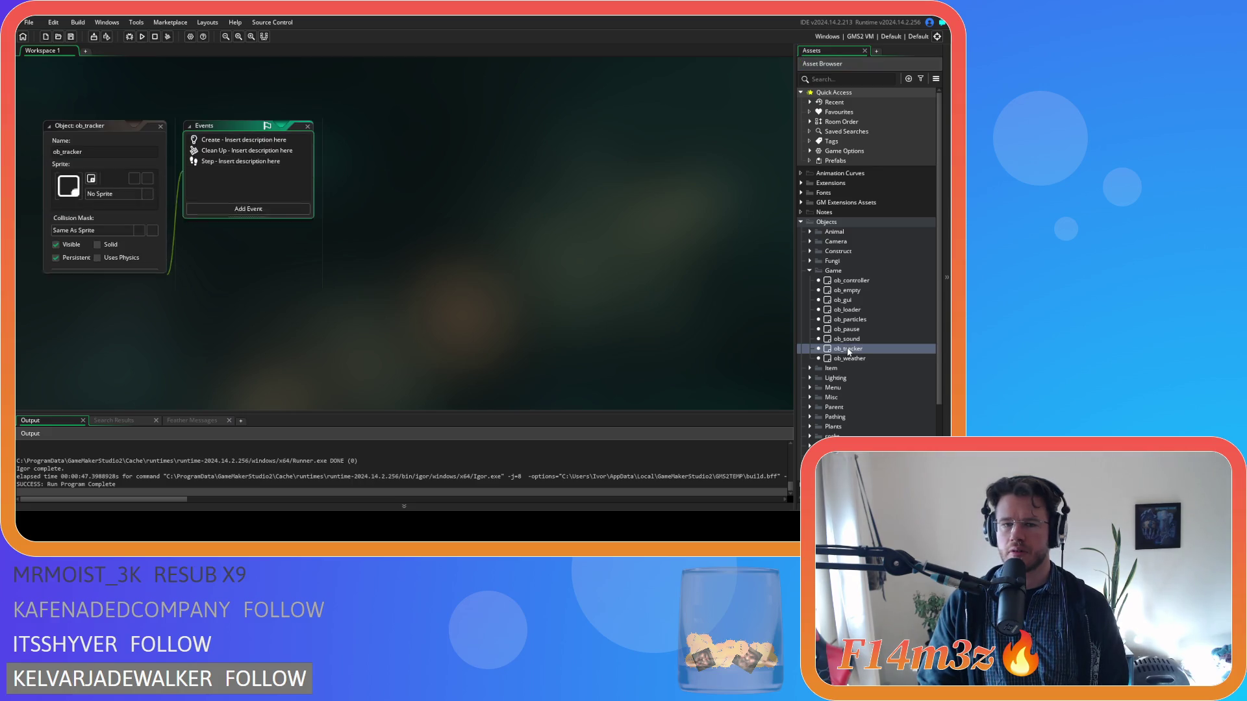
{"action": "double_click", "coordinate": [878, 278]}
{"action": "scroll", "coordinate": [216, 193], "scroll_direction": "down", "scroll_amount": 10}
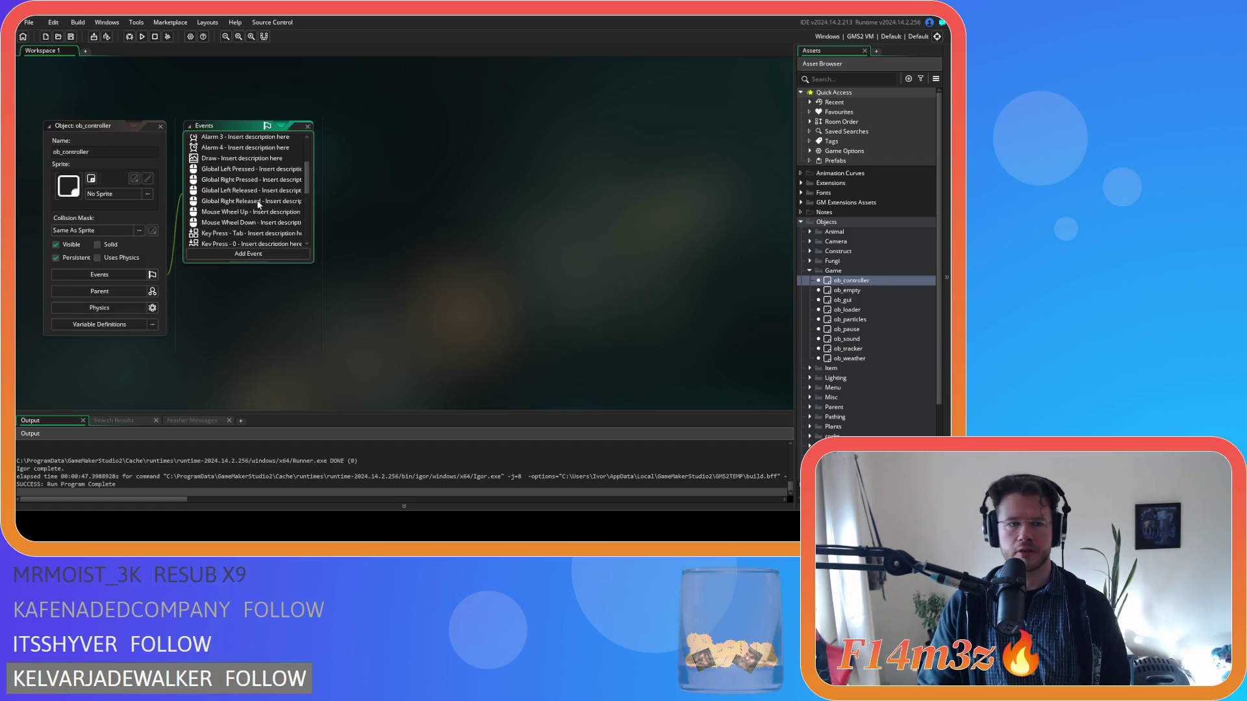
{"action": "scroll", "coordinate": [247, 185], "scroll_direction": "up", "scroll_amount": 5}
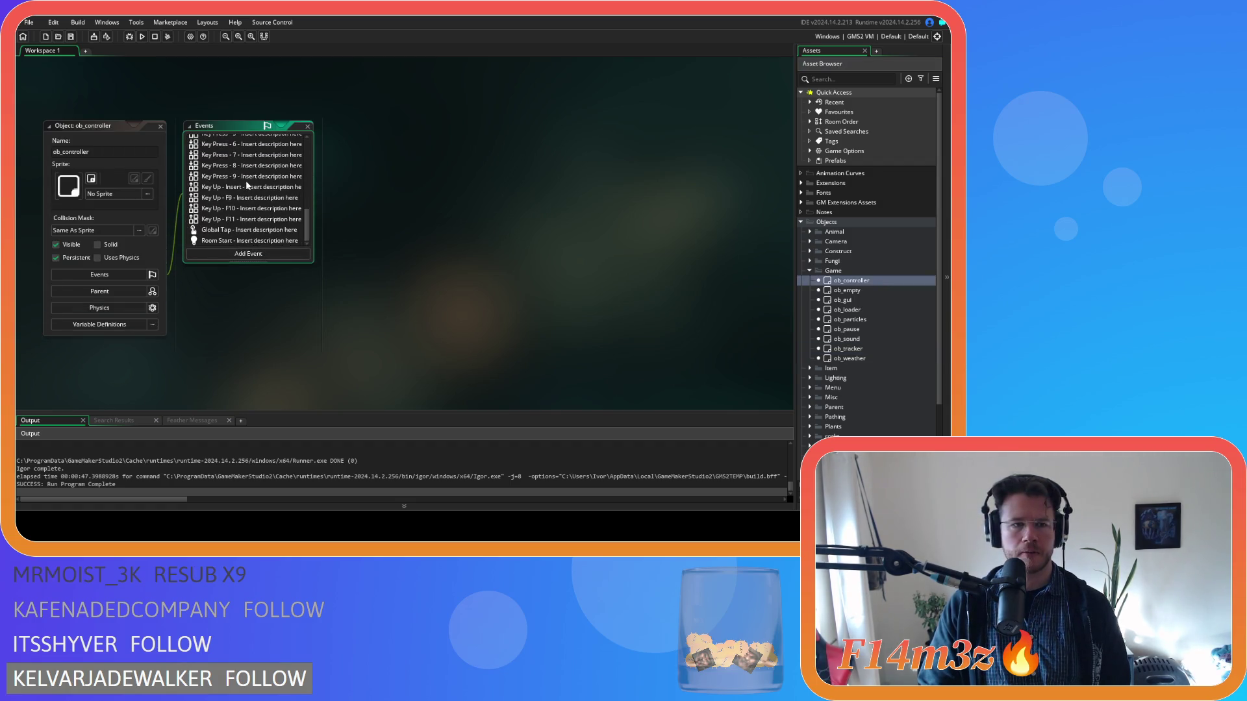
{"action": "scroll", "coordinate": [258, 190], "scroll_direction": "up", "scroll_amount": 2}
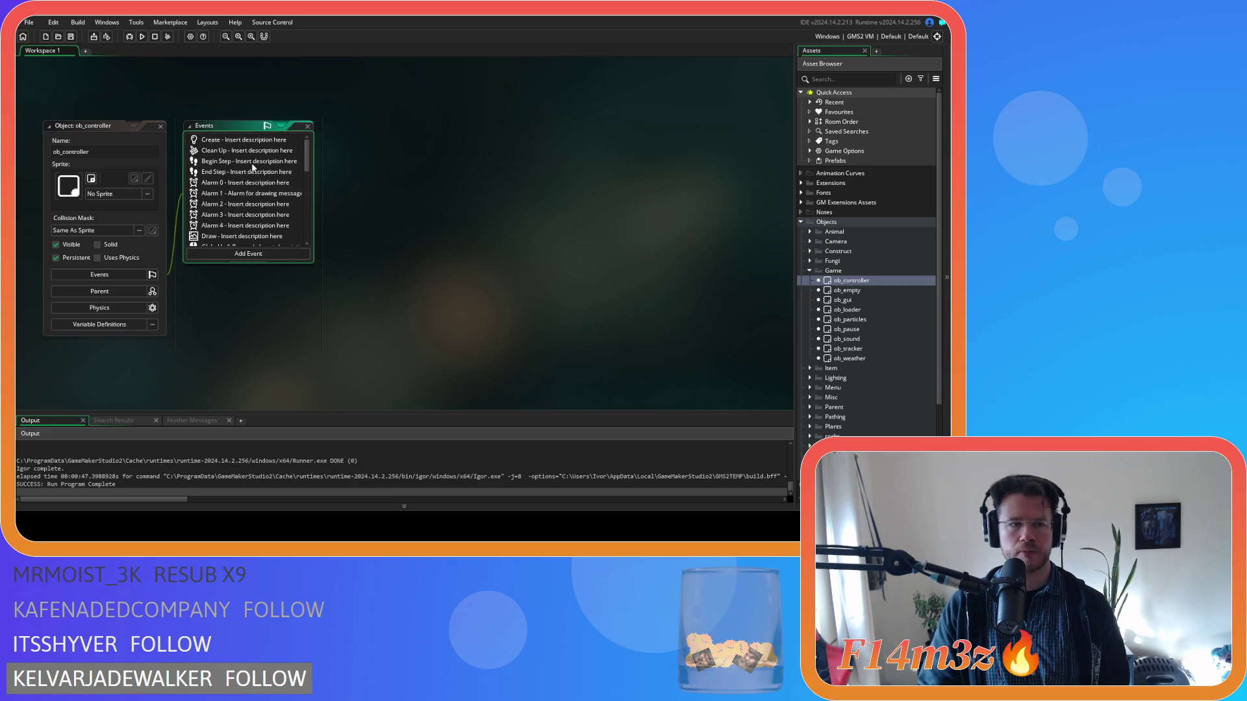
{"action": "left_click", "coordinate": [244, 162]}
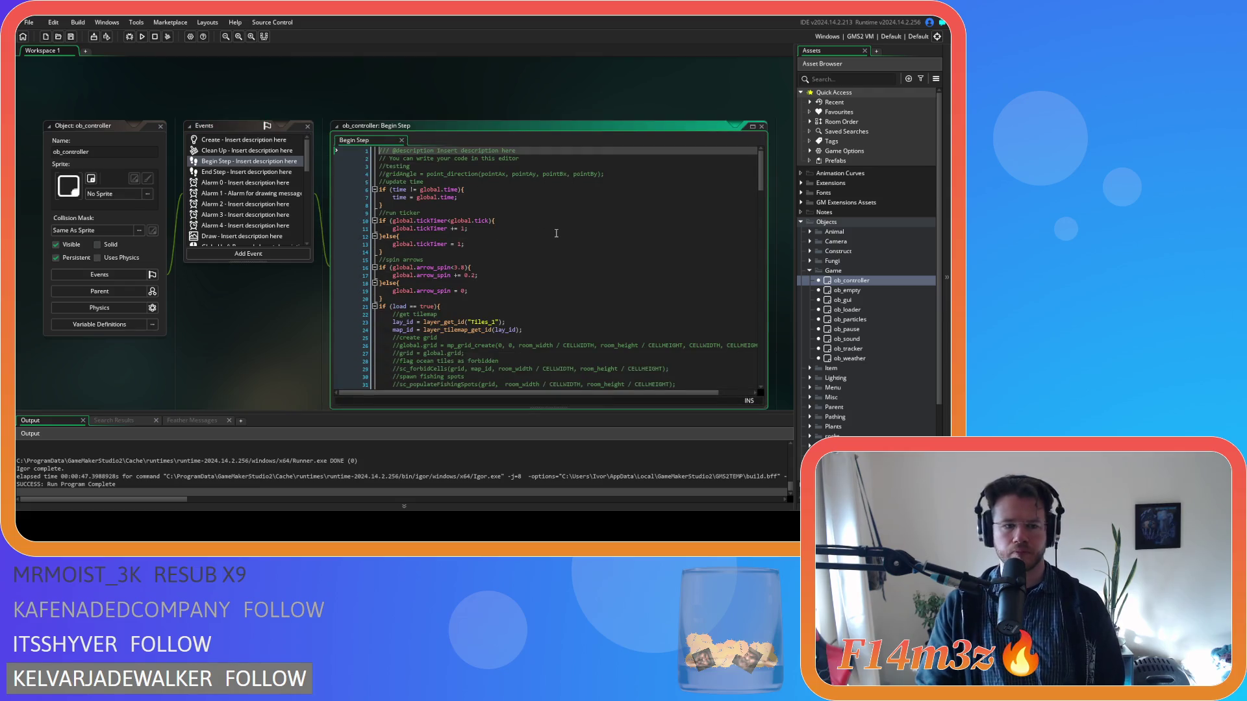
Step: Scroll to the timescale blocks and review the highest timescale value on line 71
{"action": "scroll", "coordinate": [532, 231], "scroll_direction": "down", "scroll_amount": 2}
{"action": "scroll", "coordinate": [529, 231], "scroll_direction": "down", "scroll_amount": 1}
{"action": "scroll", "coordinate": [521, 235], "scroll_direction": "down", "scroll_amount": 5}
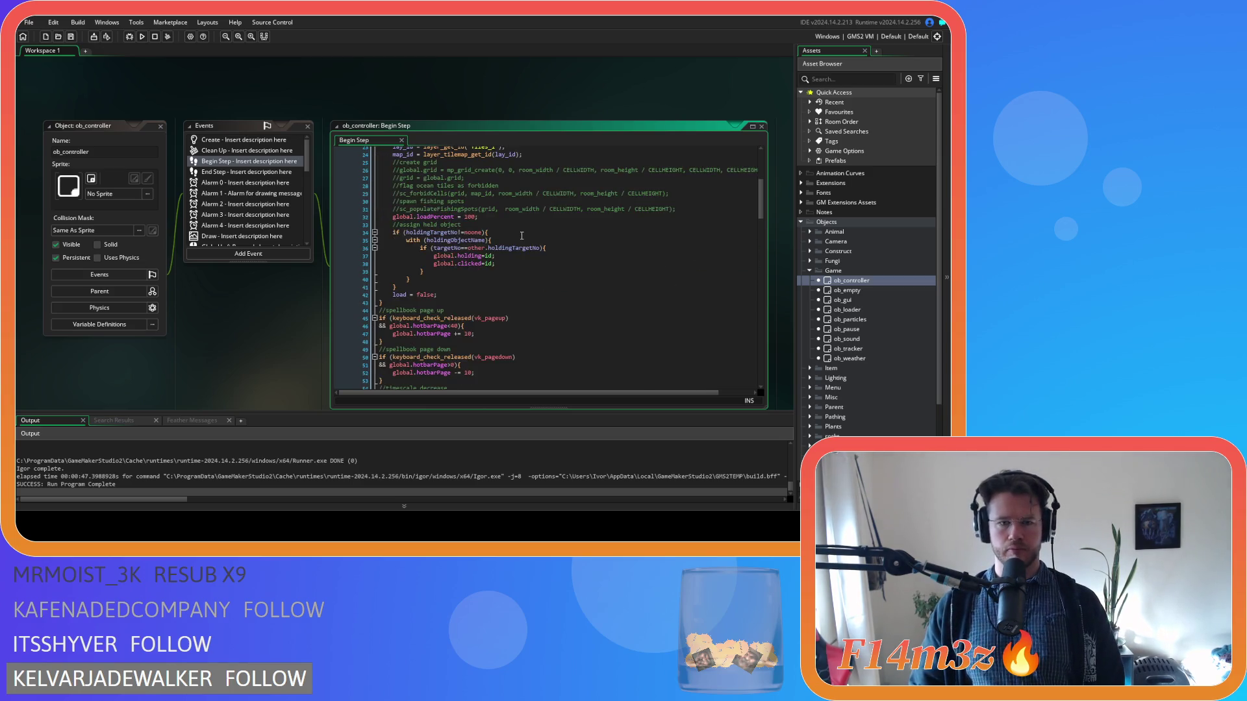
{"action": "scroll", "coordinate": [522, 235], "scroll_direction": "down", "scroll_amount": 7}
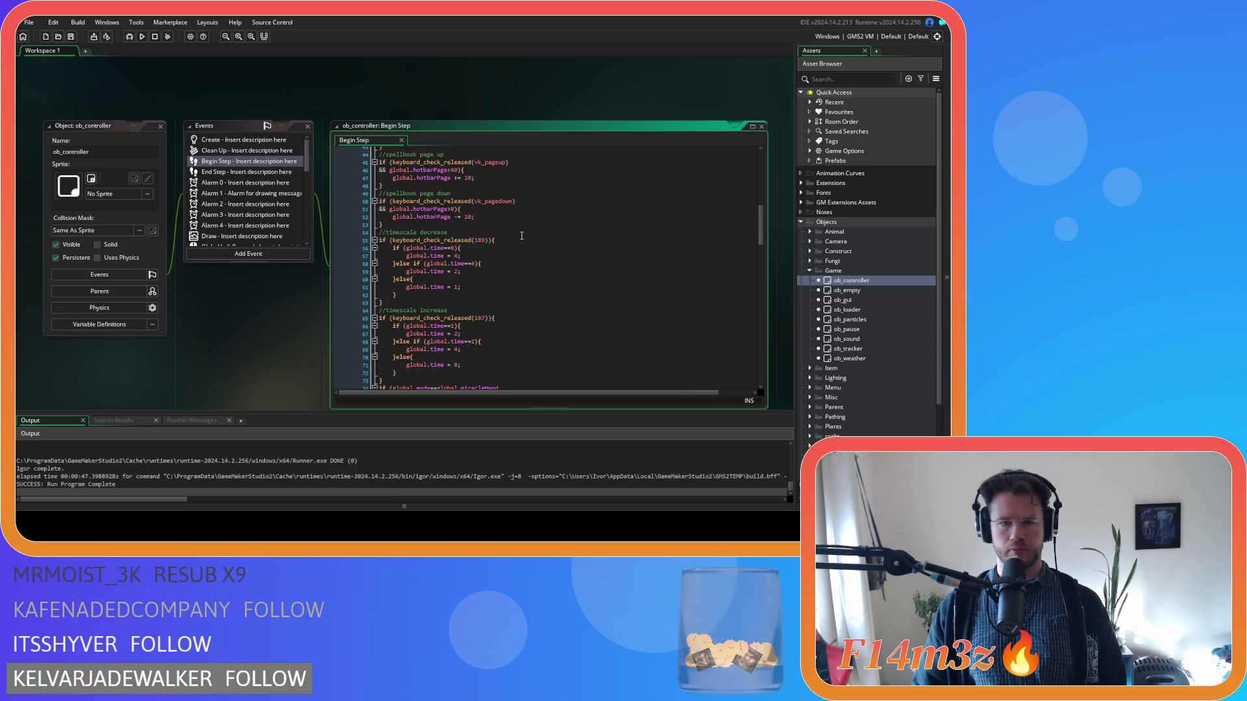
{"action": "scroll", "coordinate": [521, 236], "scroll_direction": "down", "scroll_amount": 1}
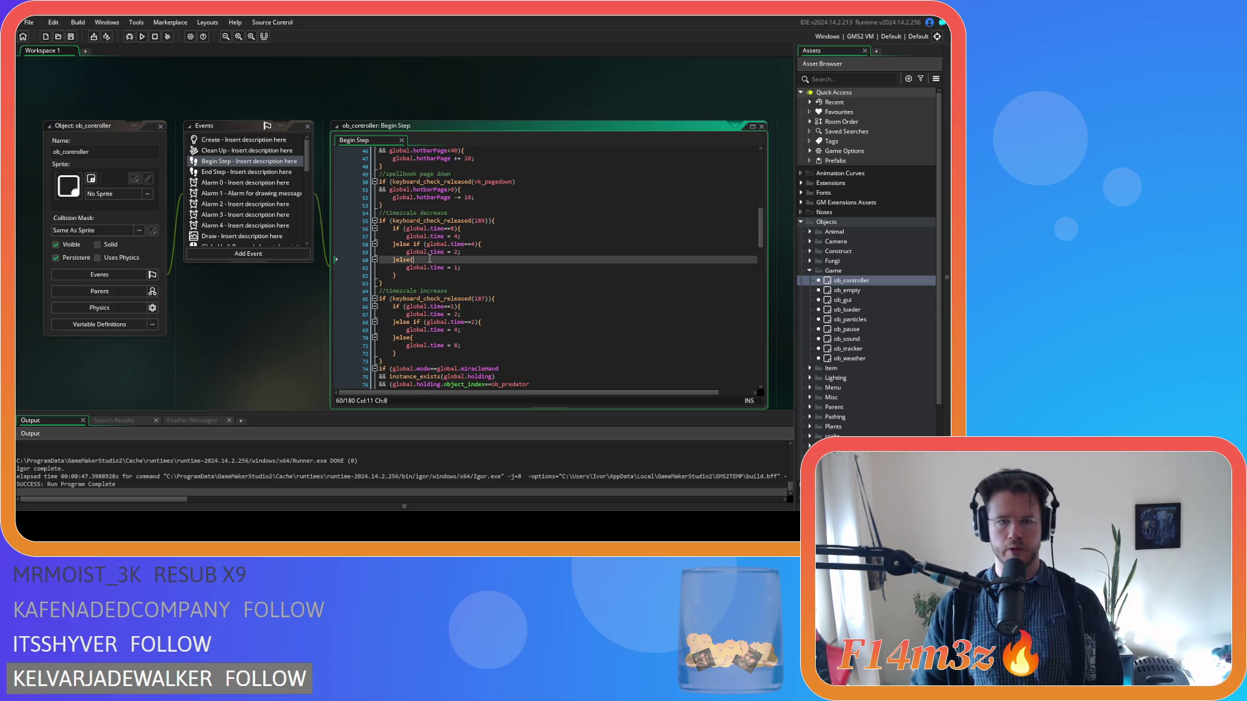
{"action": "left_click_drag", "start_coordinate": [430, 228], "coordinate": [458, 314]}
{"action": "left_click", "coordinate": [481, 345]}
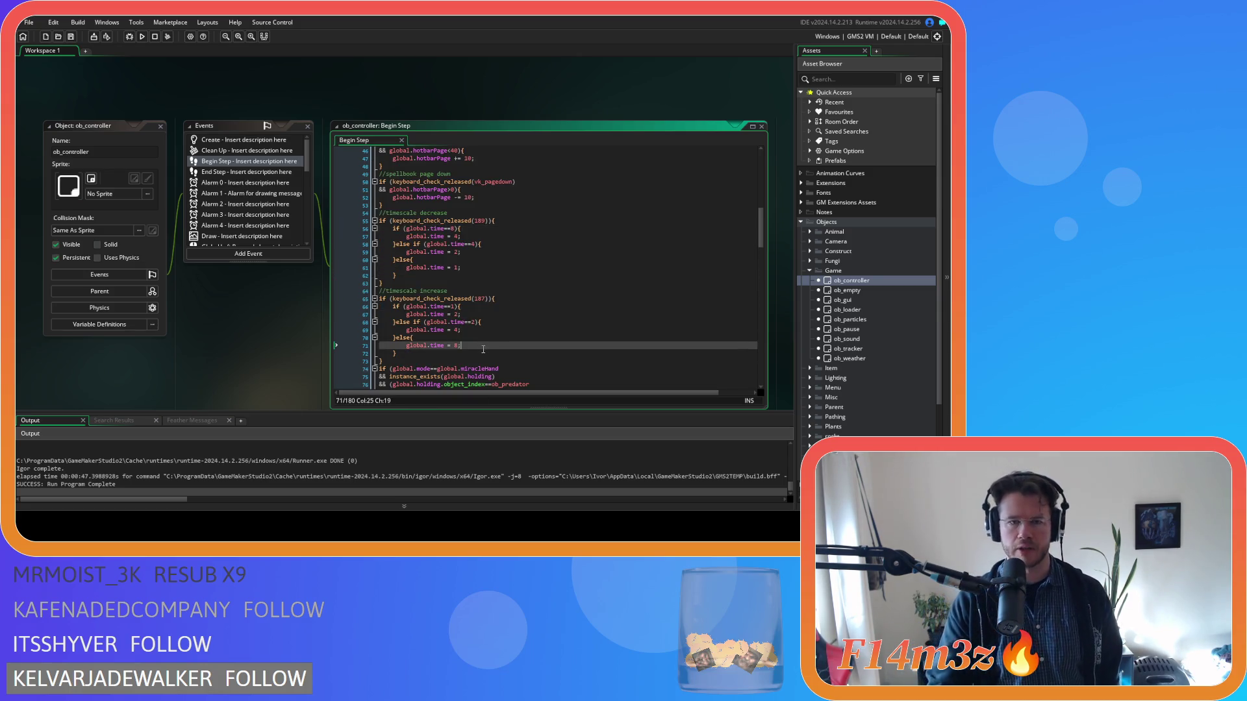
{"action": "scroll", "coordinate": [481, 333], "scroll_direction": "down", "scroll_amount": 3}
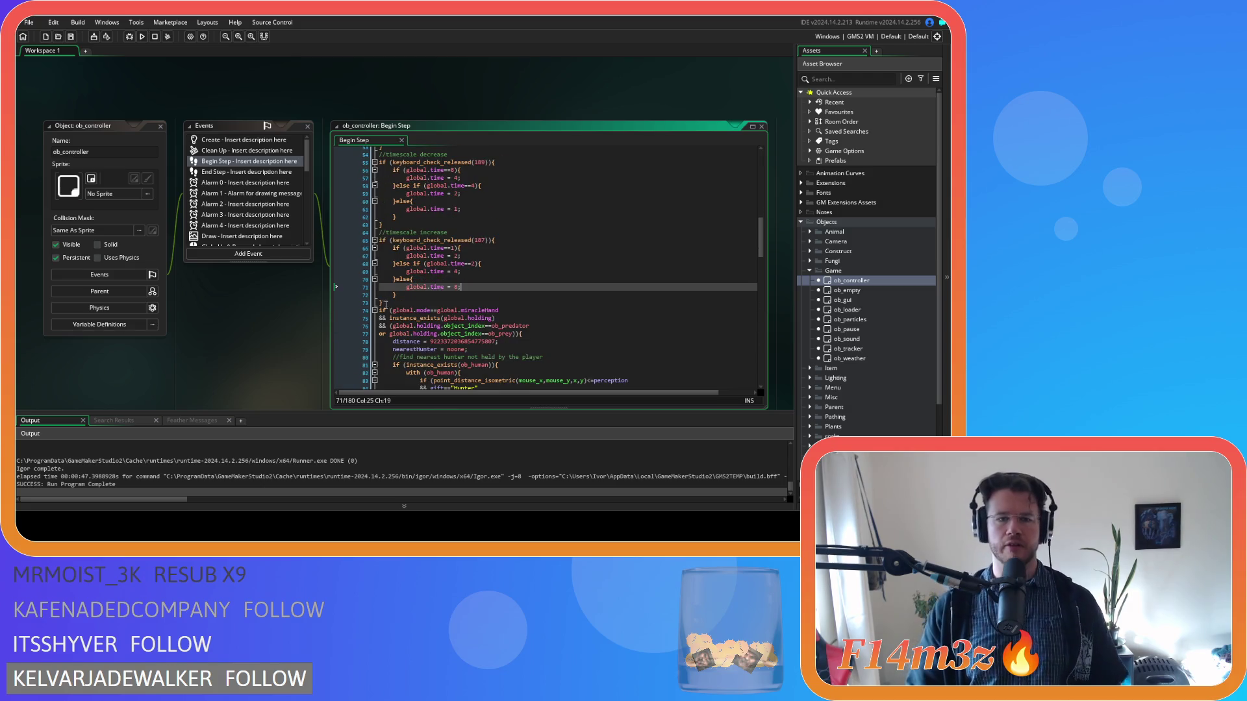
Step: Duplicate the timescale increase block below itself and rename its comment to 'reset'
{"action": "left_click_drag", "start_coordinate": [384, 302], "coordinate": [369, 234]}
{"action": "key", "text": "ctrl+c"}
{"action": "left_click", "coordinate": [379, 310]}
{"action": "key", "text": "ctrl+v"}
{"action": "double_click", "coordinate": [433, 311]}
{"action": "type", "text": "reset"}
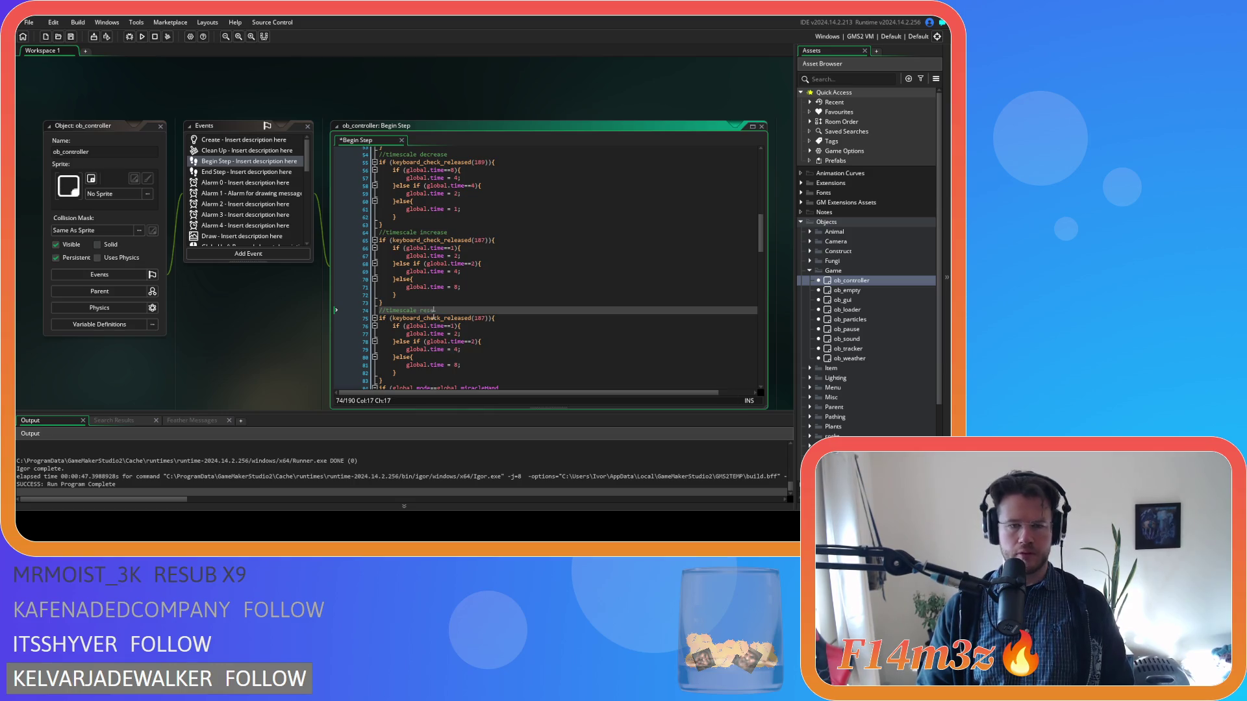
{"action": "double_click", "coordinate": [479, 318]}
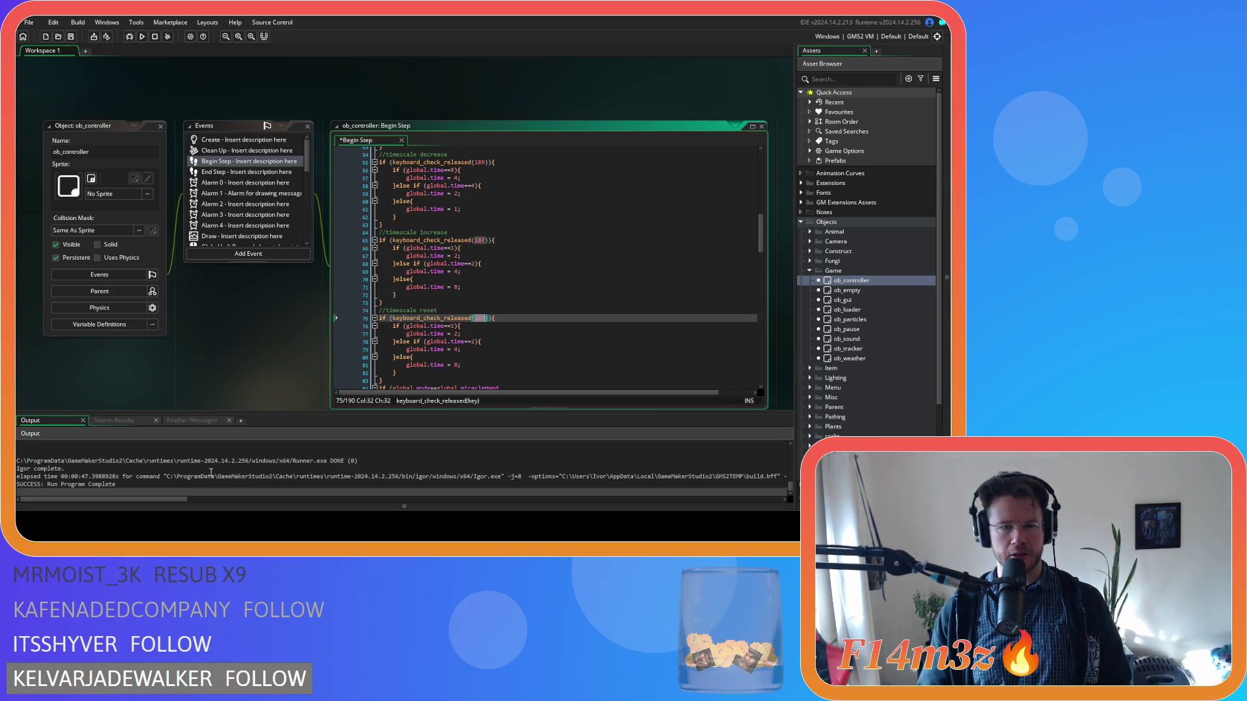
{"action": "left_click", "coordinate": [458, 319]}
Step: Replace key code 187 in the reset block with vk_backspace and save
{"action": "scroll", "coordinate": [458, 317], "scroll_direction": "down", "scroll_amount": 1}
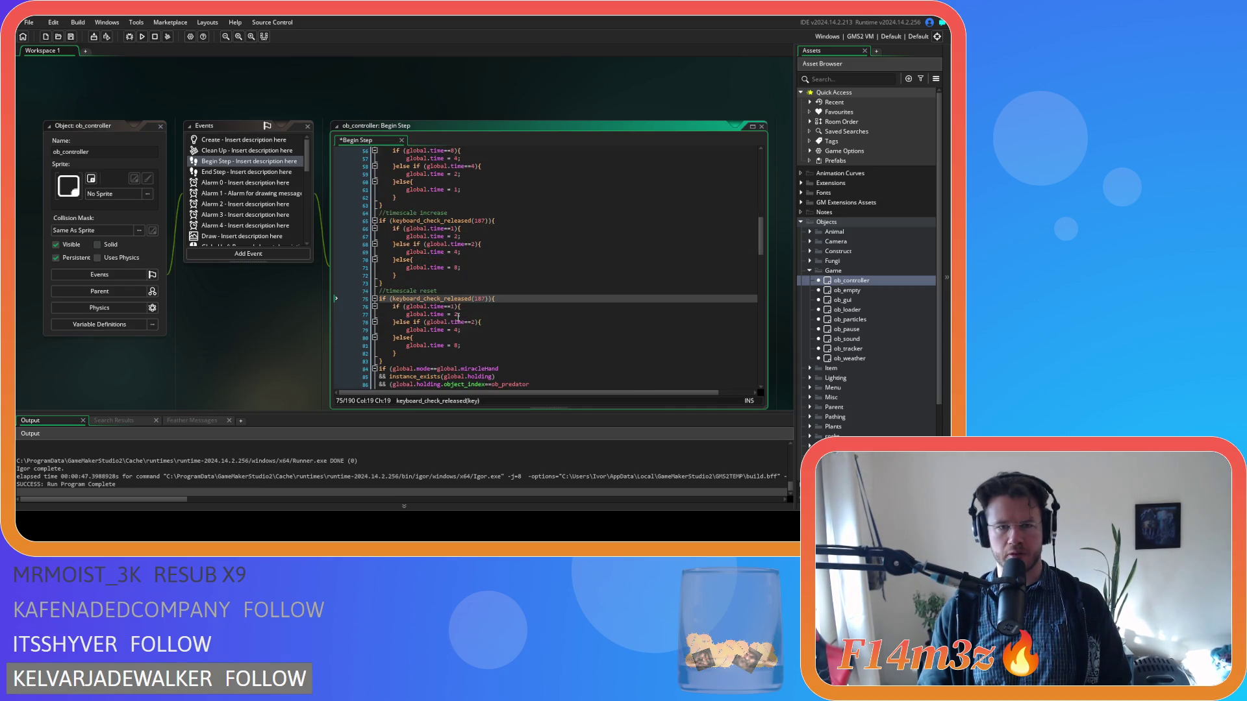
{"action": "double_click", "coordinate": [478, 300]}
{"action": "type", "text": "vk_ba"}
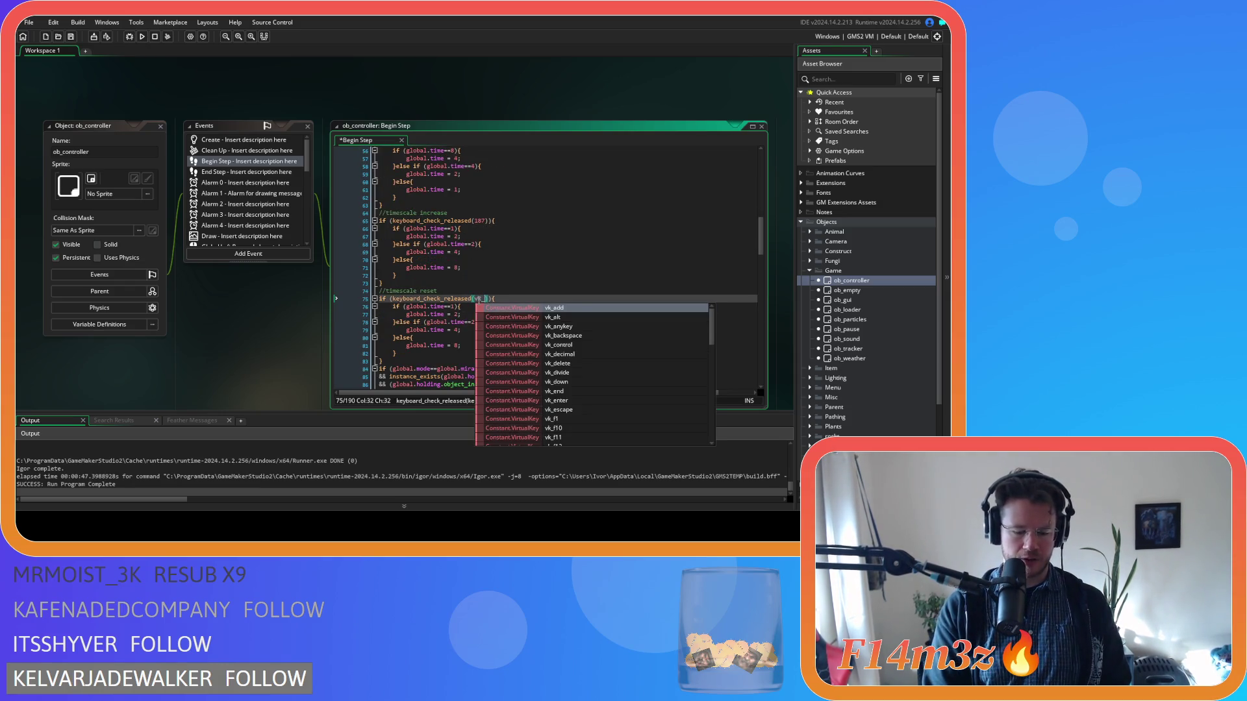
{"action": "key", "text": "Return"}
{"action": "left_click", "coordinate": [498, 325]}
{"action": "key", "text": "ctrl+s"}
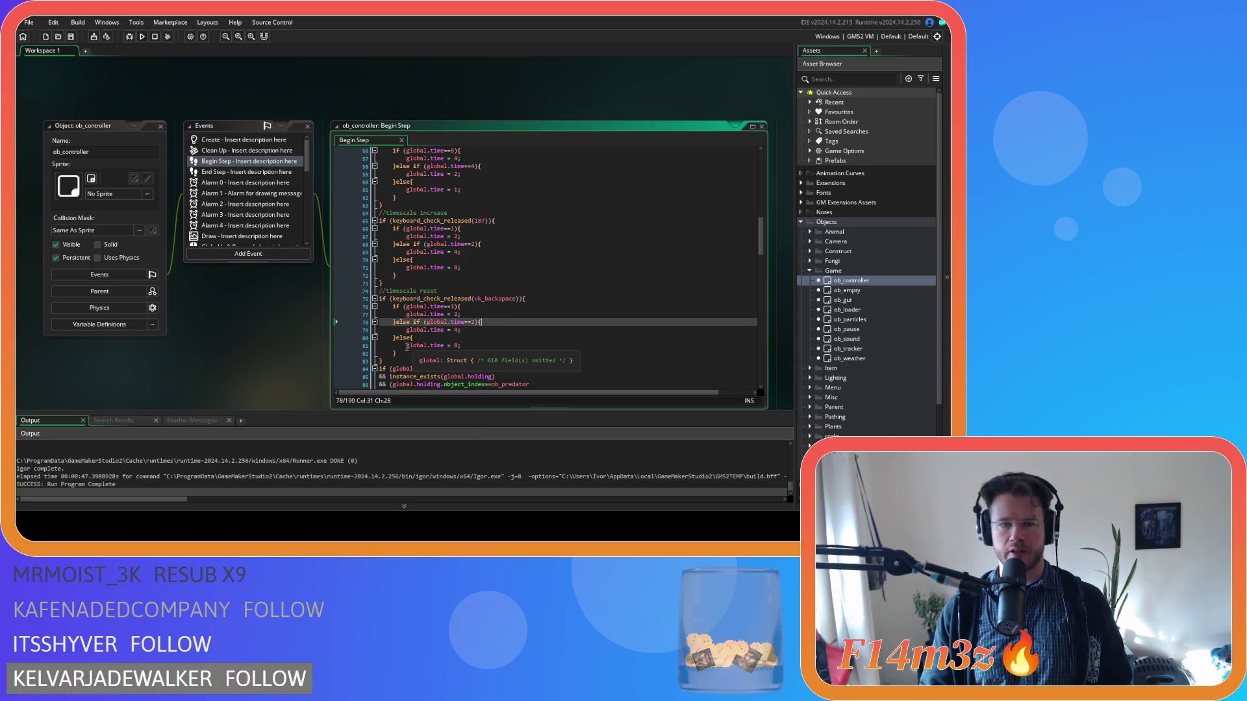
Step: Trim the reset block's extra branches so it sets global.time = 1, then run the game
{"action": "left_click", "coordinate": [403, 349]}
{"action": "left_click_drag", "start_coordinate": [404, 348], "coordinate": [461, 315]}
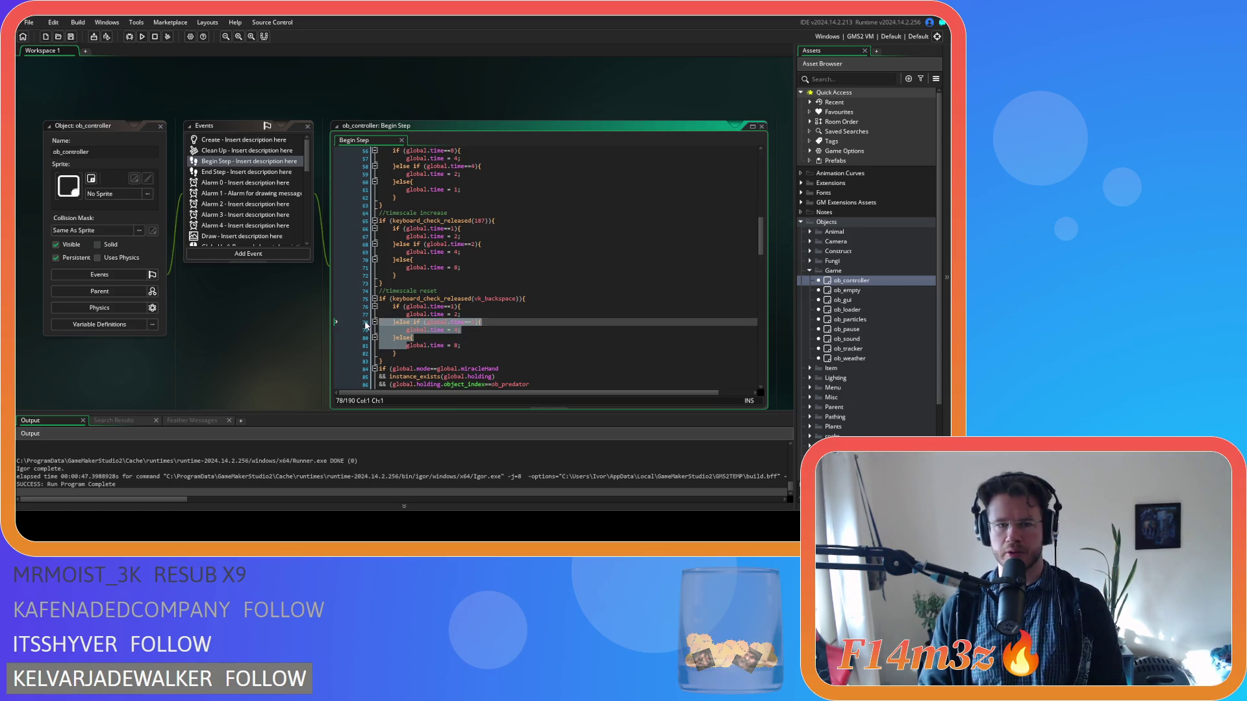
{"action": "key", "text": "BackSpace"}
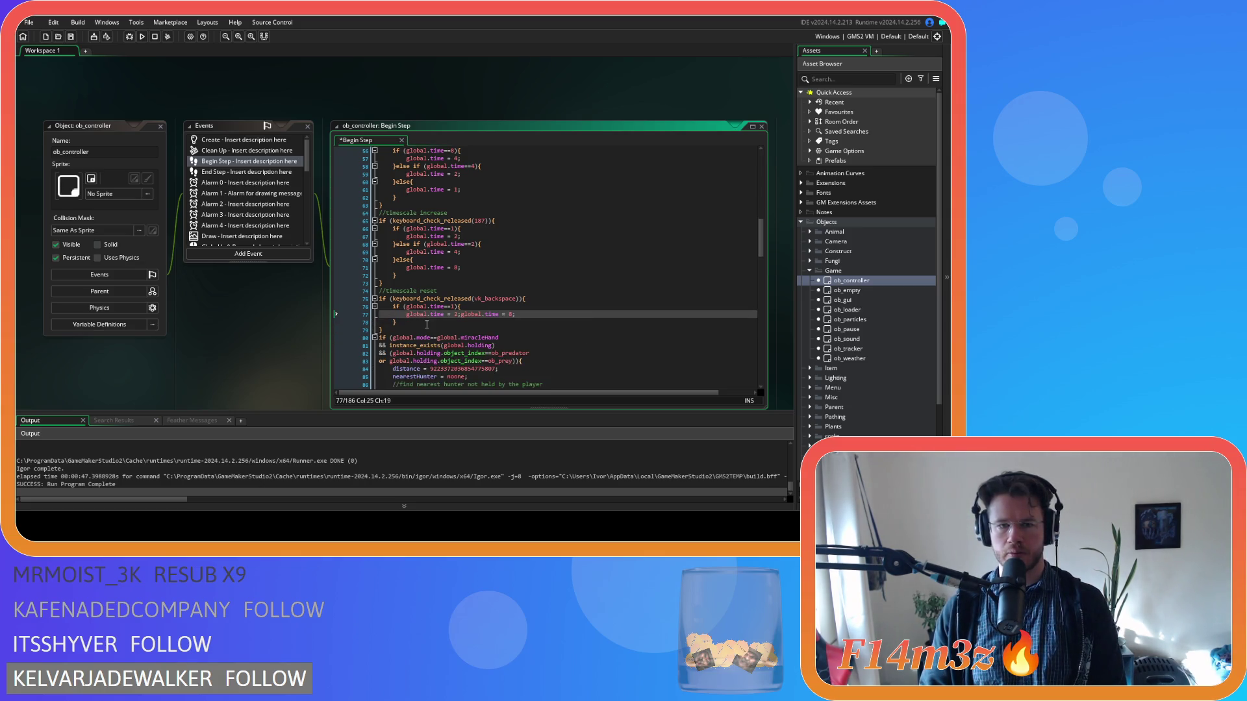
{"action": "key", "text": "Return"}
{"action": "key", "text": "ctrl+z"}
{"action": "key", "text": "ctrl+z"}
{"action": "key", "text": "ctrl+z"}
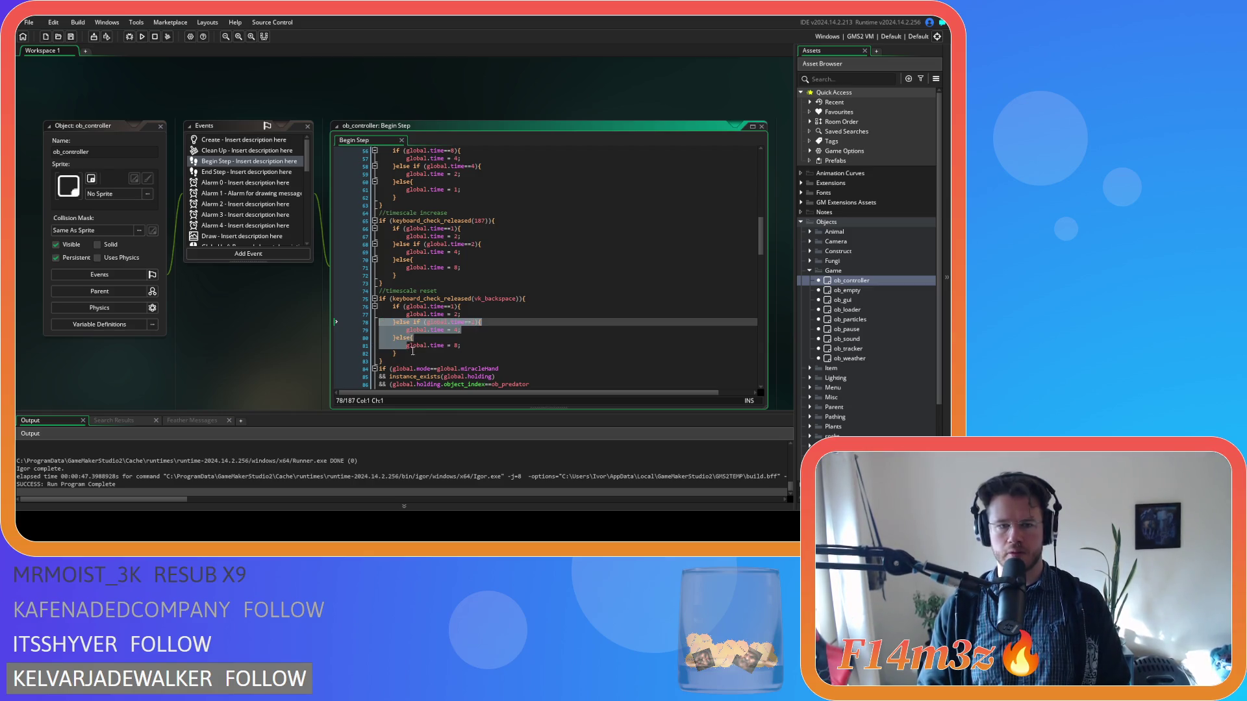
{"action": "key", "text": "ctrl+z"}
{"action": "key", "text": "ctrl+z"}
{"action": "key", "text": "ctrl+z"}
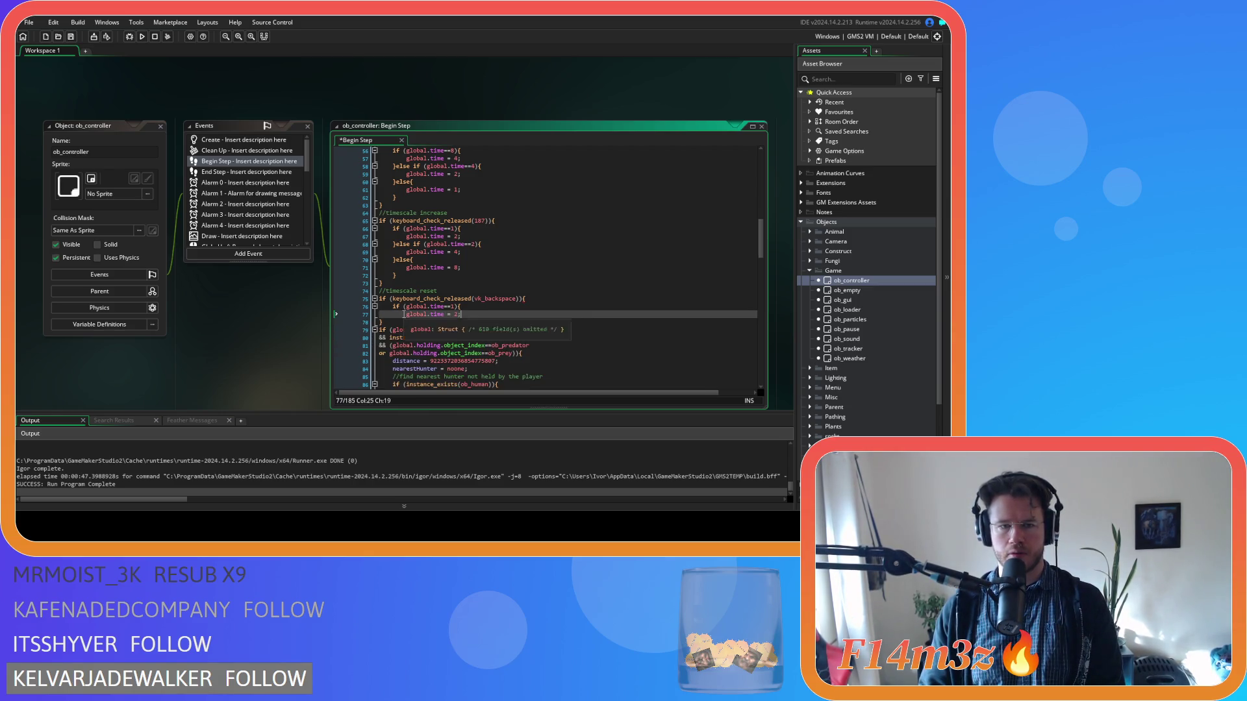
{"action": "key", "text": "ctrl+z"}
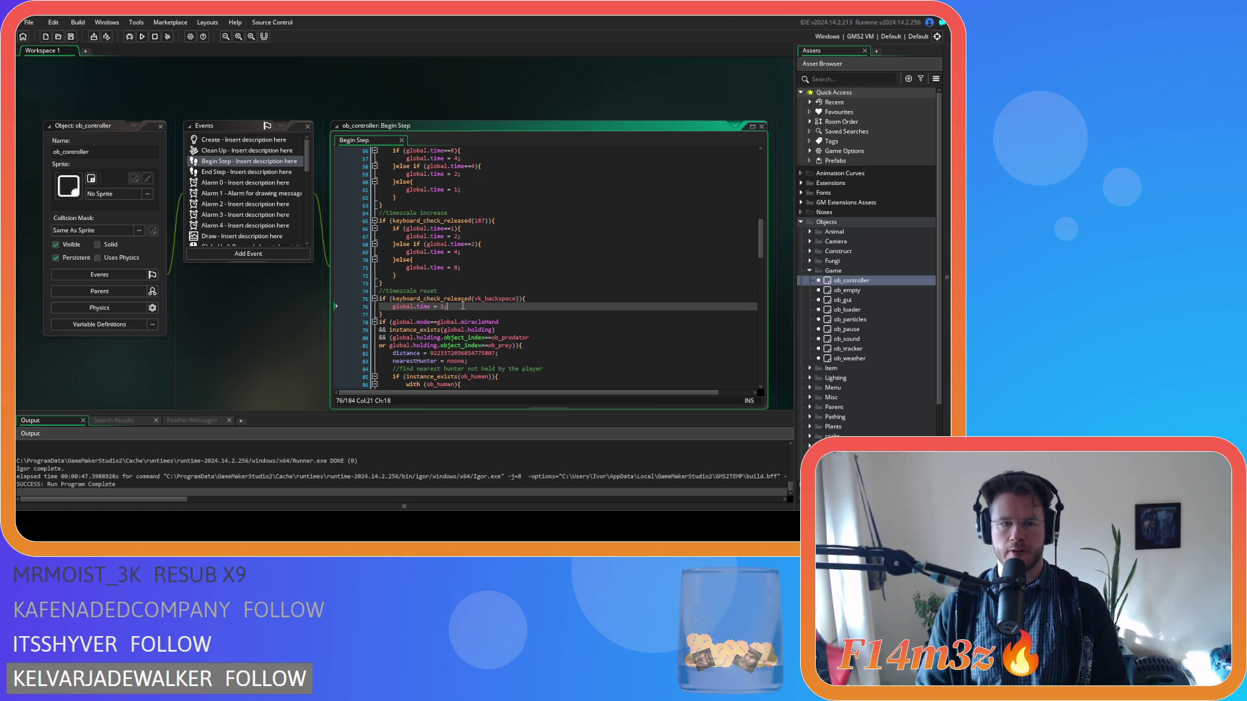
{"action": "key", "text": "F5"}
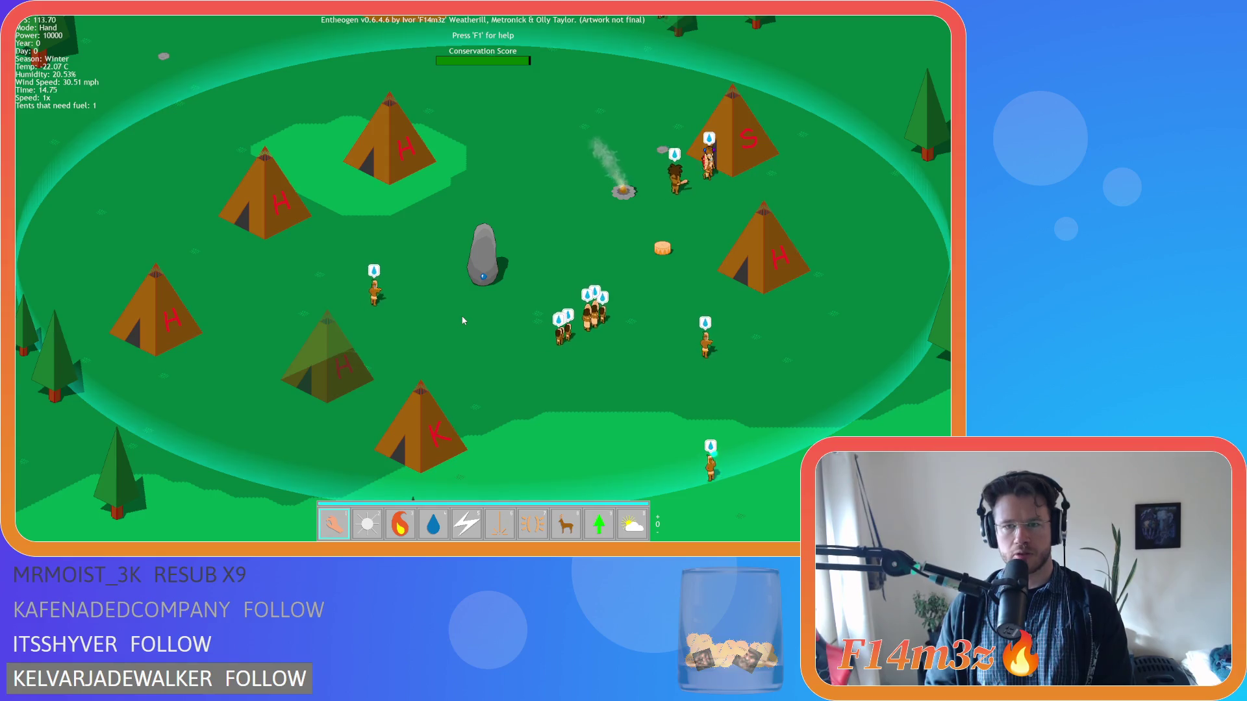
Step: Raise game speed to 2x then 4x, reset it to 1x, and quit the game
{"action": "key", "text": "plus"}
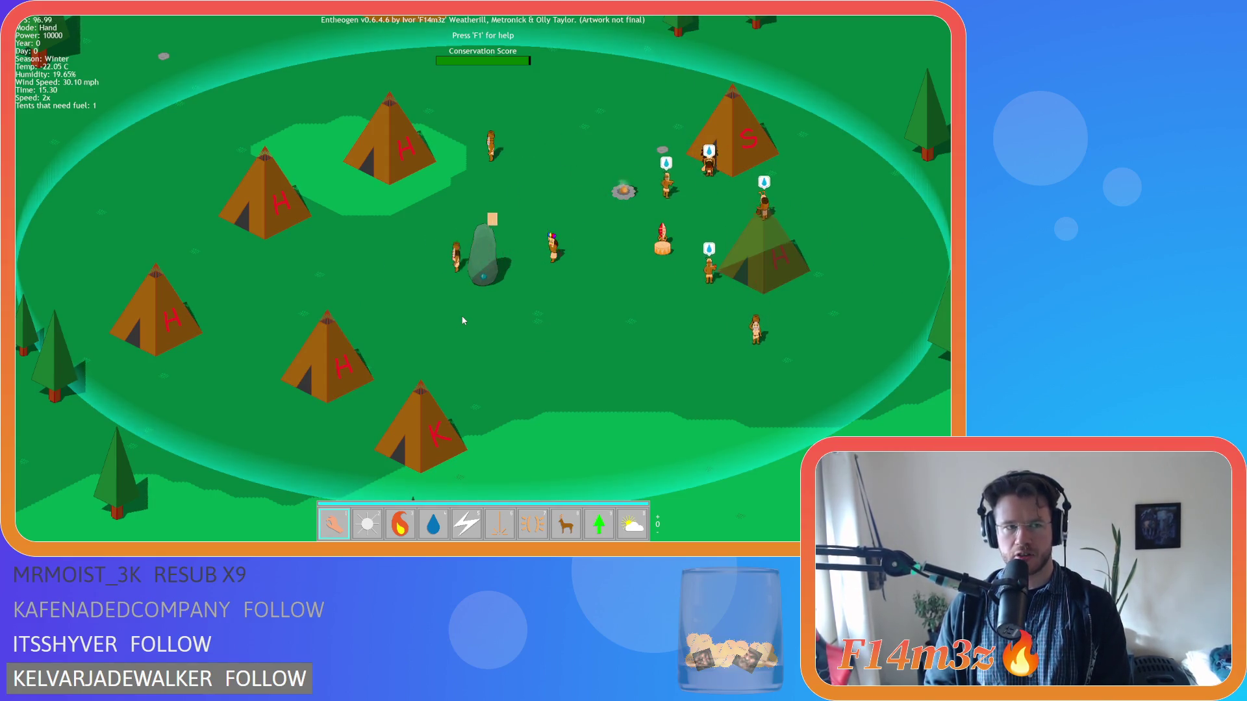
{"action": "key", "text": "plus"}
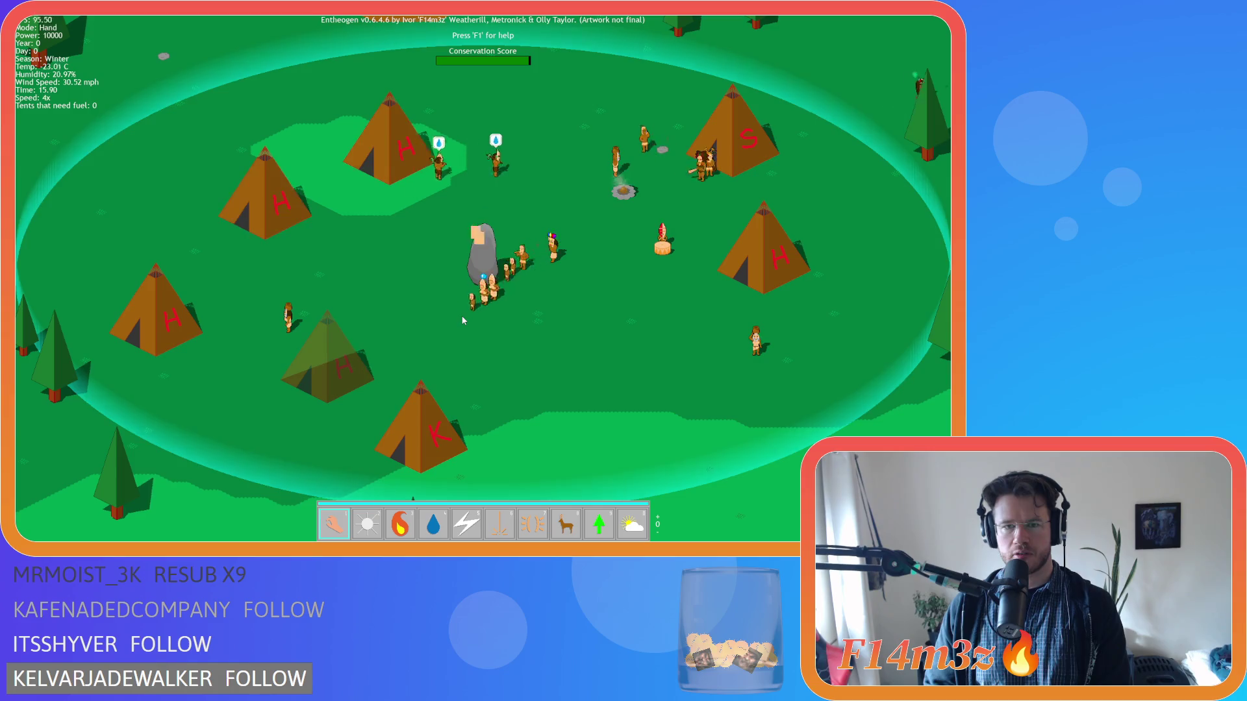
{"action": "key", "text": "minus"}
{"action": "key", "text": "minus"}
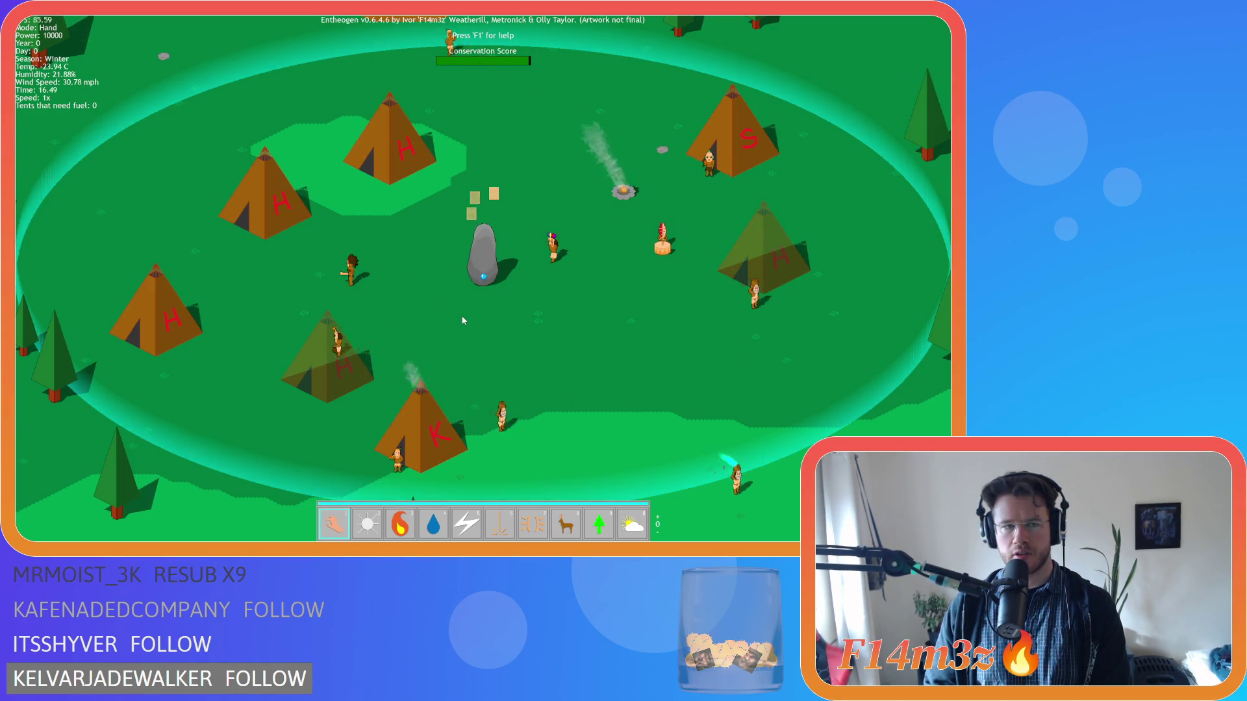
{"action": "key", "text": "Escape"}
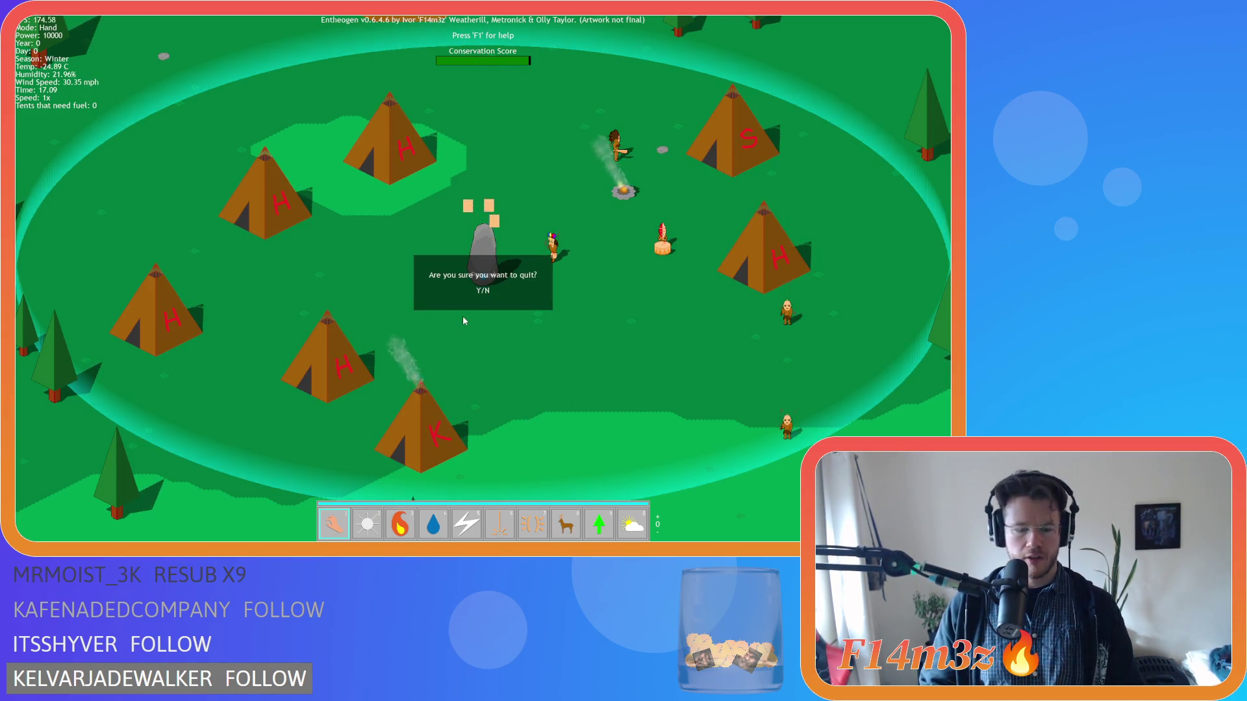
{"action": "key", "text": "y"}
{"action": "right_click", "coordinate": [224, 334]}
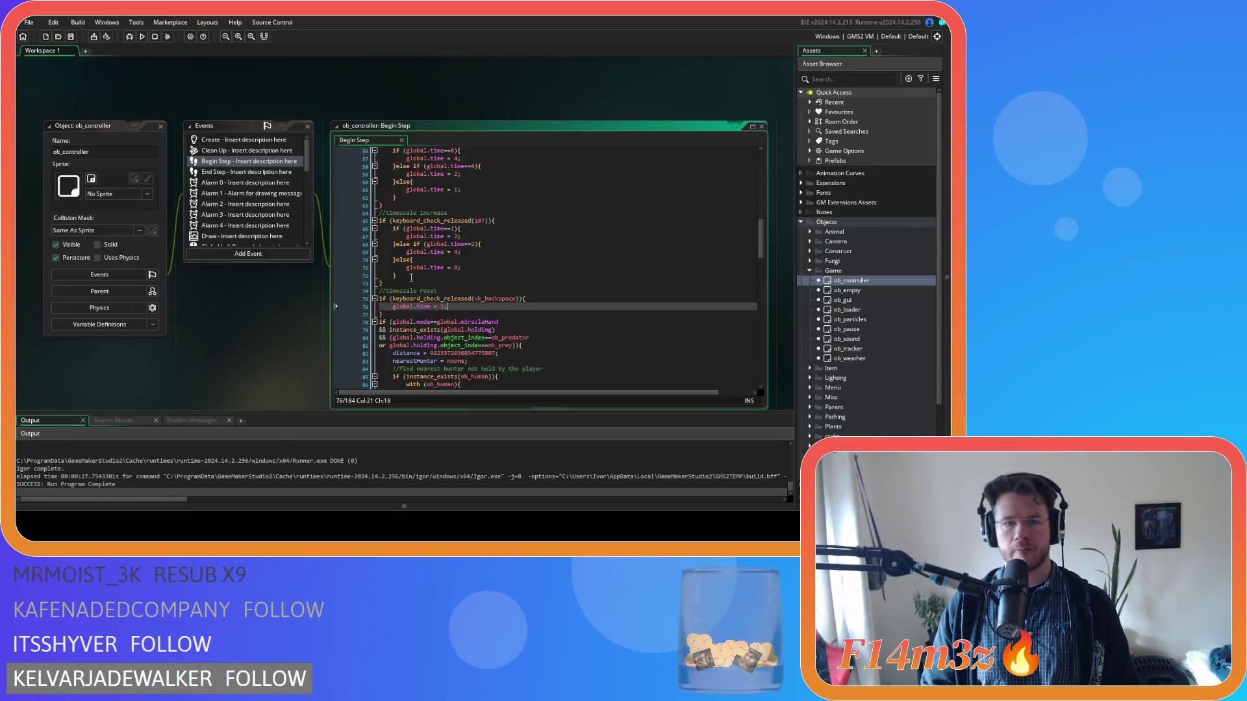
Step: Close all editor windows and re-expand the Game objects folder
{"action": "mouse_move", "coordinate": [250, 349]}
{"action": "left_click", "coordinate": [298, 376]}
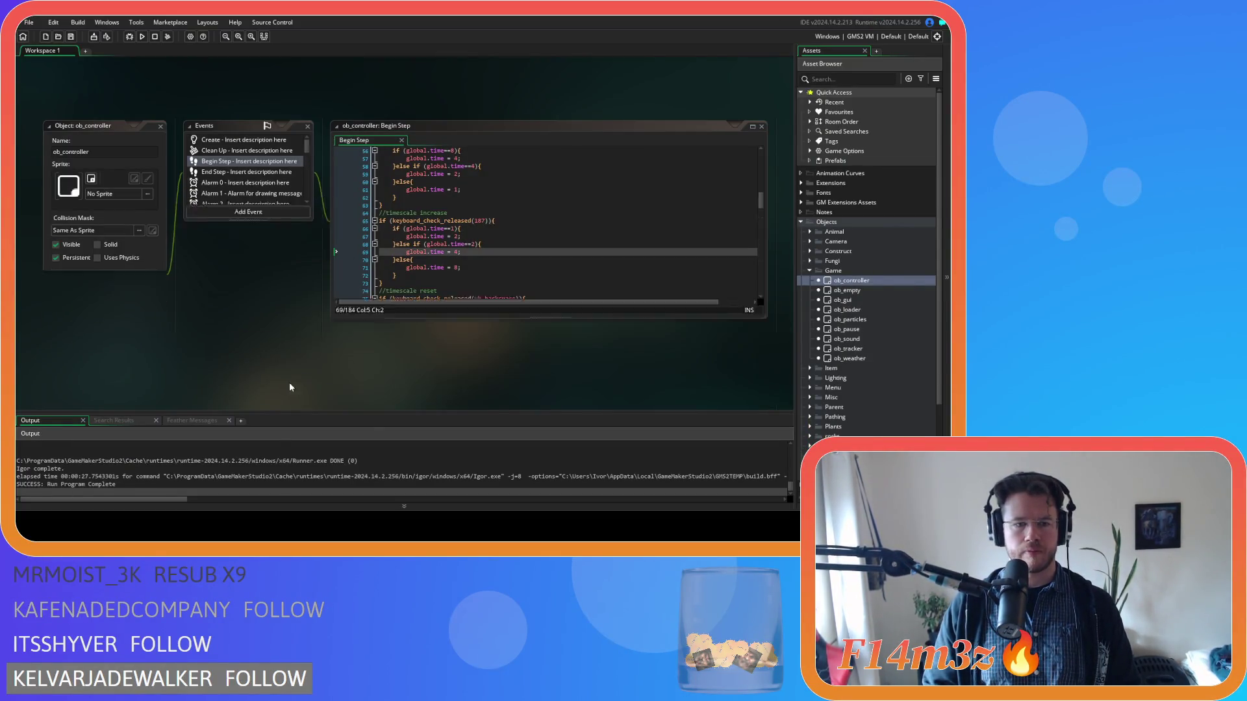
{"action": "left_click", "coordinate": [810, 271]}
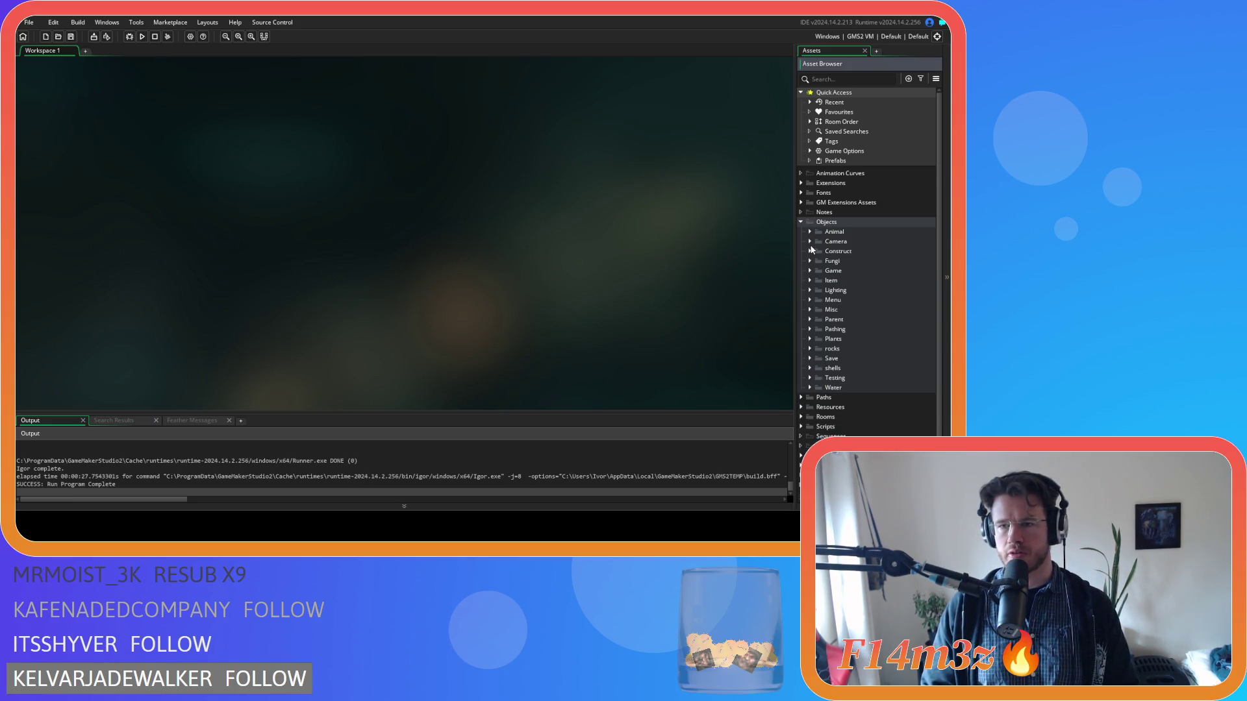
{"action": "left_click", "coordinate": [810, 271]}
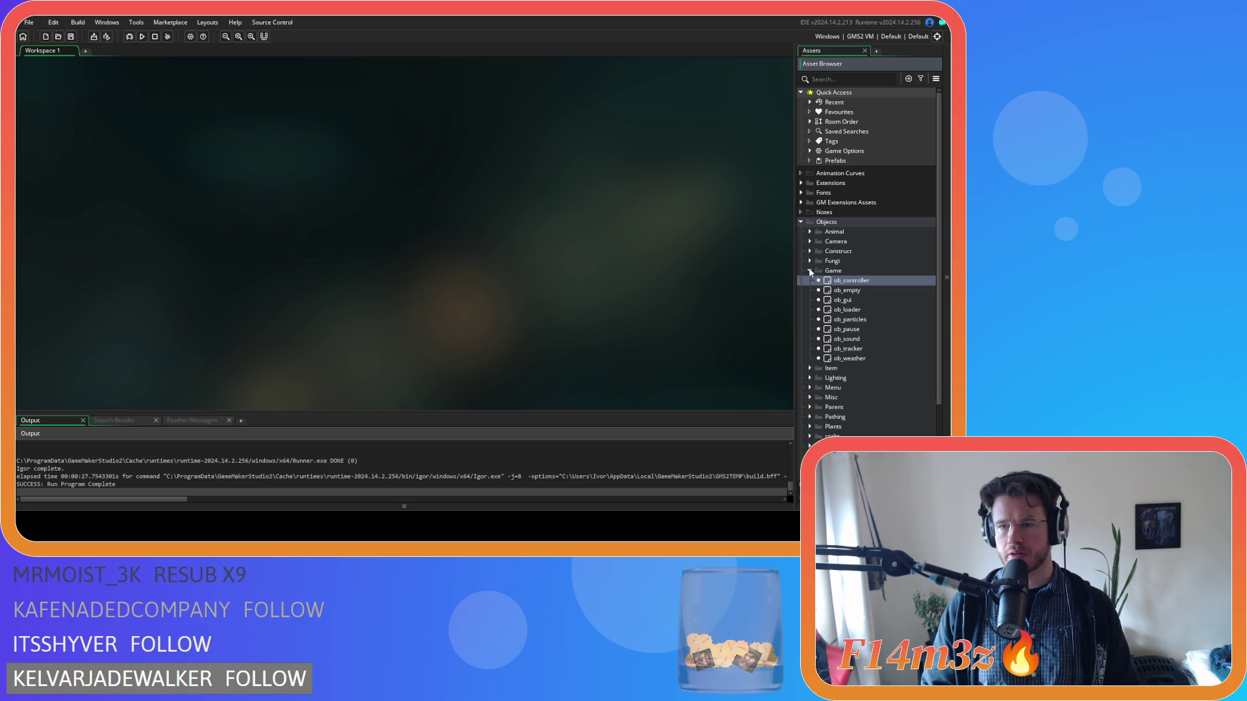
Step: In ob_gui's Draw GUI, comment out the 'Tents that need fuel' lines 134–135
{"action": "double_click", "coordinate": [843, 300]}
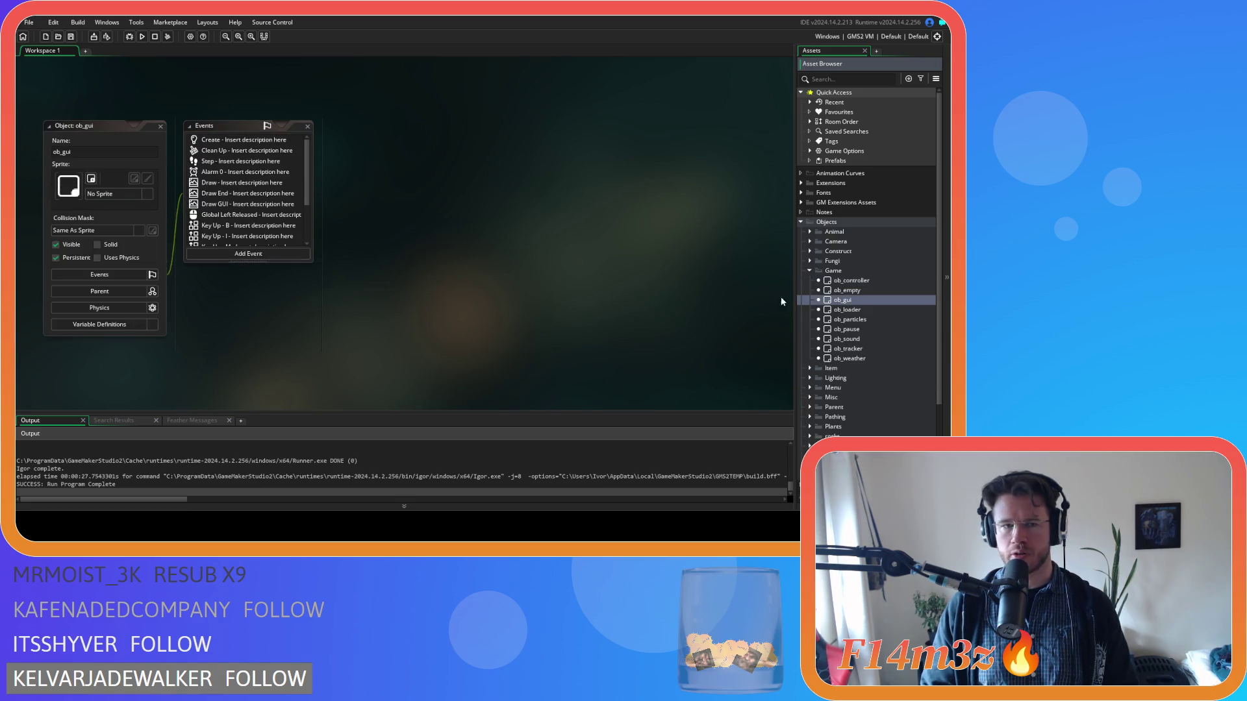
{"action": "double_click", "coordinate": [216, 204]}
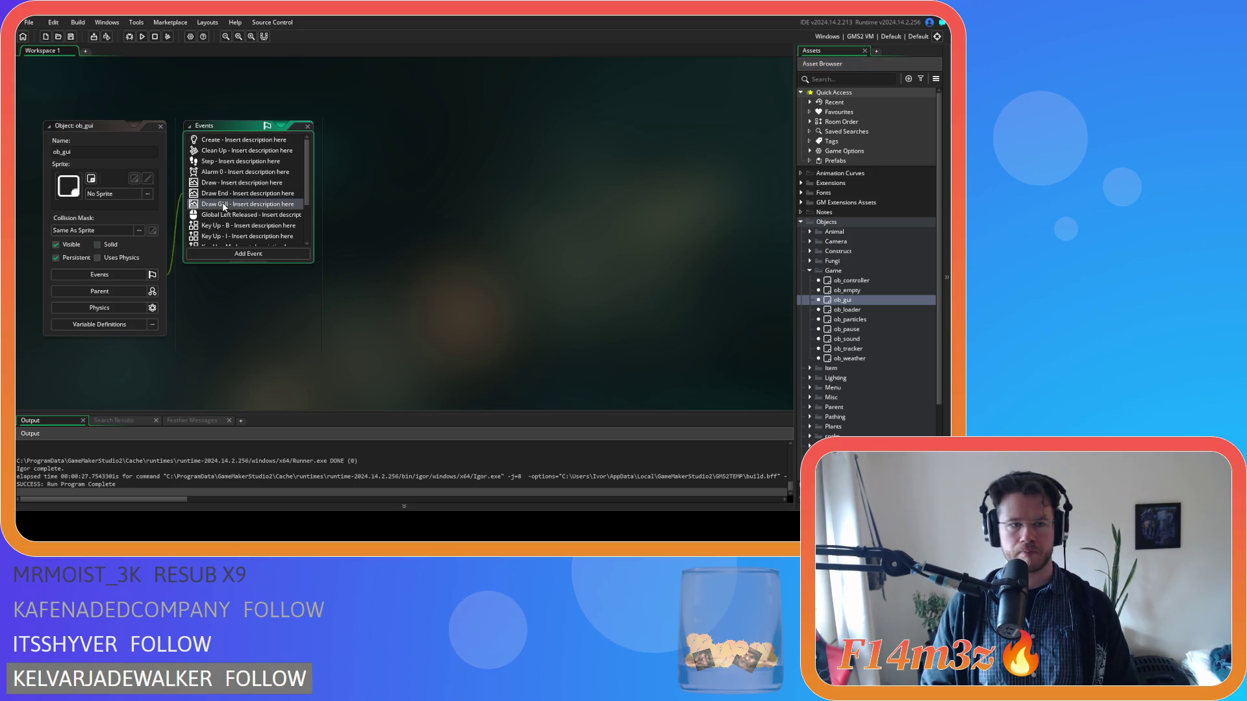
{"action": "scroll", "coordinate": [686, 276], "scroll_direction": "down", "scroll_amount": 10}
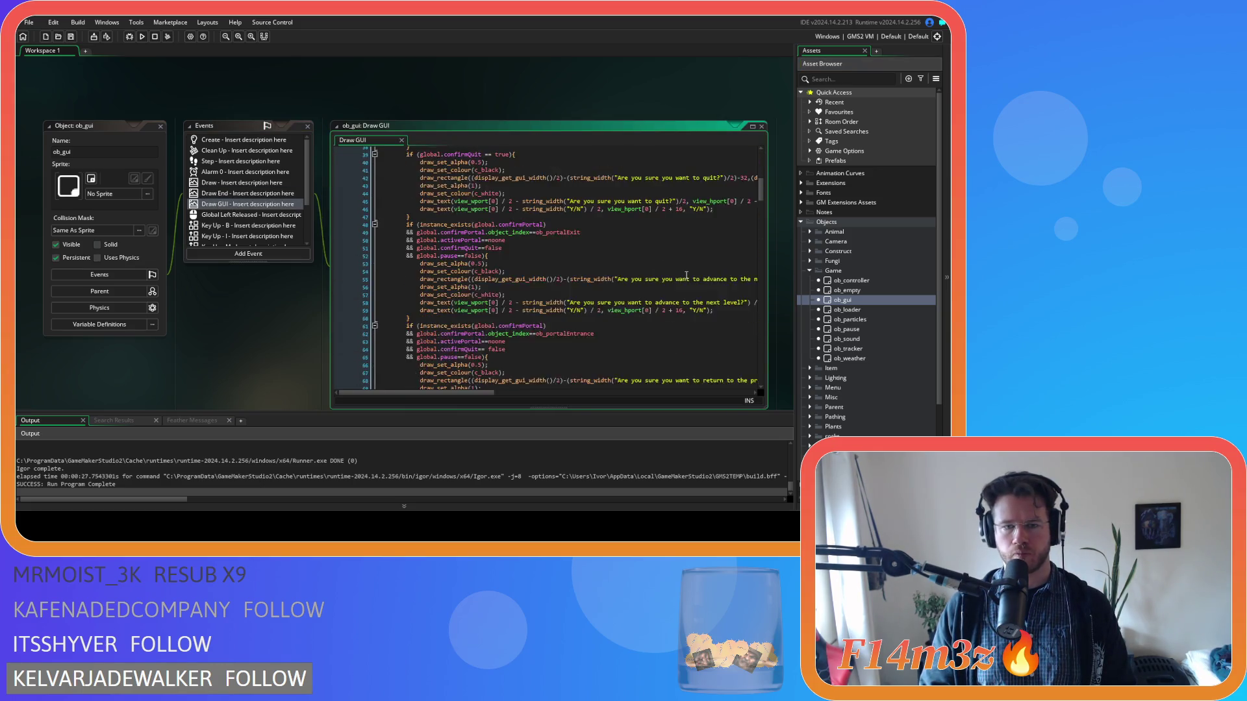
{"action": "left_click_drag", "start_coordinate": [735, 339], "coordinate": [316, 329]}
{"action": "key", "text": "ctrl+k"}
Step: Close all editor windows and collapse the Game and Objects folders
{"action": "right_click", "coordinate": [213, 304]}
{"action": "mouse_move", "coordinate": [224, 318]}
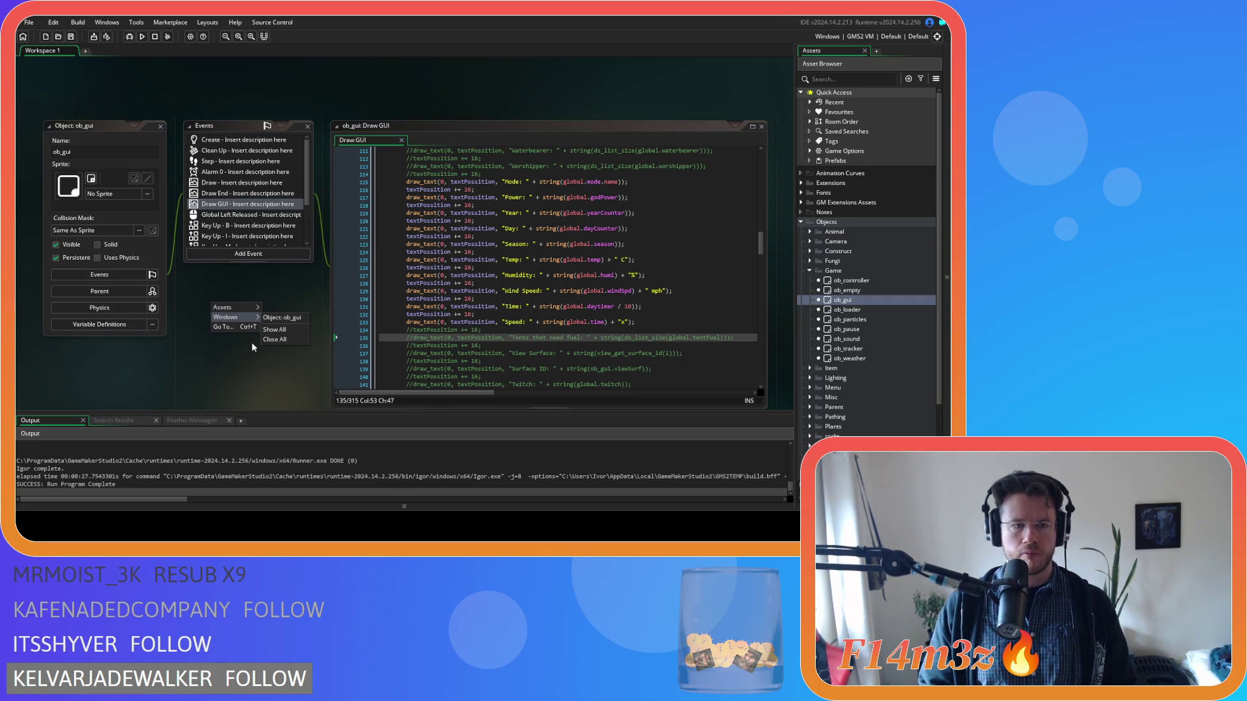
{"action": "left_click", "coordinate": [296, 340]}
{"action": "left_click", "coordinate": [809, 272]}
{"action": "left_click", "coordinate": [801, 222]}
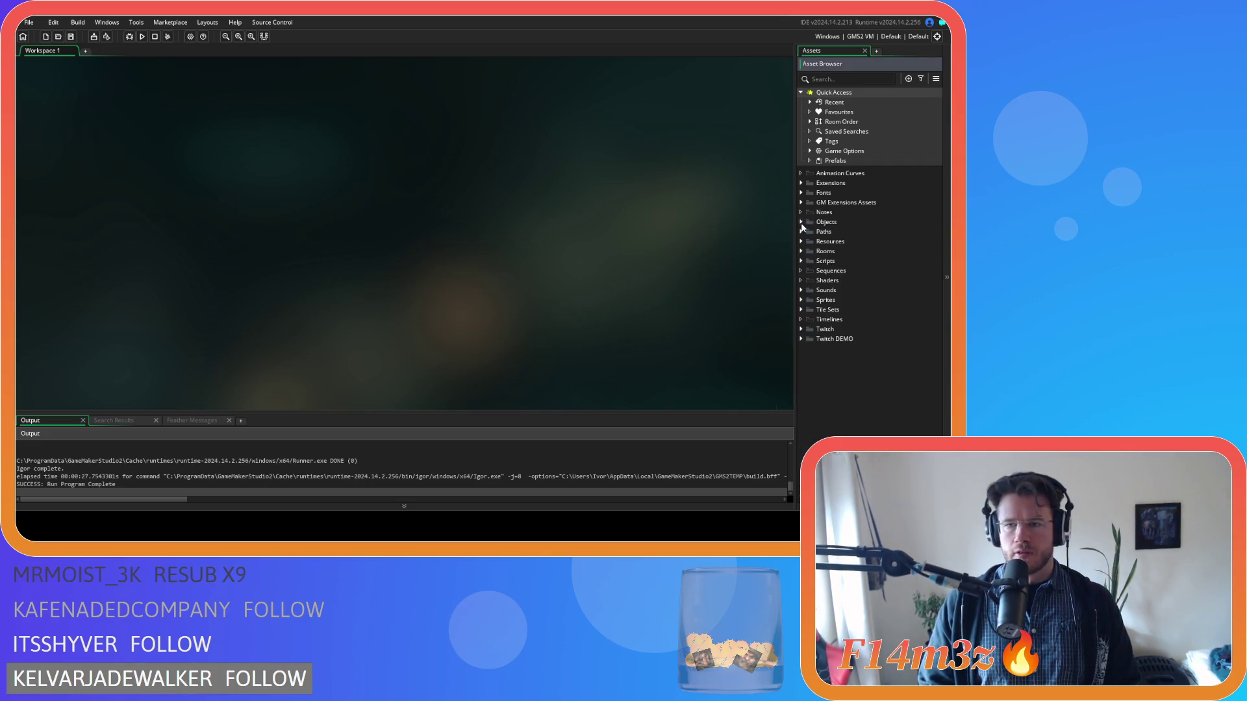
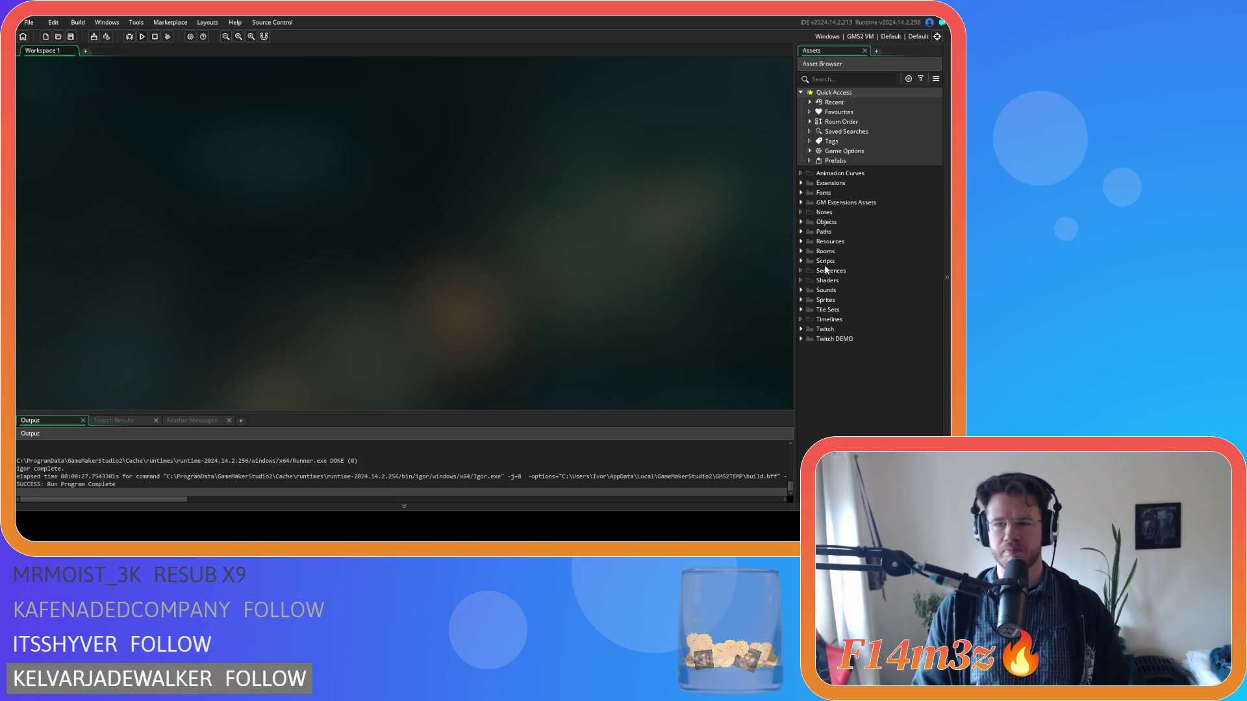
Step: Expand Objects > Game in the Asset Browser and open ob_controller
{"action": "left_click", "coordinate": [801, 222]}
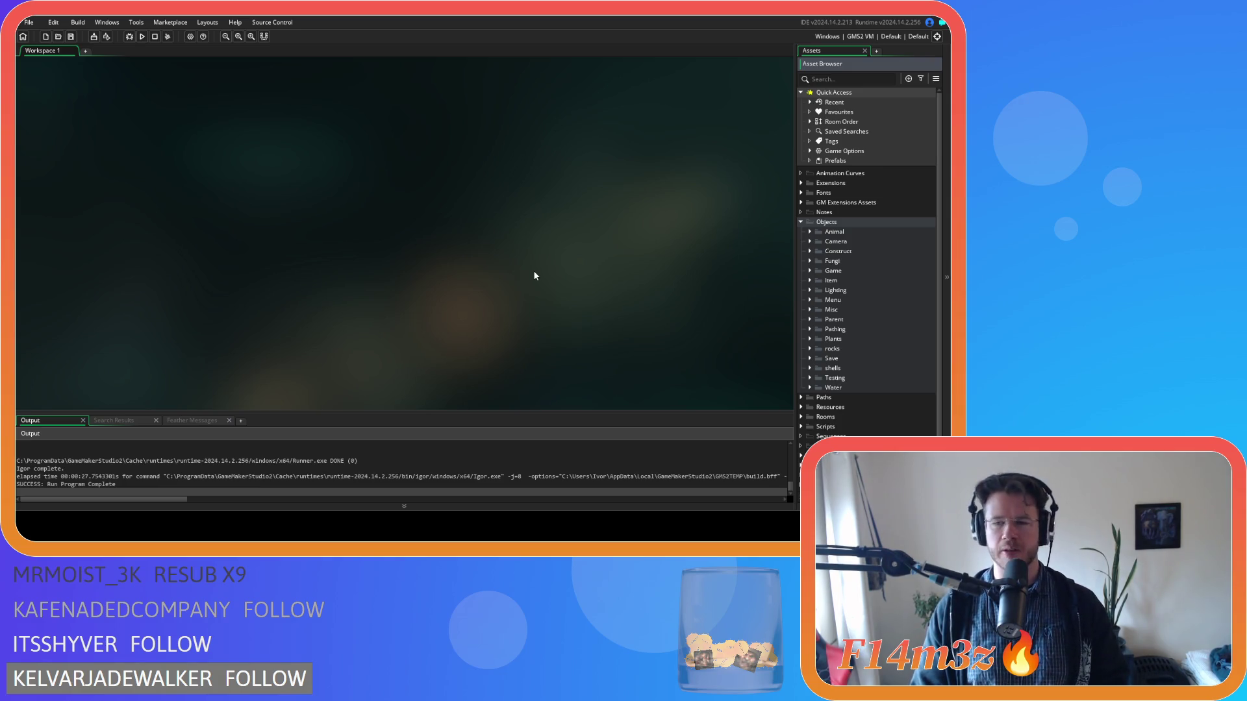
{"action": "left_click", "coordinate": [810, 270]}
{"action": "double_click", "coordinate": [844, 279]}
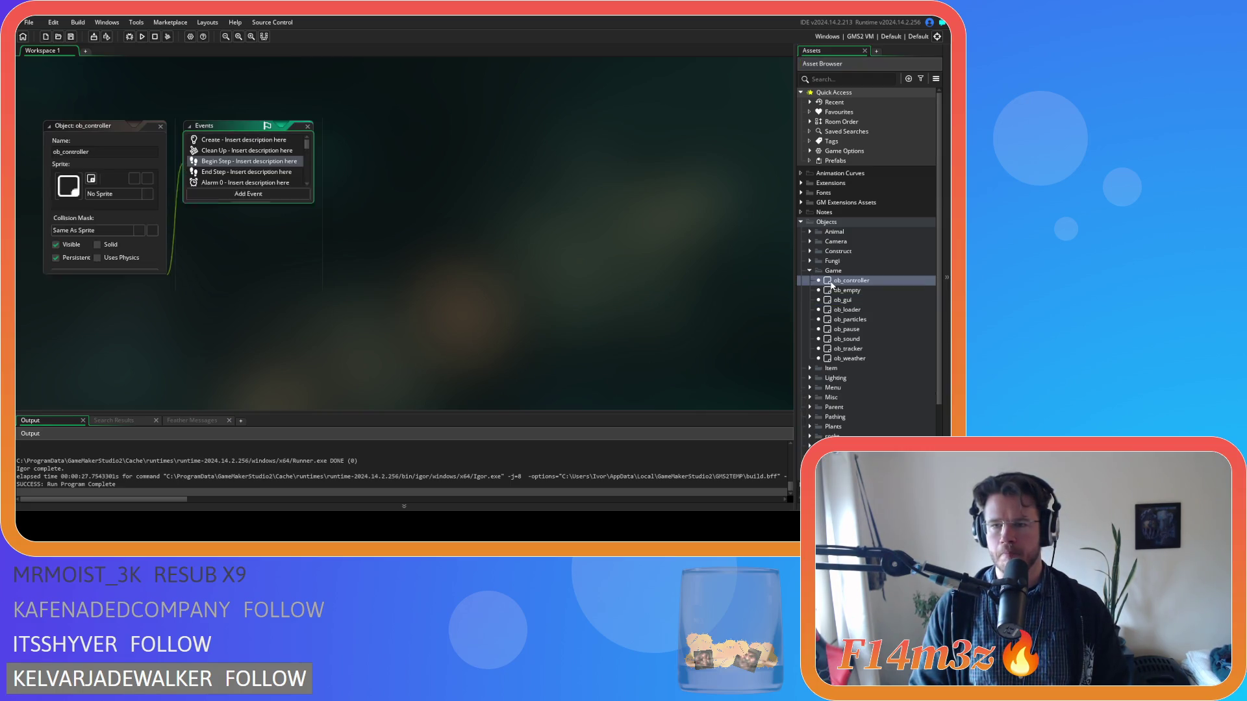
Step: Glance through ob_controller's Begin Step code, close it with Ctrl+W, and open ob_pause
{"action": "left_click", "coordinate": [475, 228]}
{"action": "scroll", "coordinate": [474, 226], "scroll_direction": "down", "scroll_amount": 3}
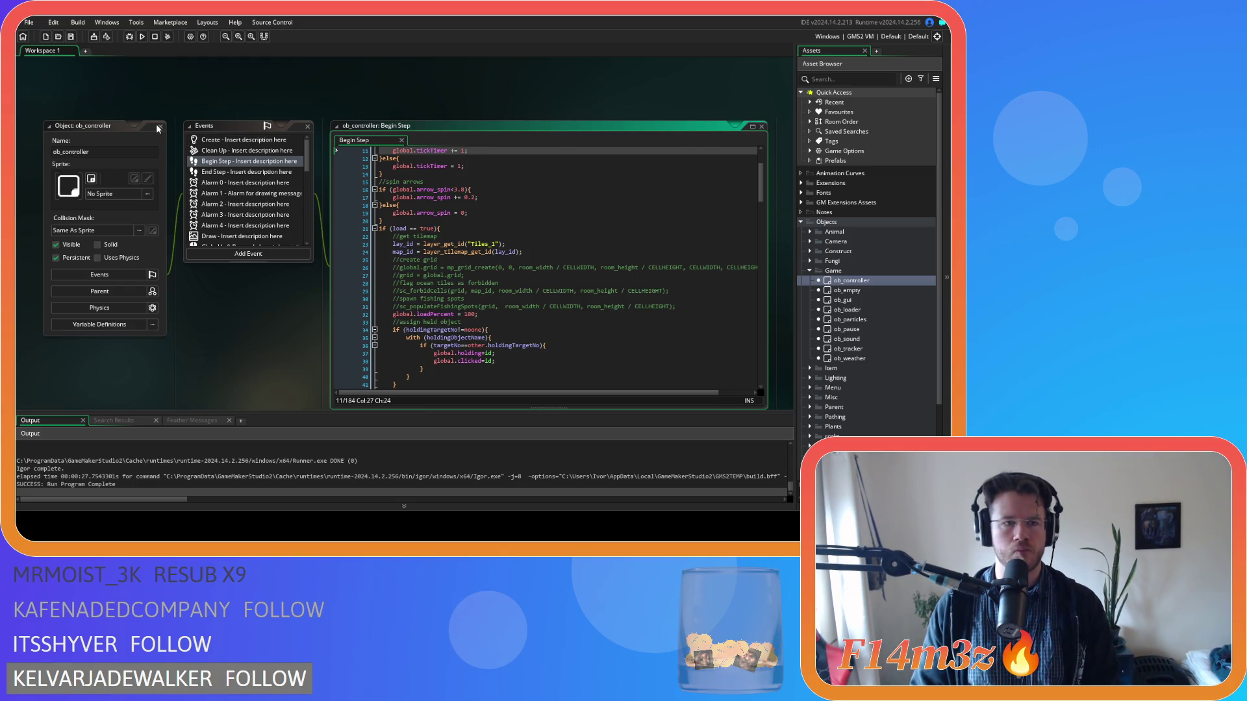
{"action": "key", "text": "ctrl+w"}
{"action": "double_click", "coordinate": [866, 330]}
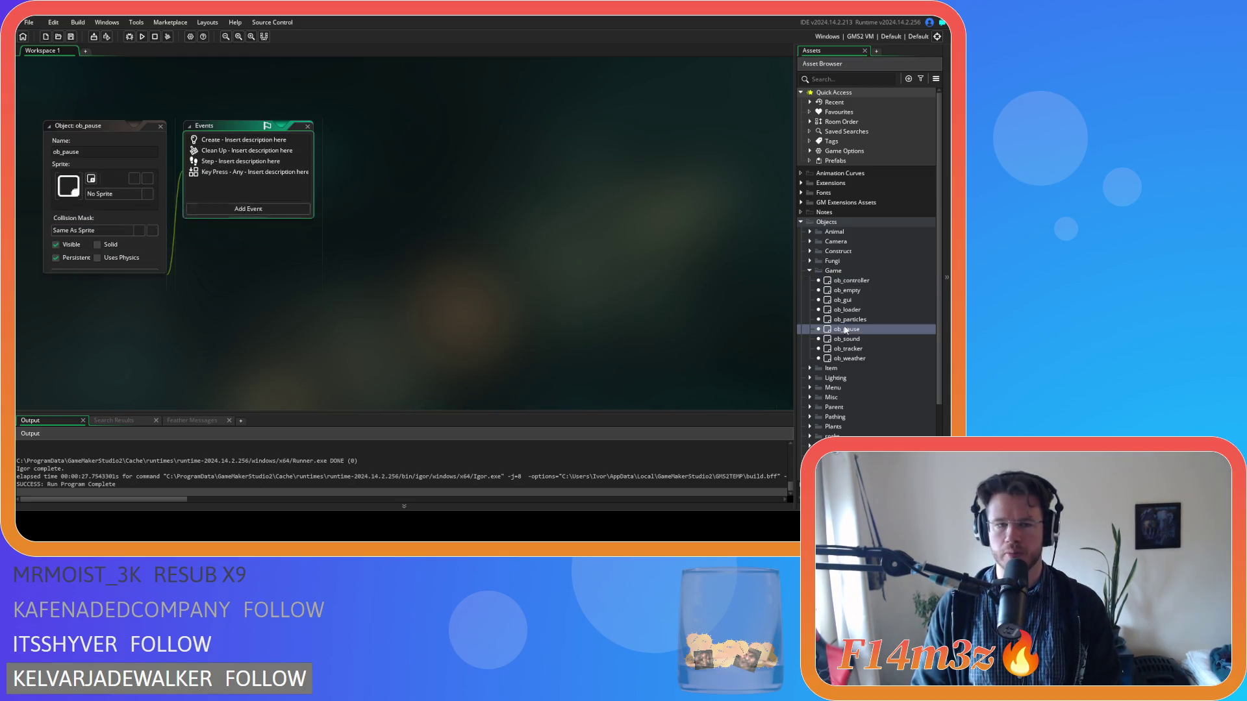
Step: Open ob_pause's Step event and scroll through its escape-key pause code to line 43
{"action": "double_click", "coordinate": [229, 161]}
{"action": "scroll", "coordinate": [574, 264], "scroll_direction": "down", "scroll_amount": 15}
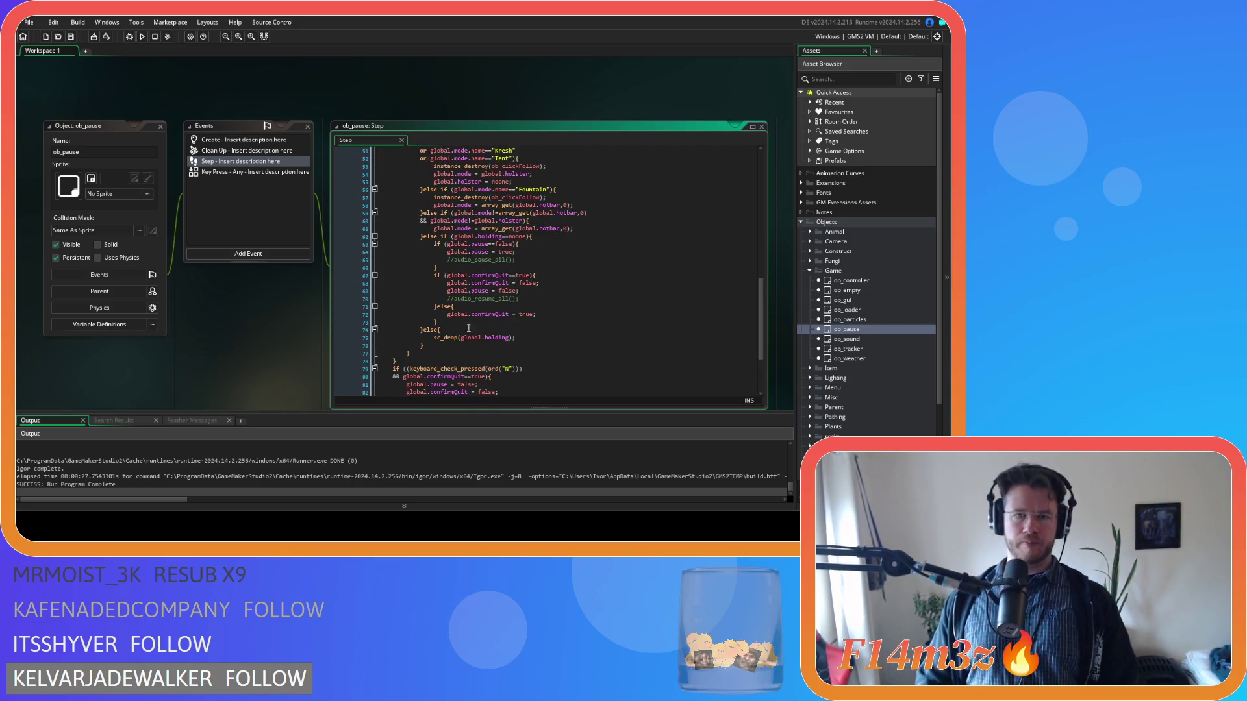
{"action": "scroll", "coordinate": [455, 349], "scroll_direction": "up", "scroll_amount": 4}
{"action": "scroll", "coordinate": [455, 349], "scroll_direction": "up", "scroll_amount": 2}
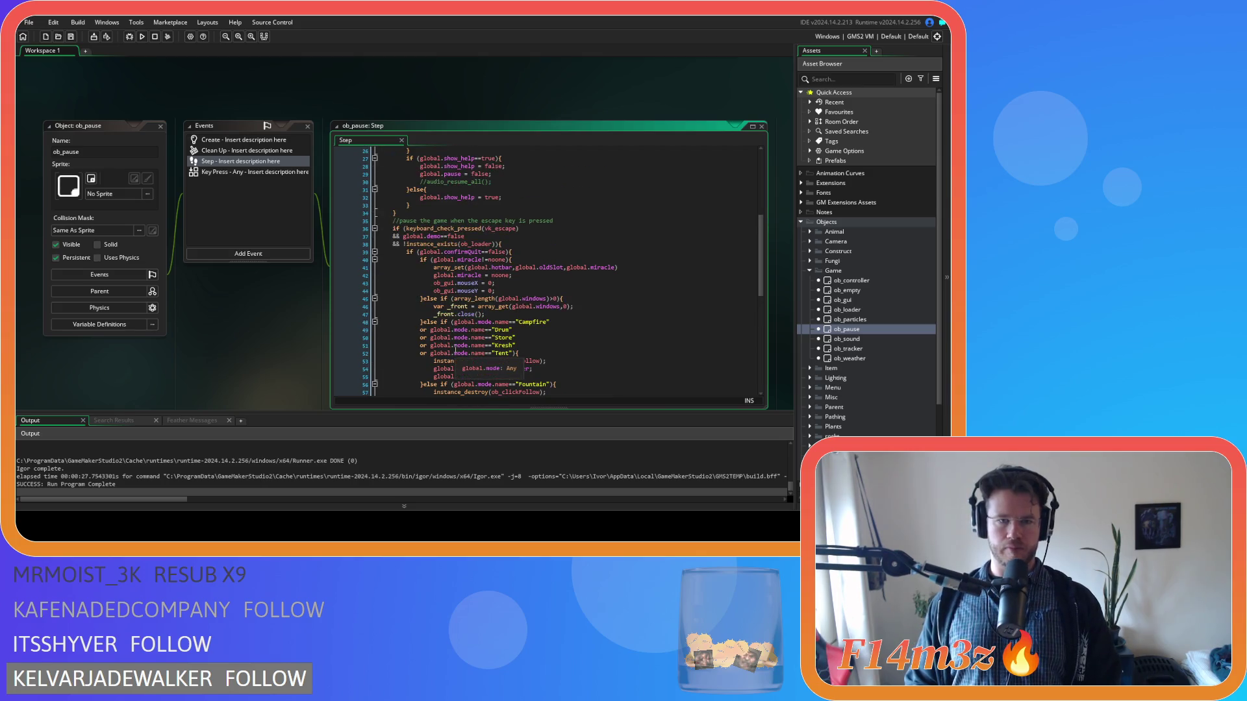
{"action": "scroll", "coordinate": [498, 321], "scroll_direction": "down", "scroll_amount": 2}
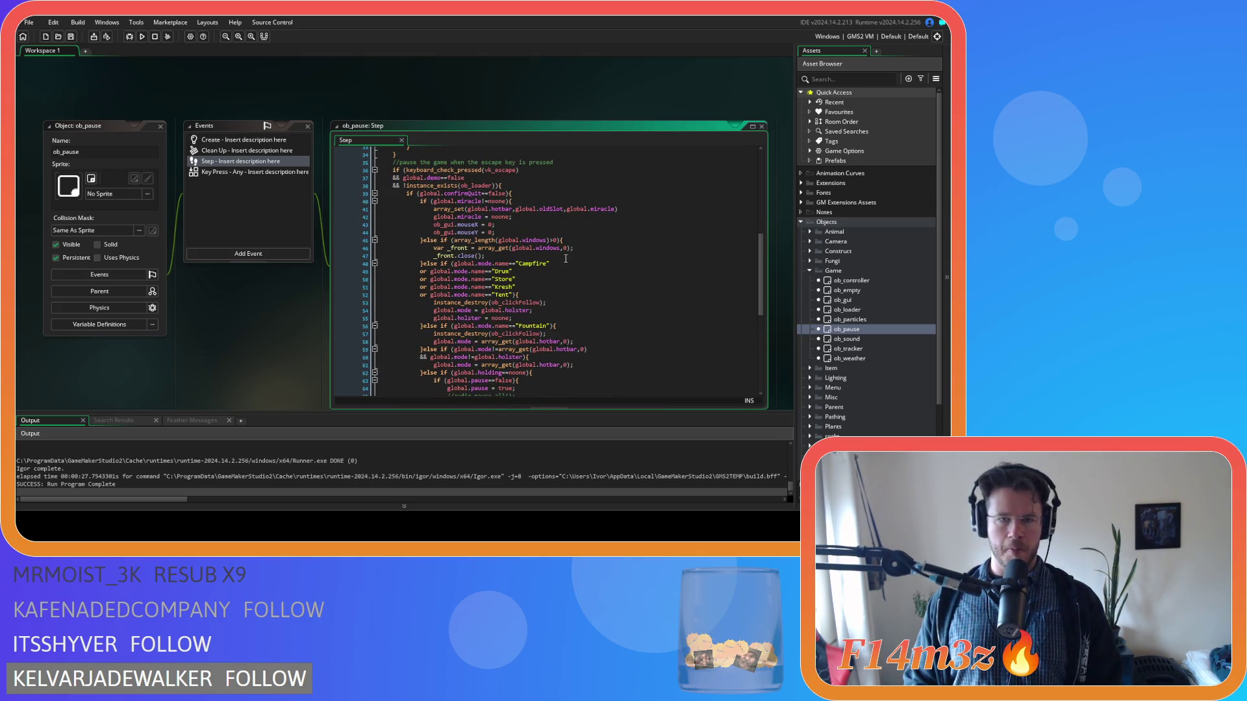
{"action": "left_click", "coordinate": [540, 227]}
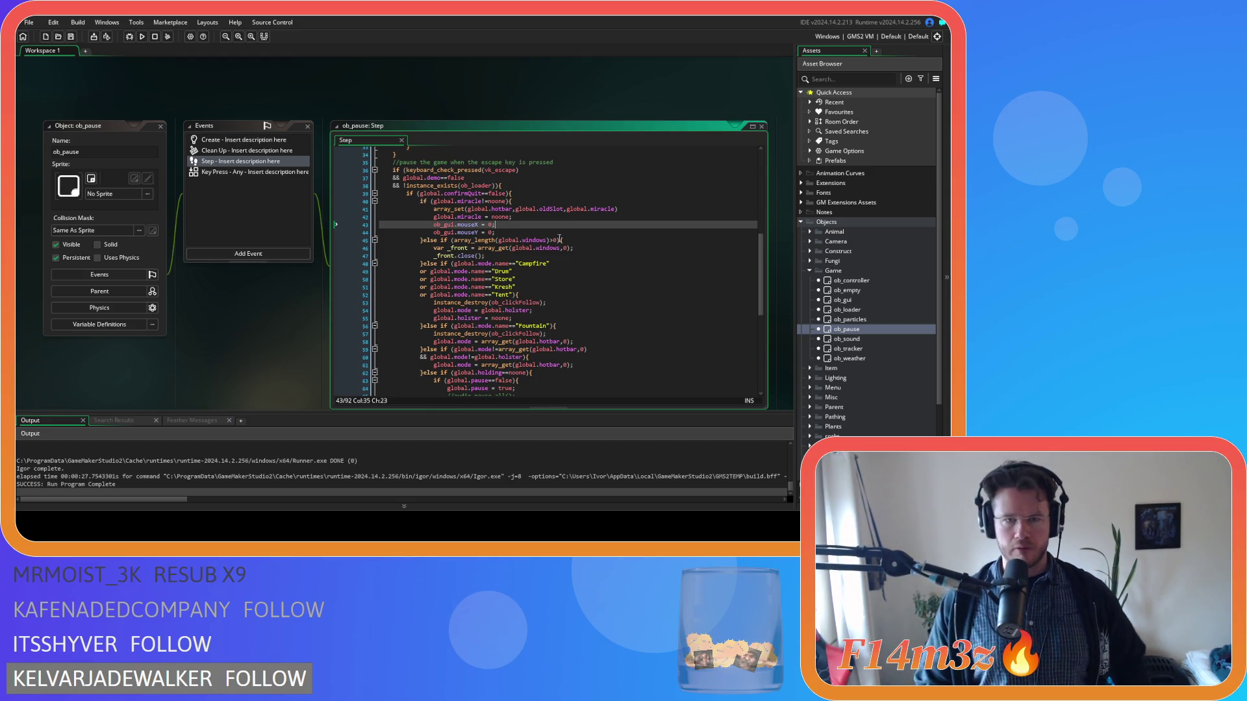
{"action": "mouse_move", "coordinate": [555, 246]}
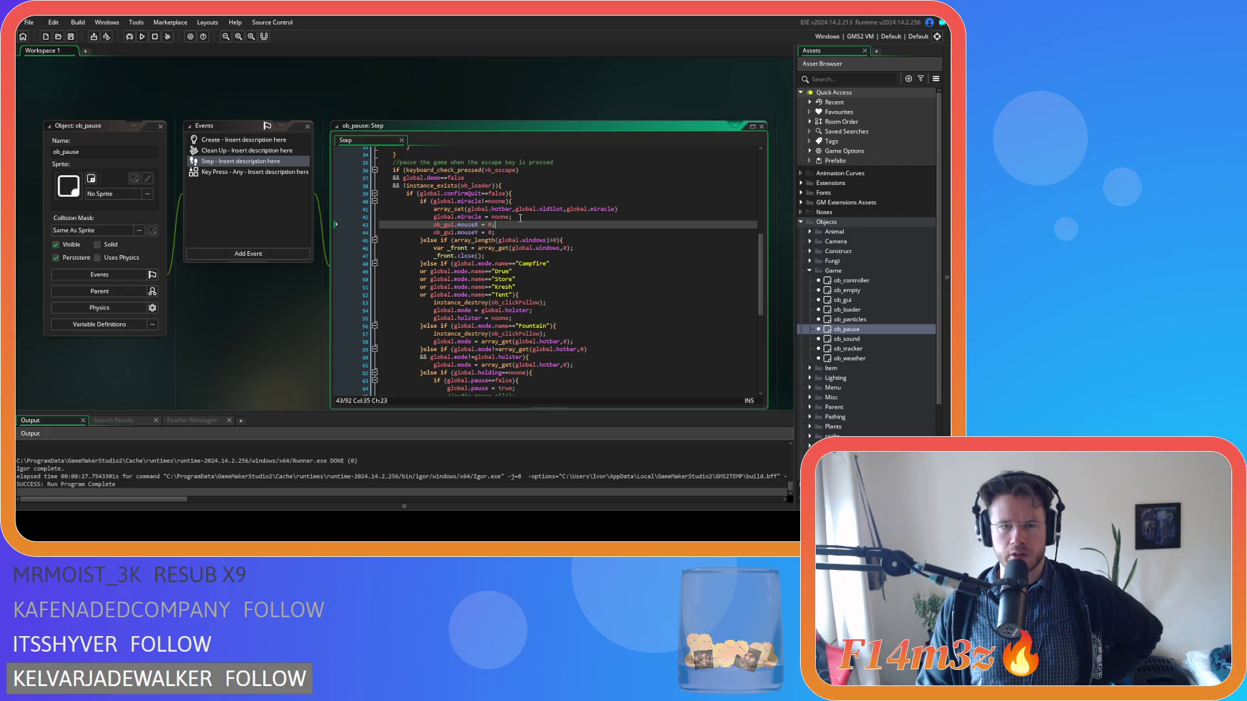
Step: Inspect lines 40–56: the miracle check, windows array check and Fountain mode branch
{"action": "left_click", "coordinate": [525, 195]}
{"action": "left_click", "coordinate": [522, 203]}
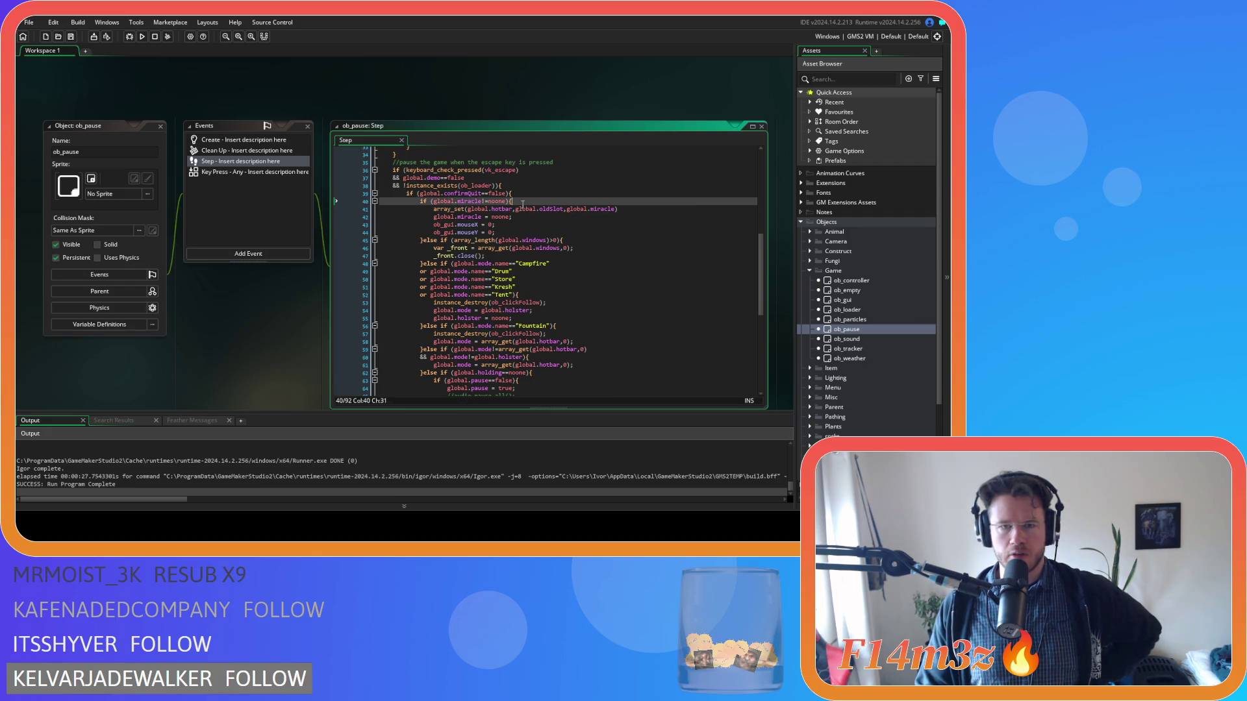
{"action": "left_click", "coordinate": [506, 224]}
{"action": "left_click", "coordinate": [502, 232]}
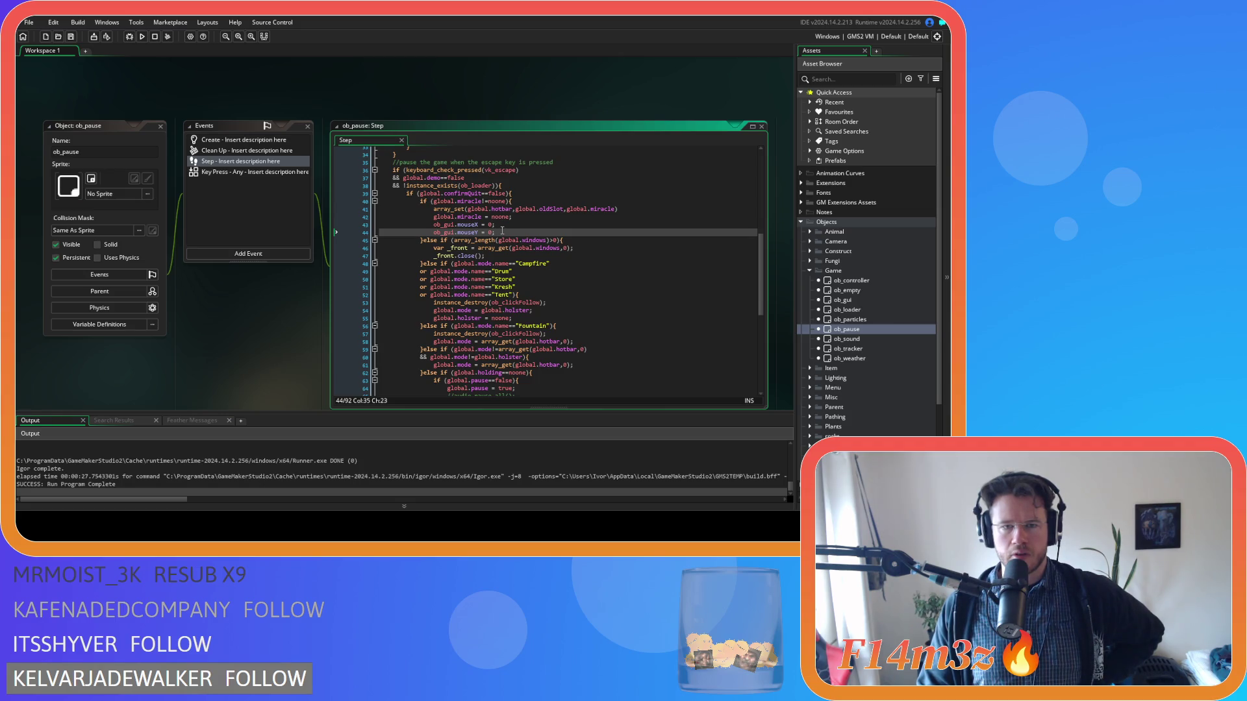
{"action": "left_click", "coordinate": [520, 225]}
{"action": "left_click", "coordinate": [533, 217]}
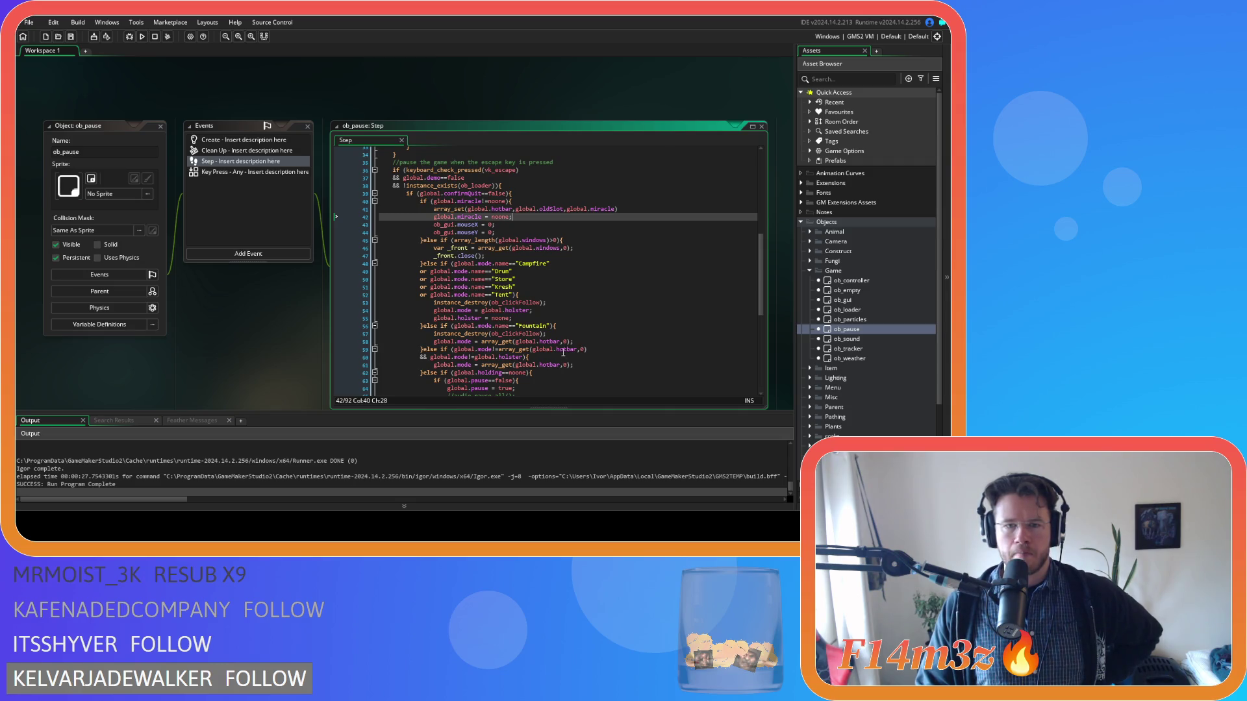
{"action": "left_click", "coordinate": [586, 238]}
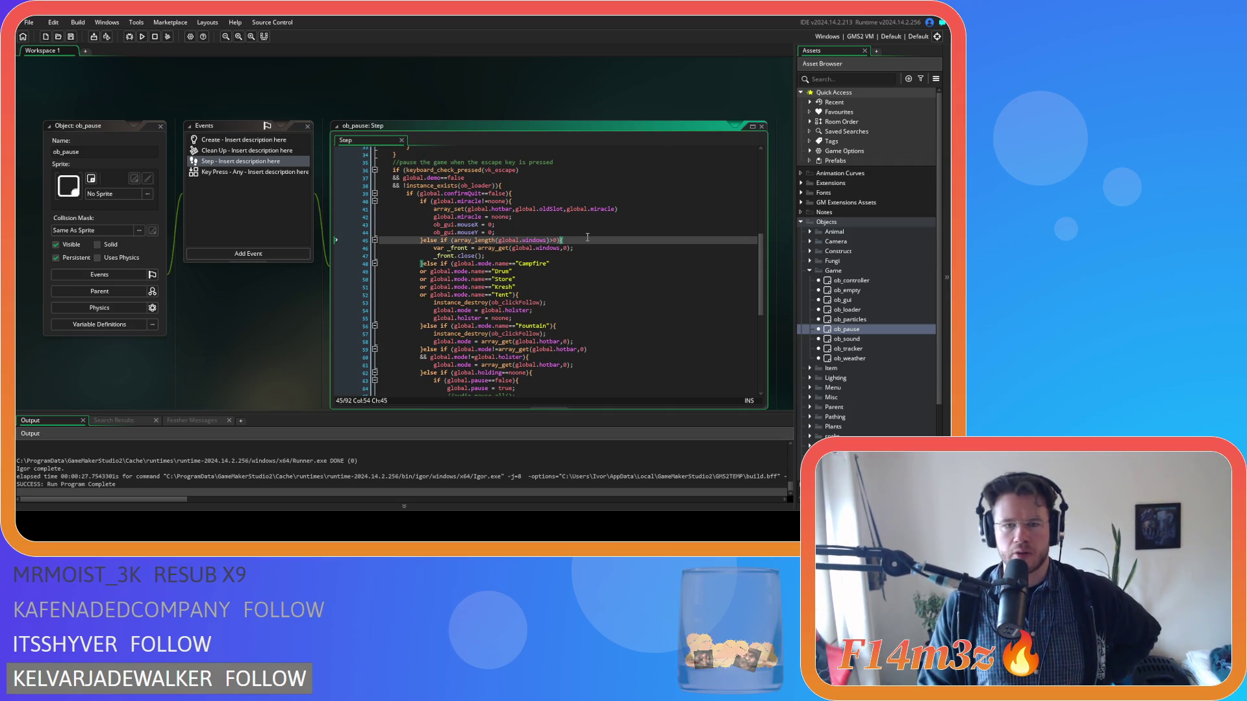
{"action": "scroll", "coordinate": [586, 237], "scroll_direction": "down", "scroll_amount": 2}
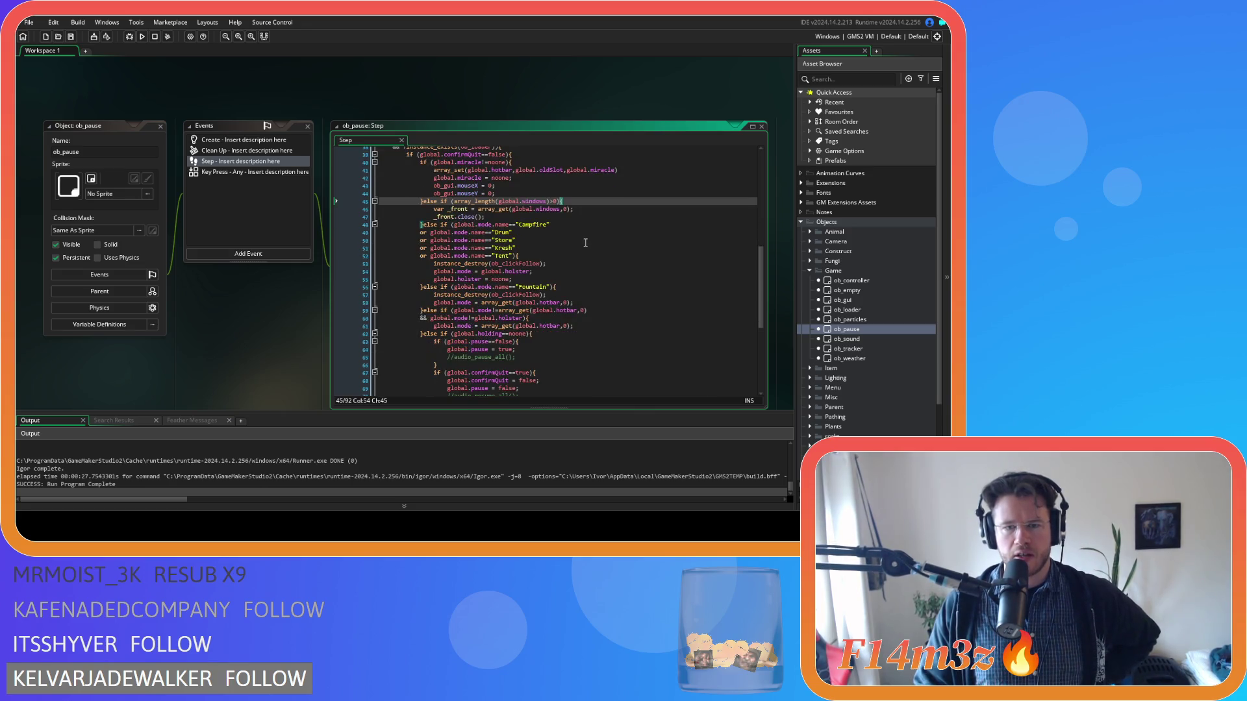
{"action": "left_click", "coordinate": [569, 287]}
{"action": "key", "text": "Left"}
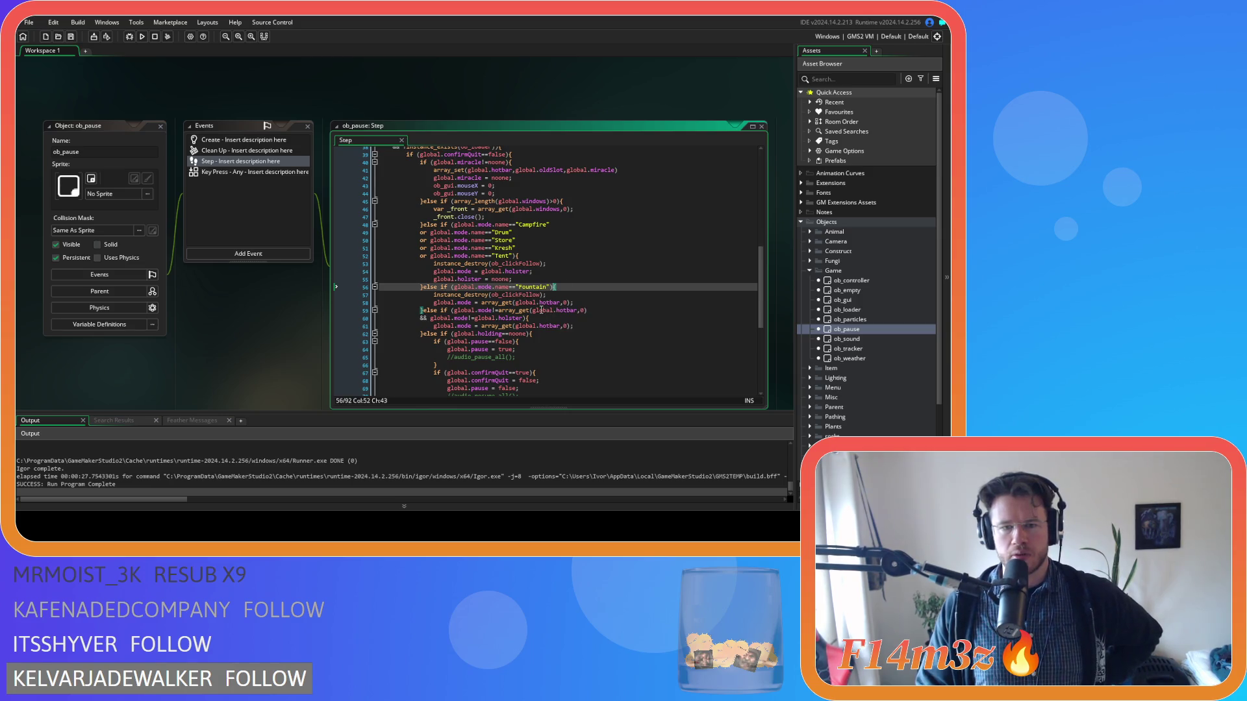
{"action": "scroll", "coordinate": [539, 313], "scroll_direction": "down", "scroll_amount": 2}
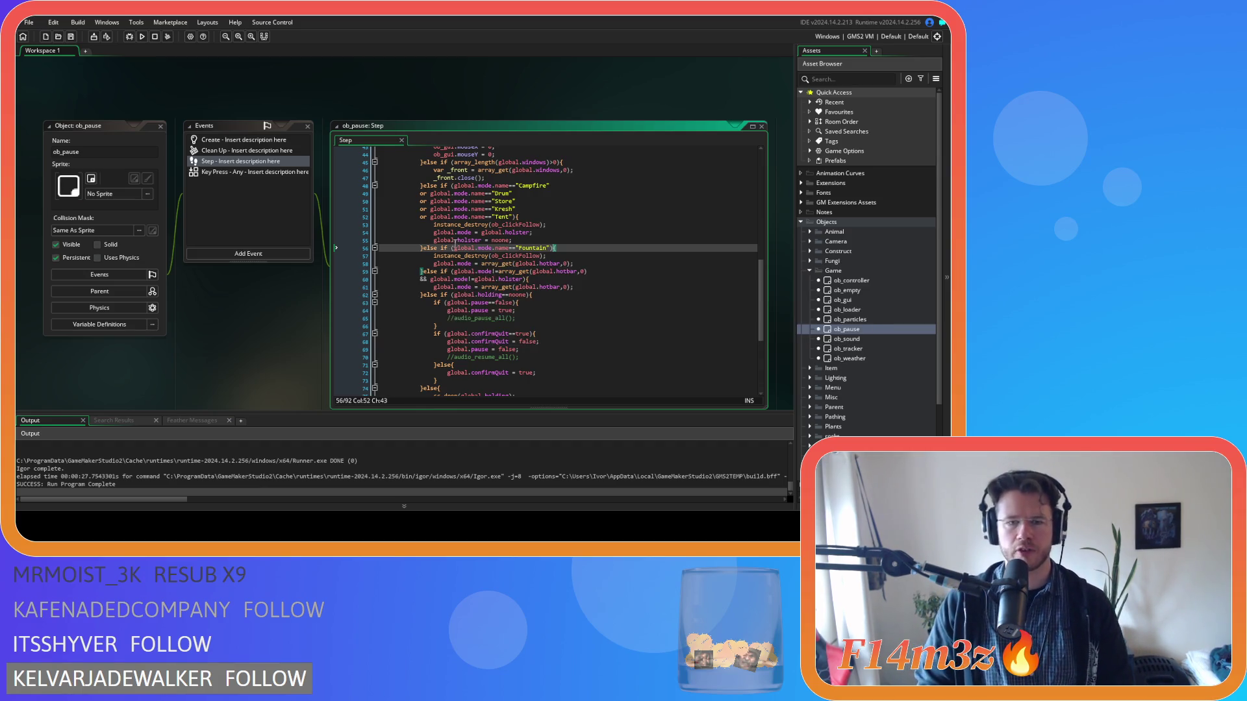
{"action": "left_click", "coordinate": [422, 272]}
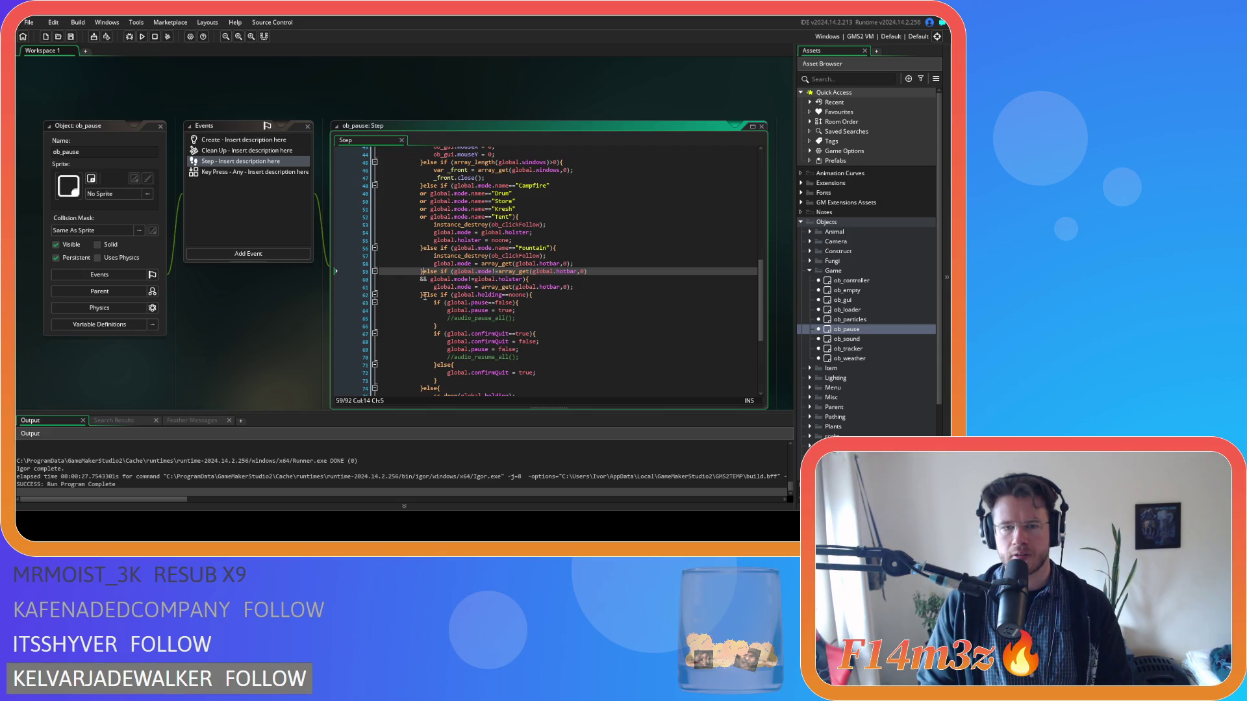
{"action": "left_click", "coordinate": [422, 295]}
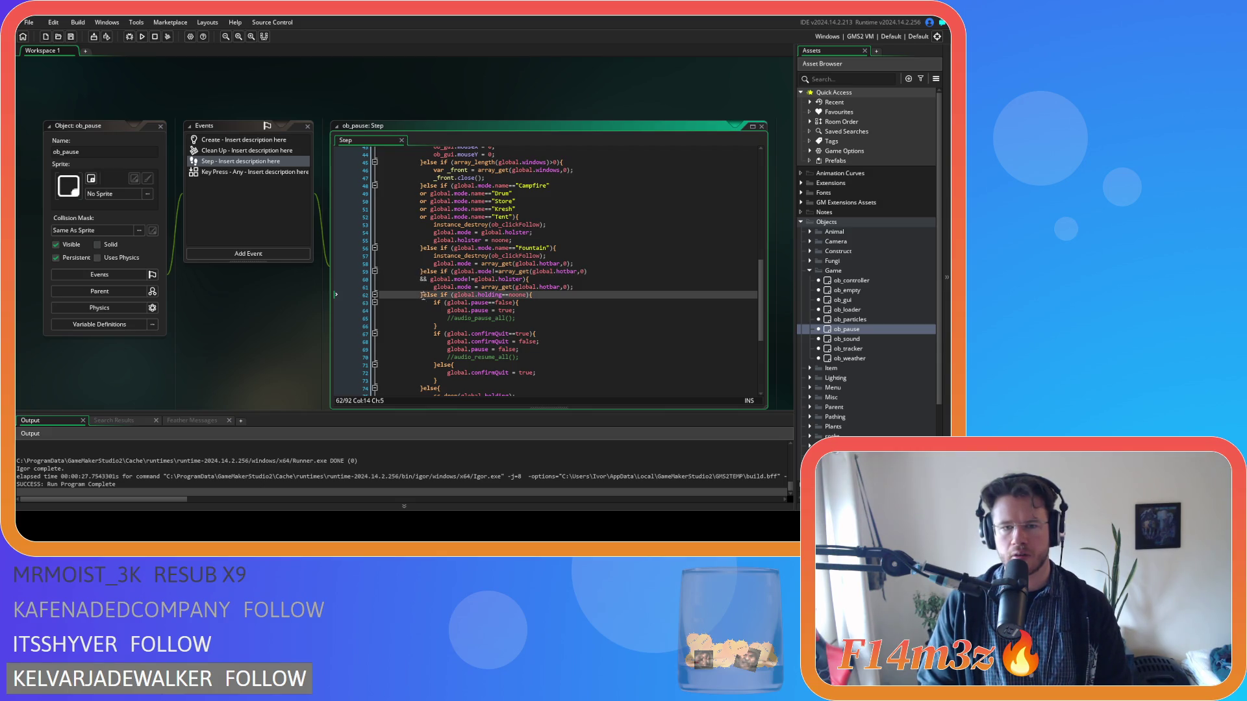
Step: Delete the existing Fountain mode branch from the Step code
{"action": "left_click_drag", "start_coordinate": [423, 296], "coordinate": [423, 248]}
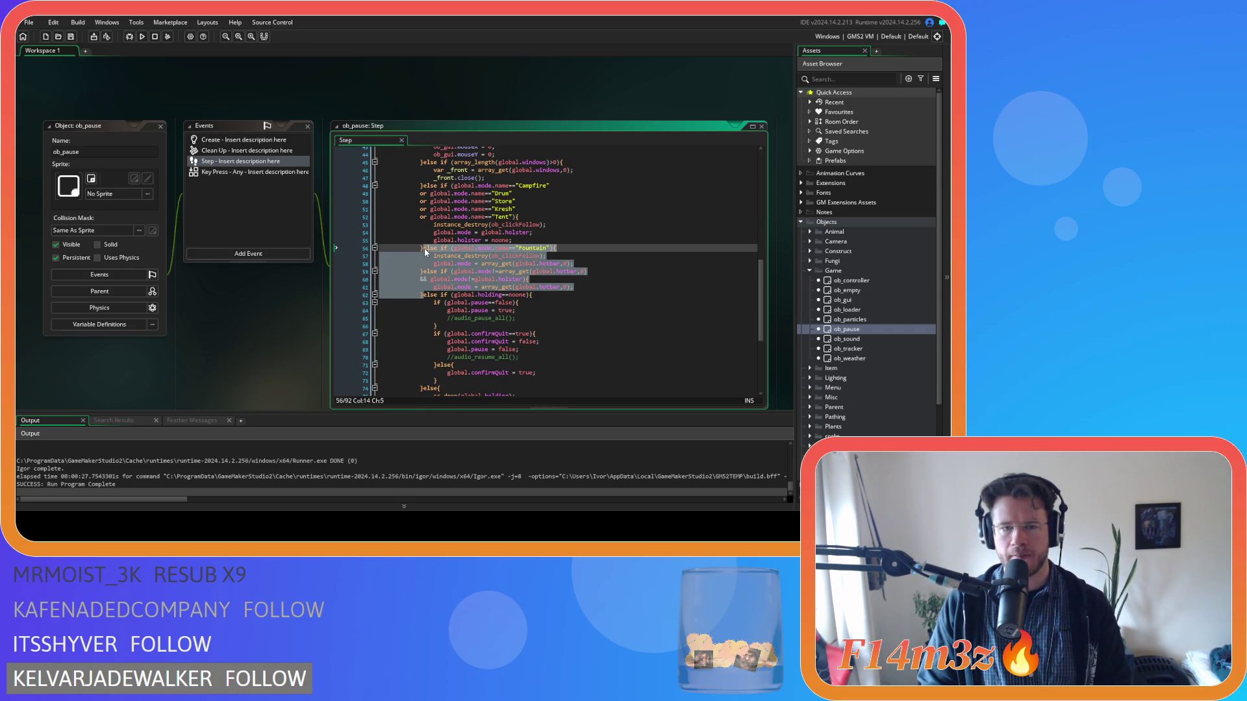
{"action": "key", "text": "Delete"}
{"action": "scroll", "coordinate": [492, 276], "scroll_direction": "up", "scroll_amount": 3}
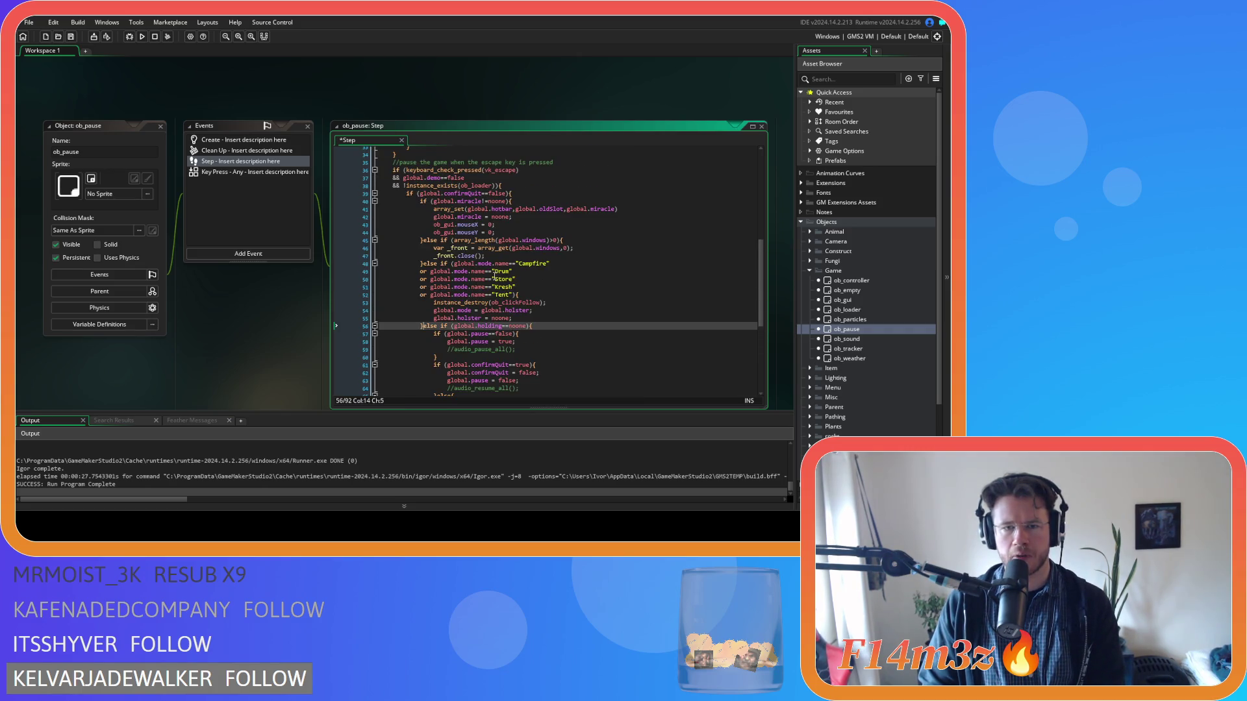
Step: Paste the Fountain else-if block at line 45's else, save, and build and run with F5
{"action": "left_click", "coordinate": [426, 242]}
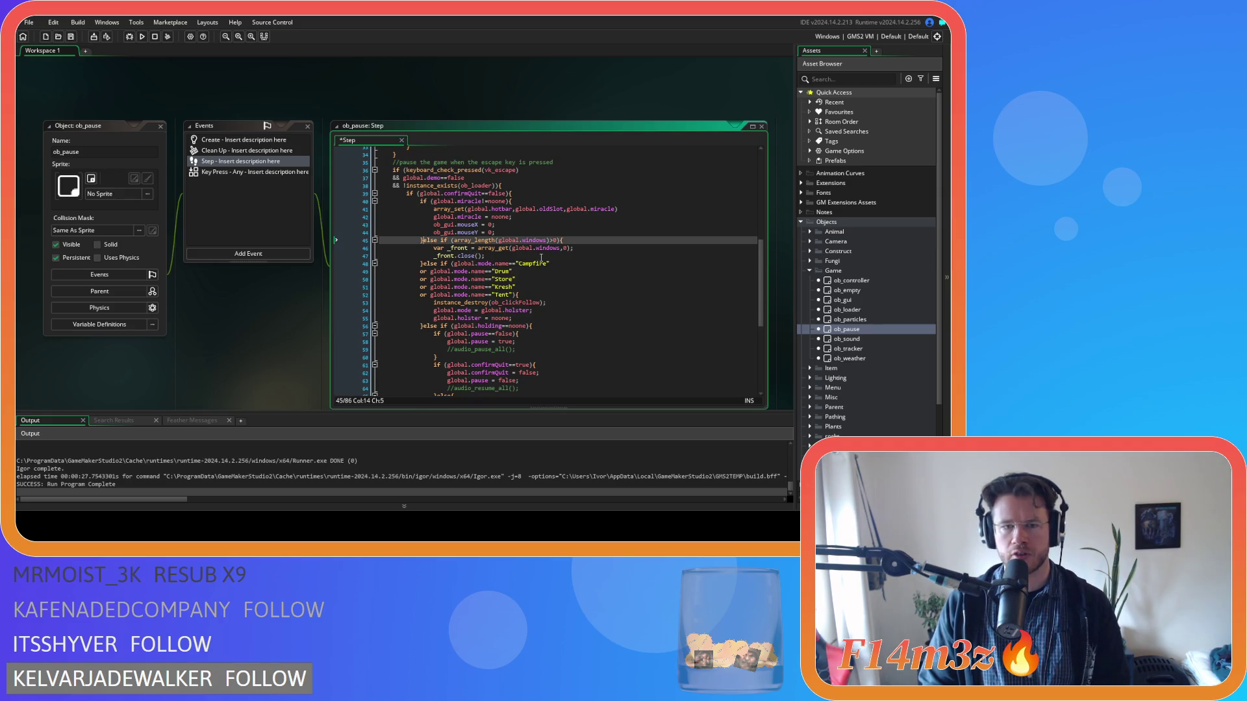
{"action": "key", "text": "ctrl+v"}
{"action": "key", "text": "ctrl+s"}
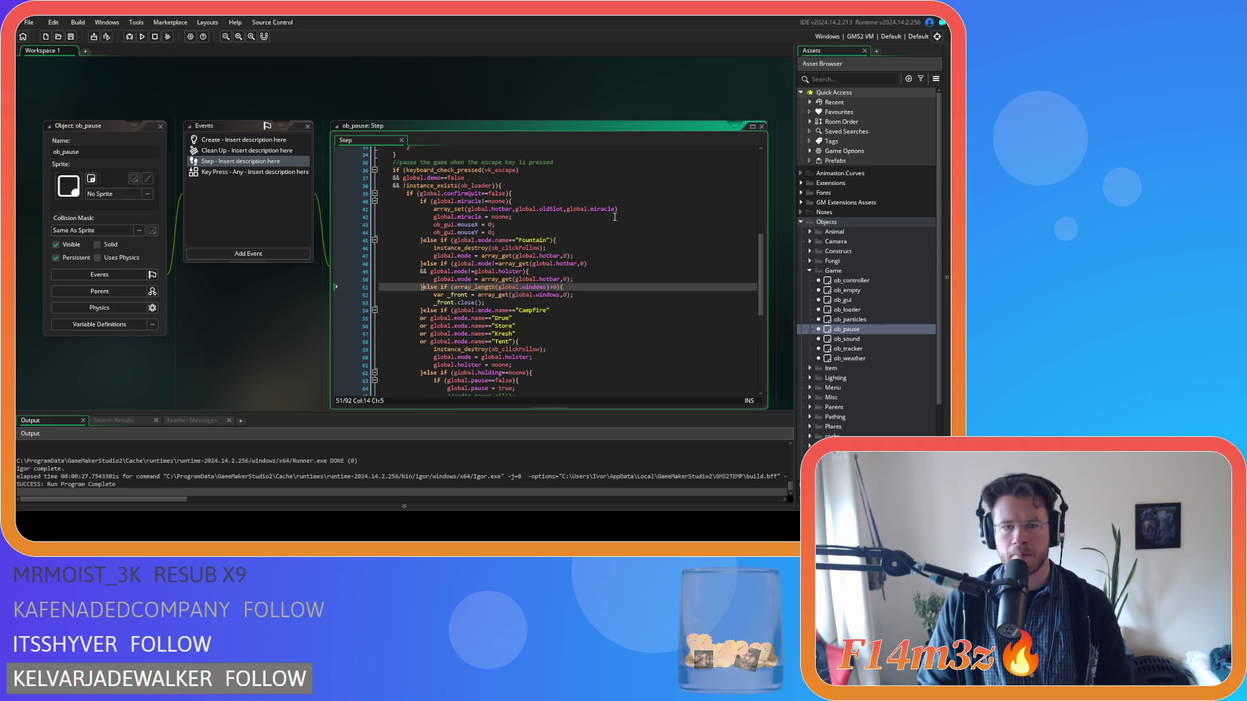
{"action": "key", "text": "F5"}
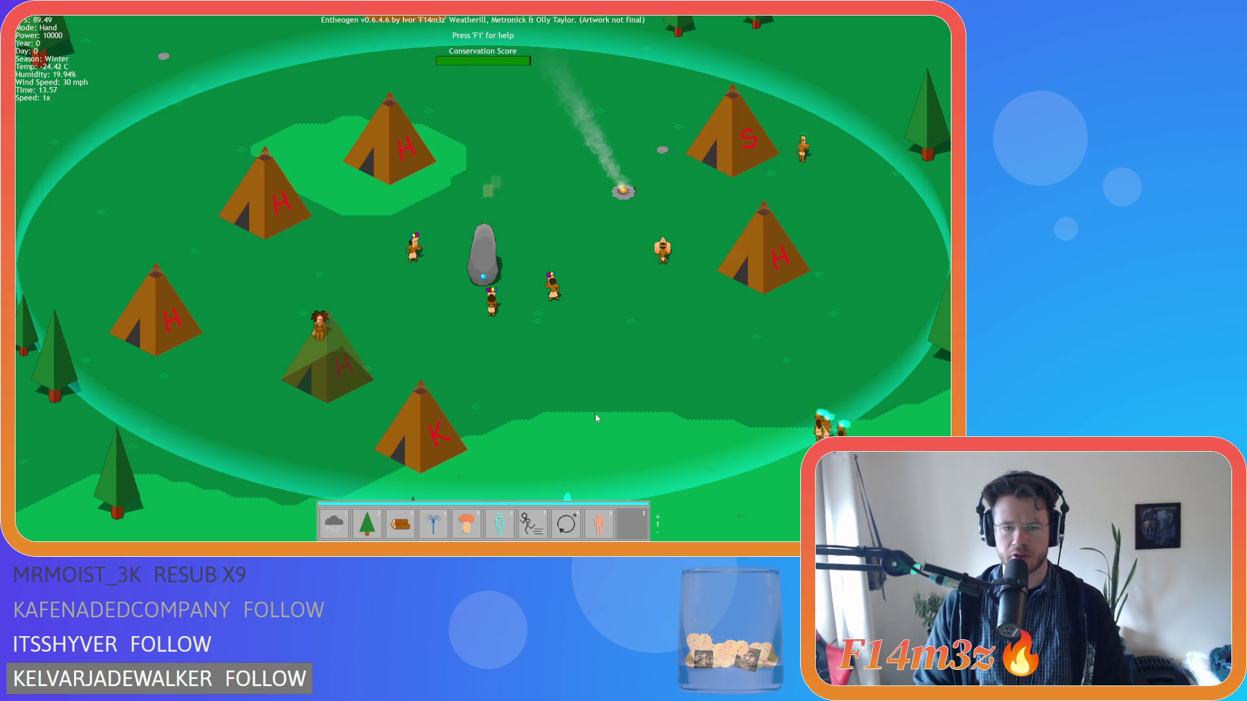
Step: Drag the mushroom onto the field, switch to god powers, pick Fire, and drag Water across
{"action": "mouse_move", "coordinate": [466, 523]}
{"action": "left_mouse_down"}
{"action": "mouse_move", "coordinate": [353, 317]}
{"action": "mouse_move", "coordinate": [309, 280]}
{"action": "left_mouse_up"}
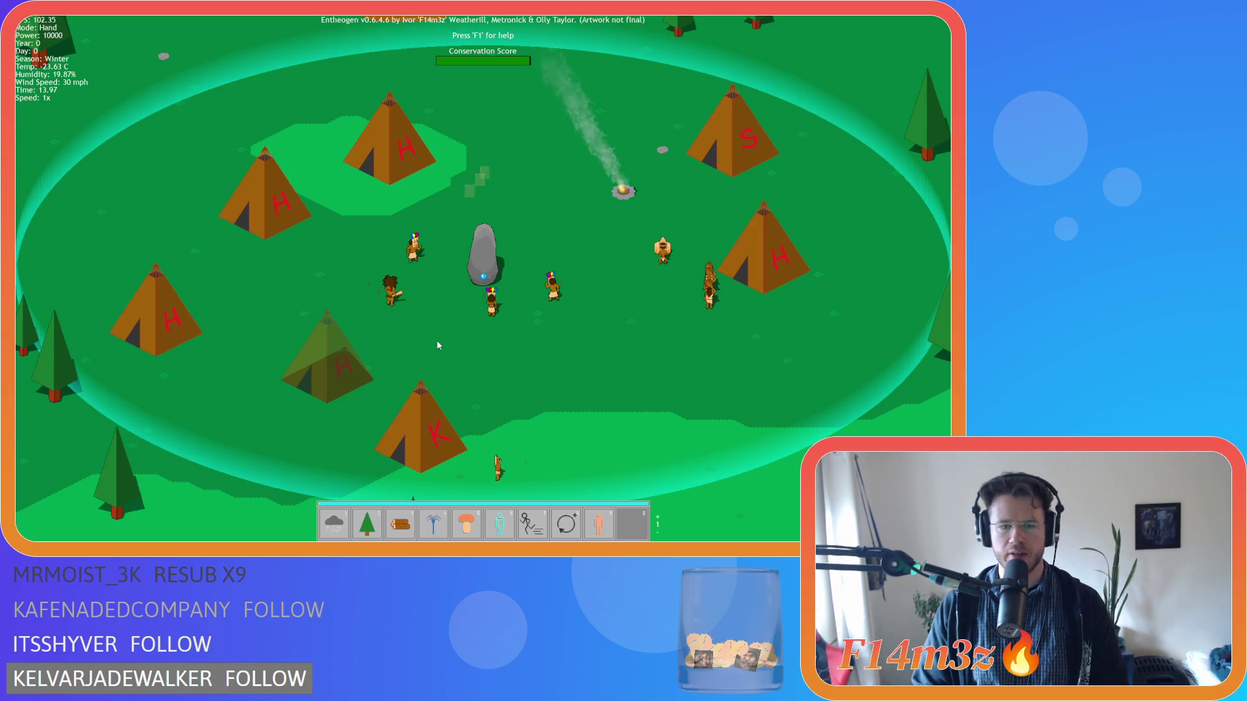
{"action": "key", "text": "Tab"}
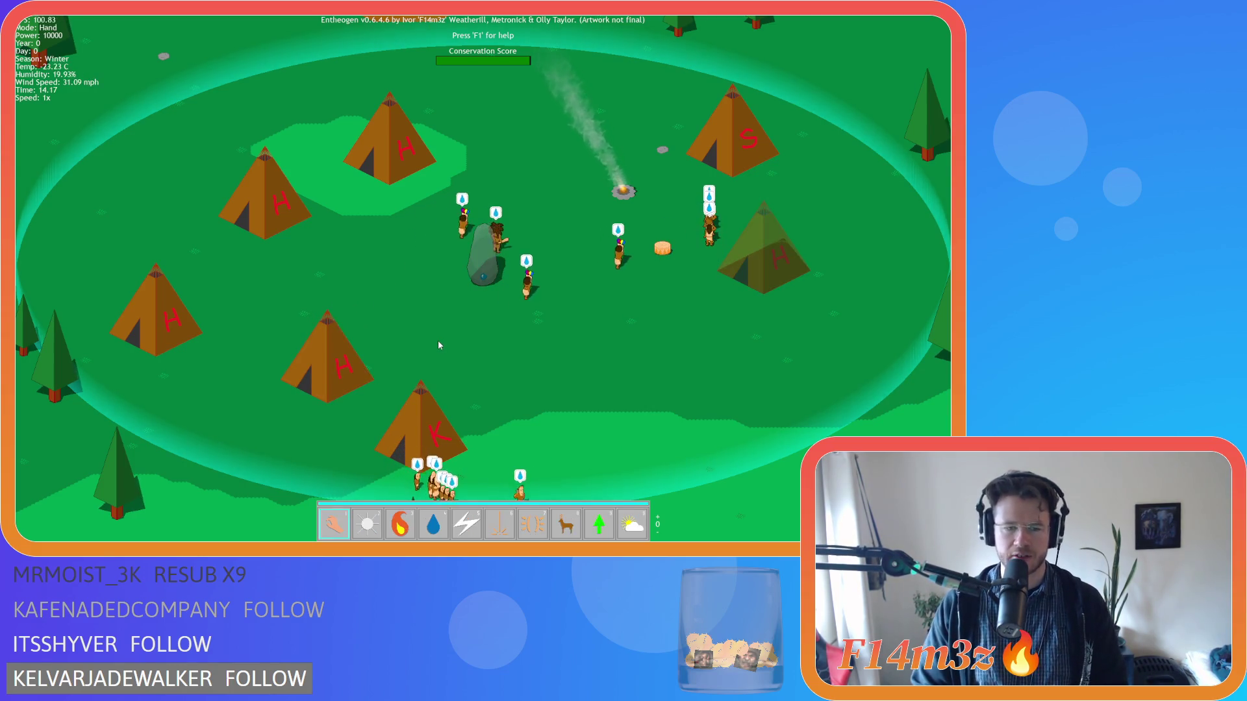
{"action": "left_click", "coordinate": [400, 523]}
{"action": "mouse_move", "coordinate": [434, 529]}
{"action": "left_mouse_down"}
{"action": "mouse_move", "coordinate": [584, 338]}
{"action": "mouse_move", "coordinate": [537, 406]}
{"action": "mouse_move", "coordinate": [489, 348]}
{"action": "left_mouse_up"}
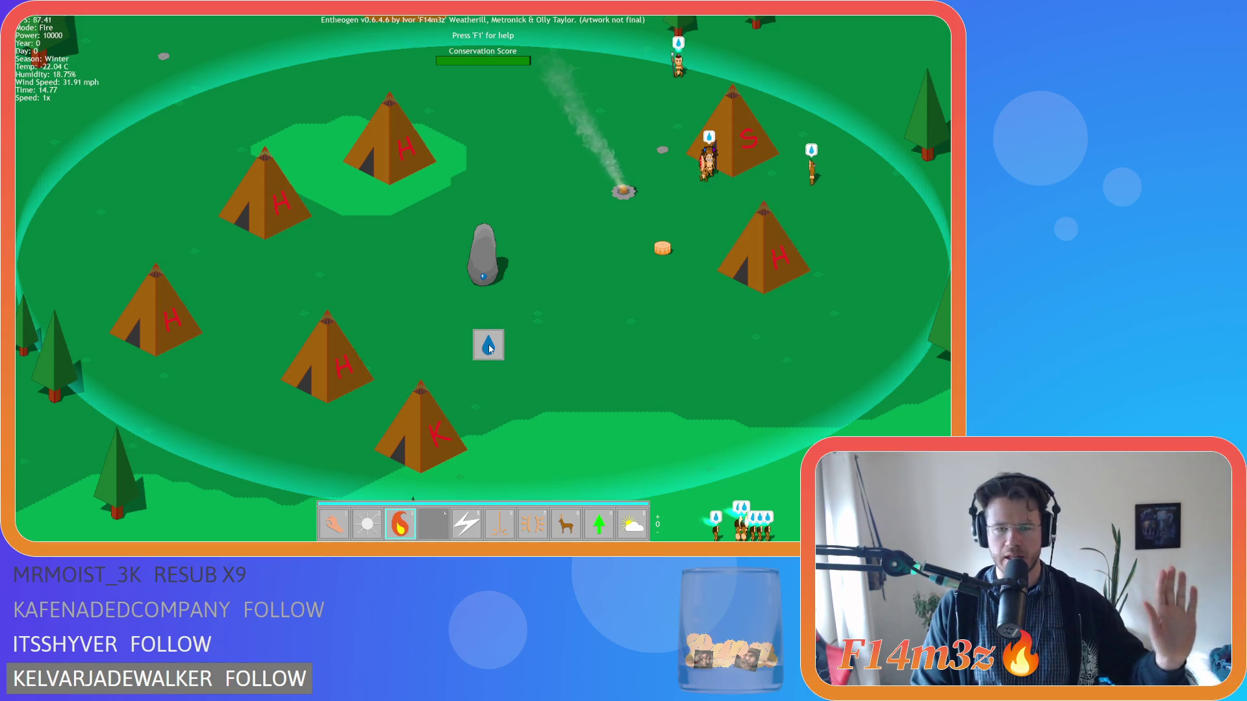
{"action": "left_click_drag", "start_coordinate": [489, 349], "coordinate": [577, 346]}
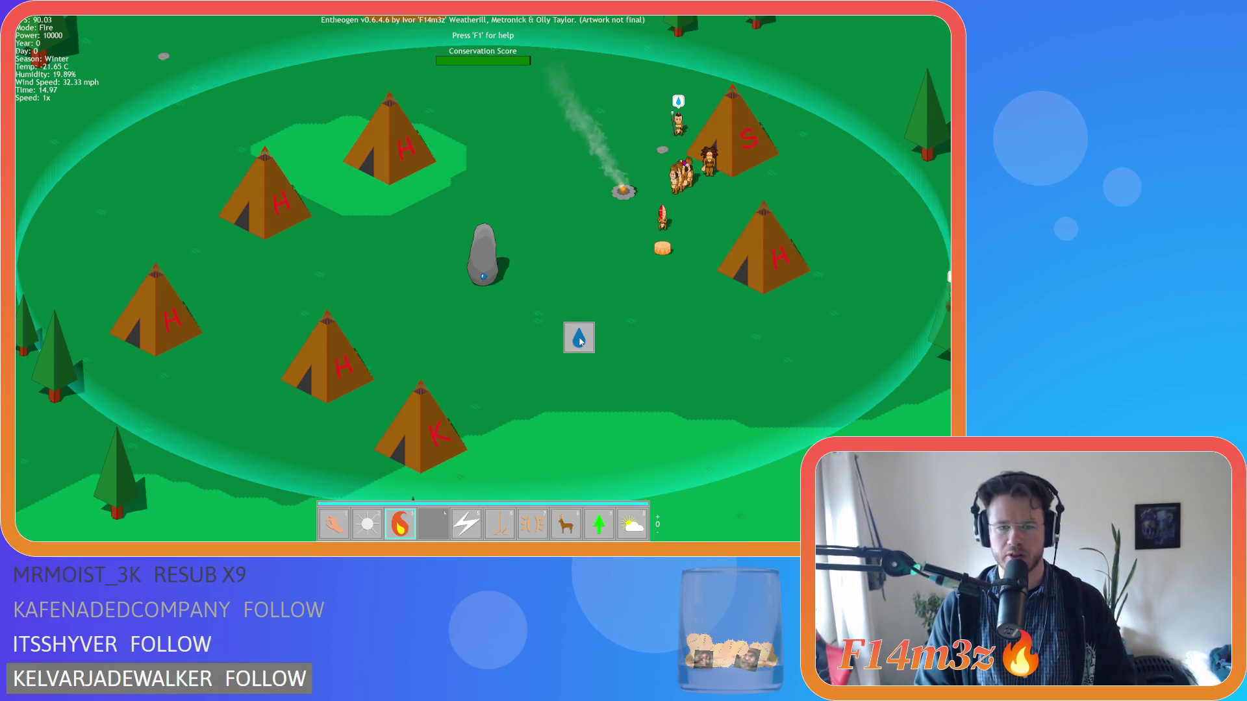
{"action": "left_click_drag", "start_coordinate": [585, 343], "coordinate": [582, 338]}
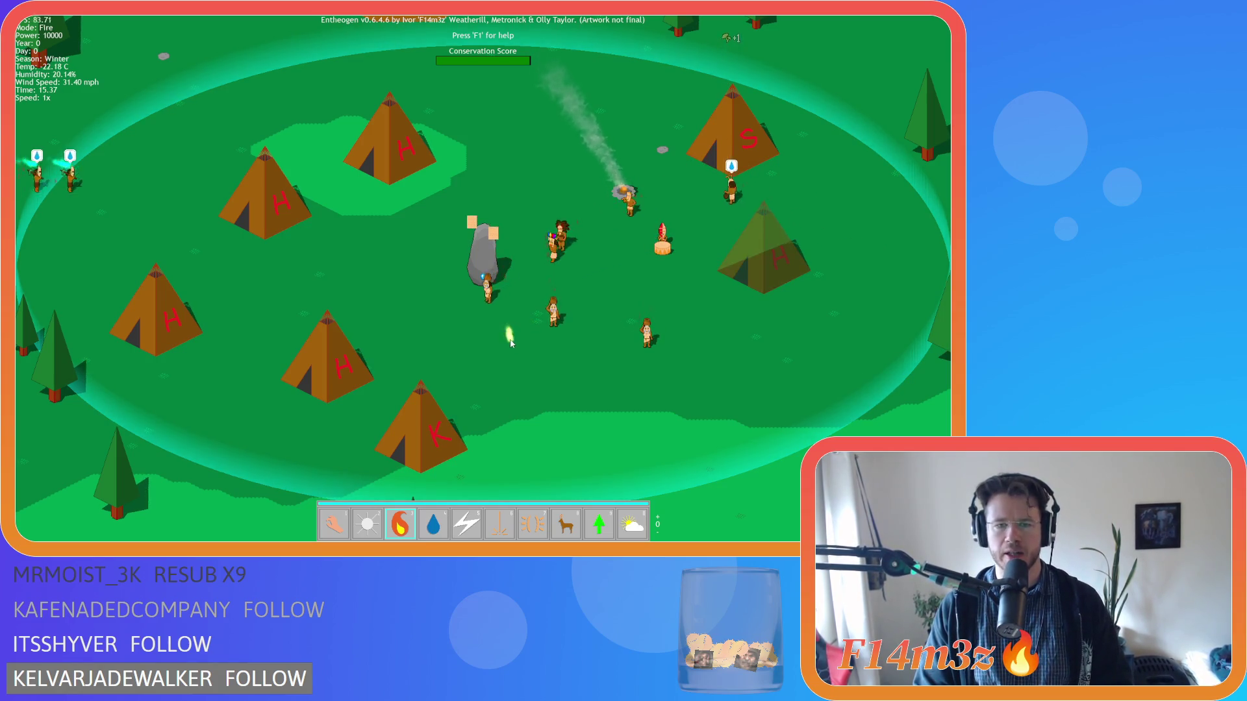
Step: Toggle the Tribe overview with T, return to Hand, and bring up the Build list
{"action": "key", "text": "t"}
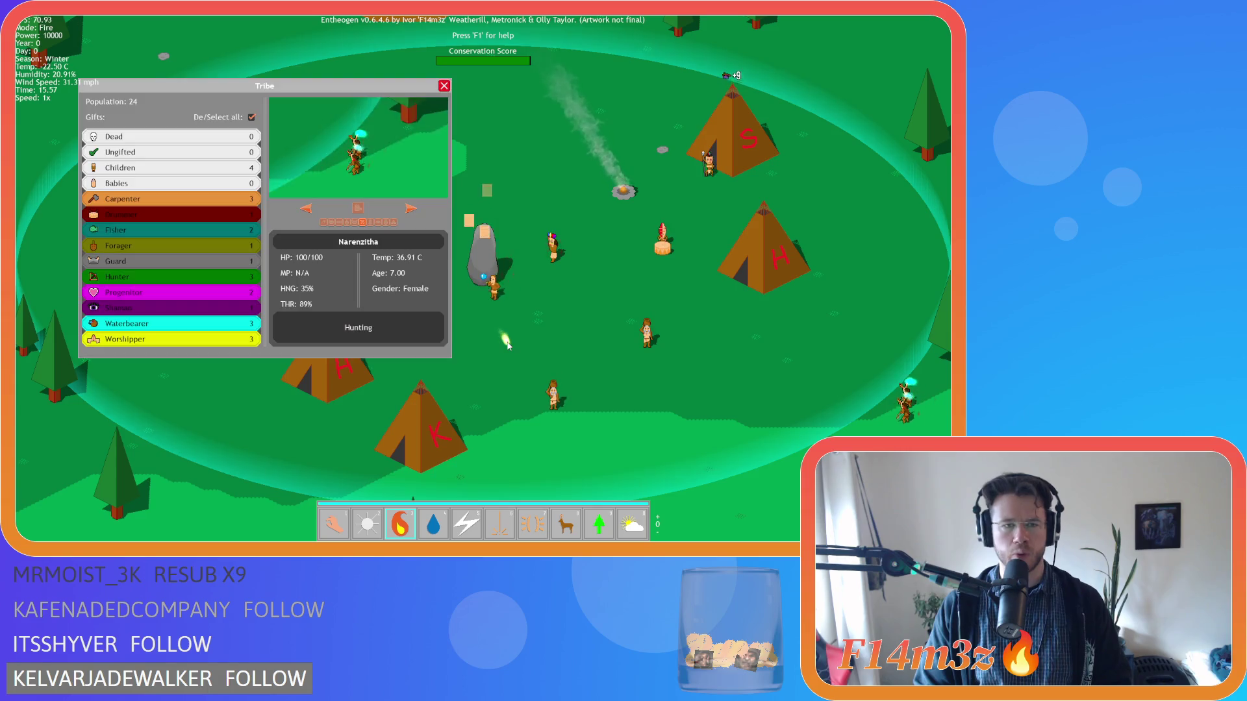
{"action": "key", "text": "1"}
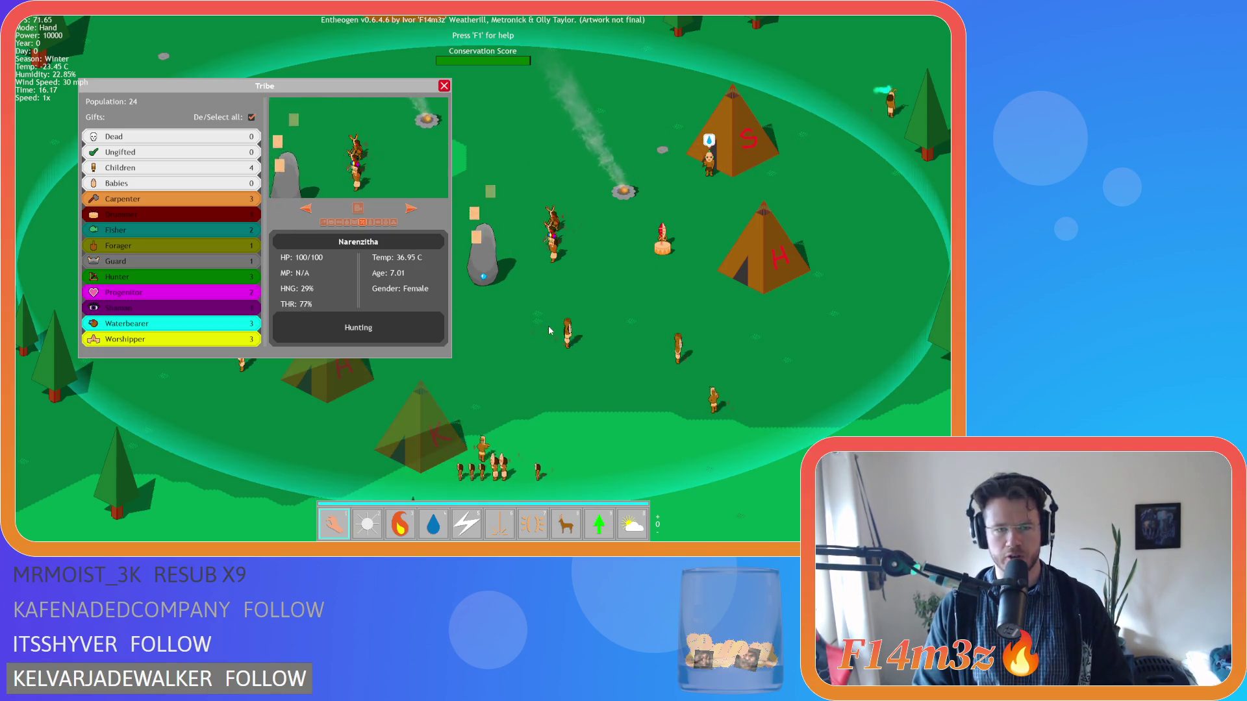
{"action": "key", "text": "t"}
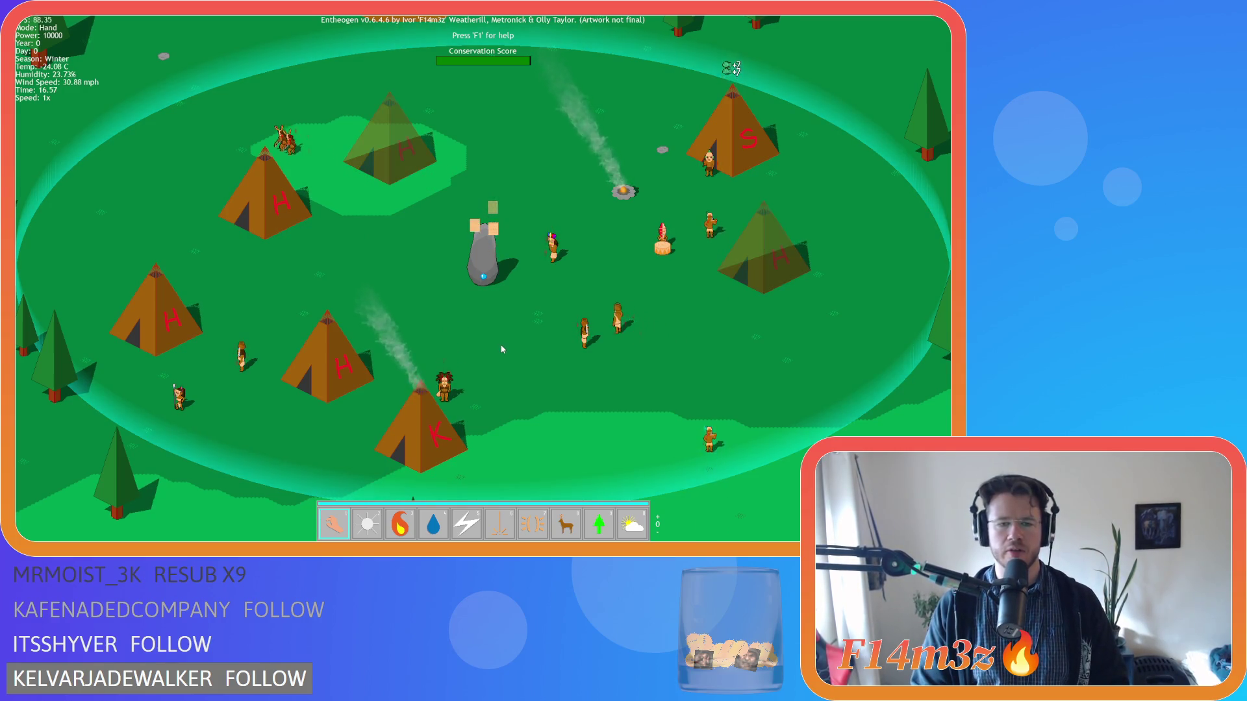
{"action": "key", "text": "t"}
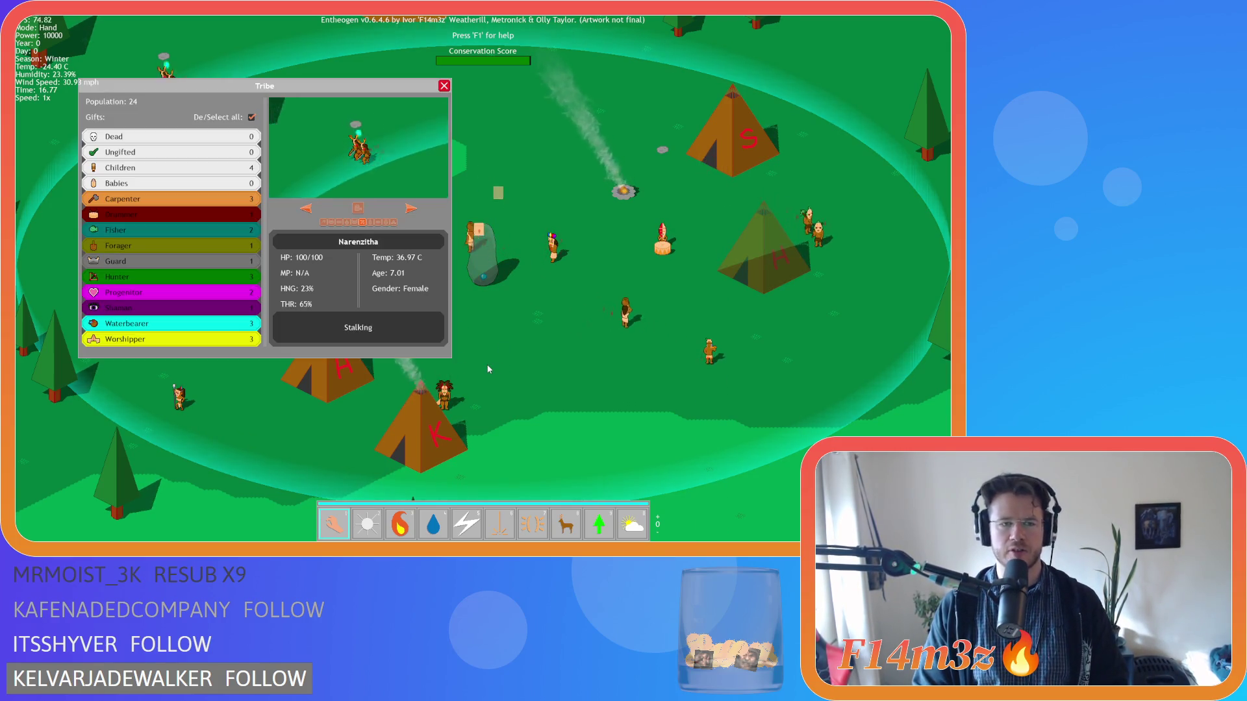
{"action": "key", "text": "t"}
{"action": "key", "text": "b"}
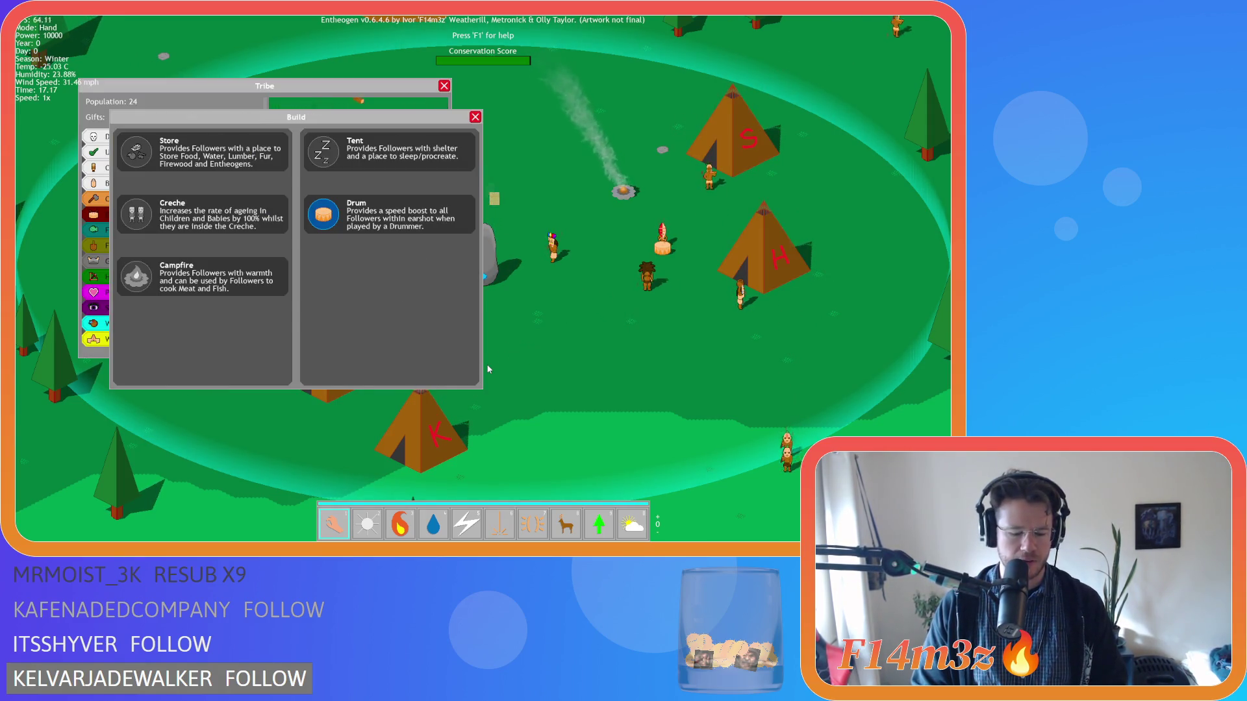
Step: Show the Miracles list, switch to Water then Fire, close all panels, and return to Hand
{"action": "key", "text": "m"}
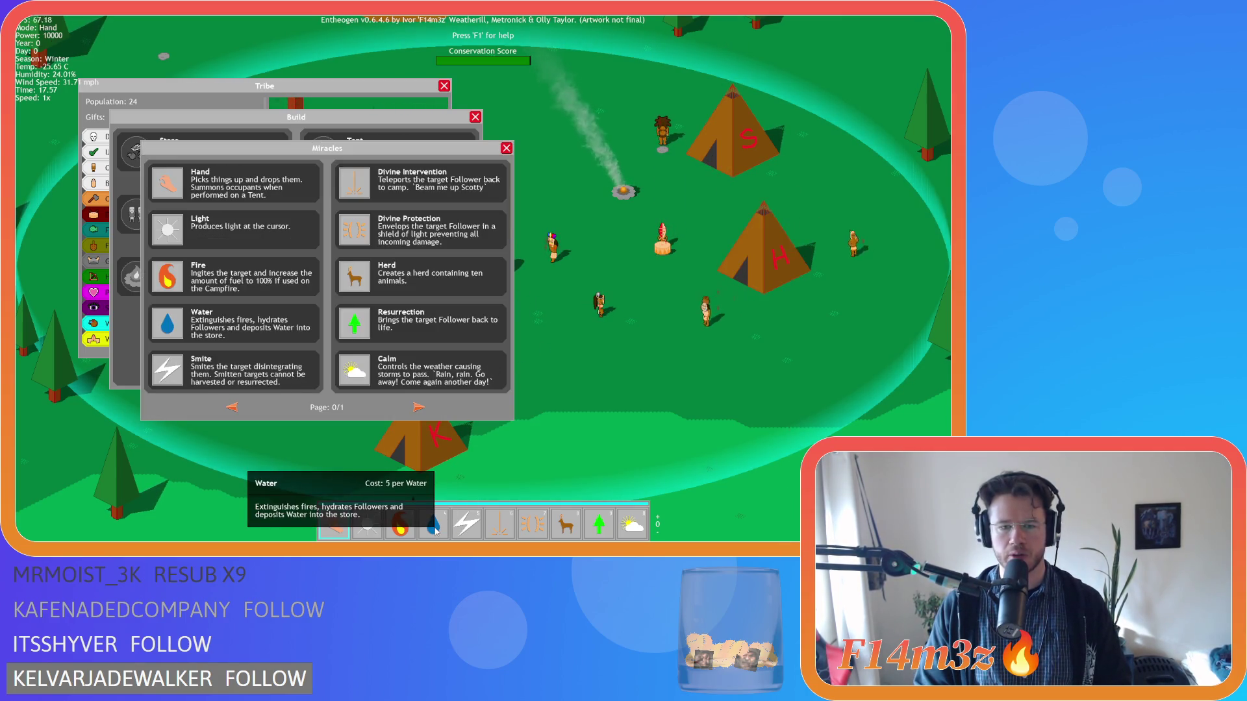
{"action": "key", "text": "4"}
{"action": "key", "text": "3"}
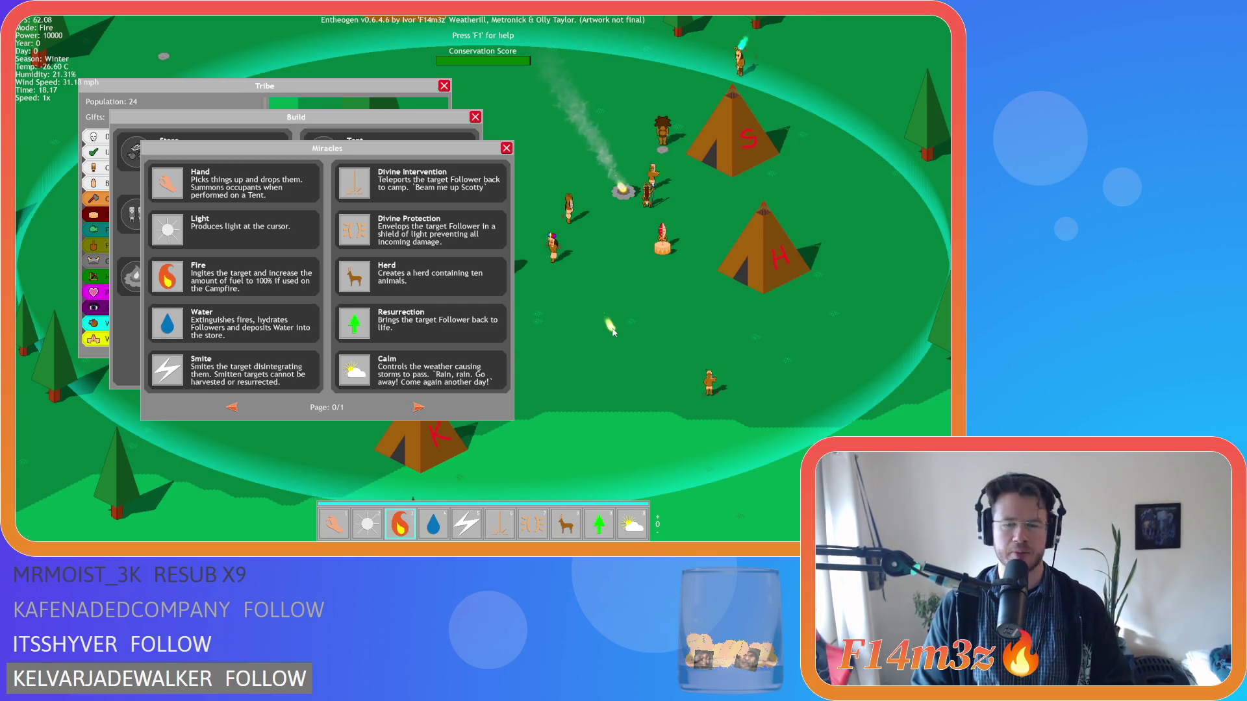
{"action": "key", "text": "Escape"}
{"action": "key", "text": "Escape"}
{"action": "key", "text": "Escape"}
{"action": "key", "text": "1"}
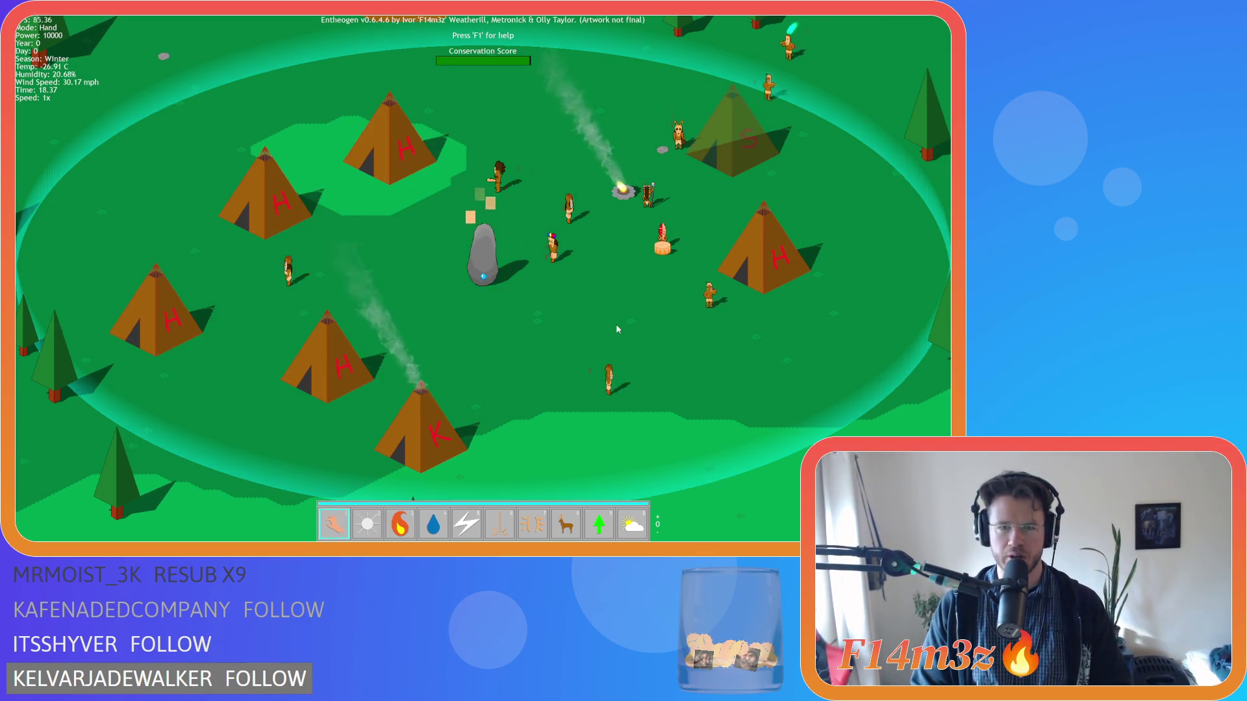
Step: Select Fire, reopen and close the Tribe overview with Hand active, then pan left
{"action": "left_click", "coordinate": [400, 523]}
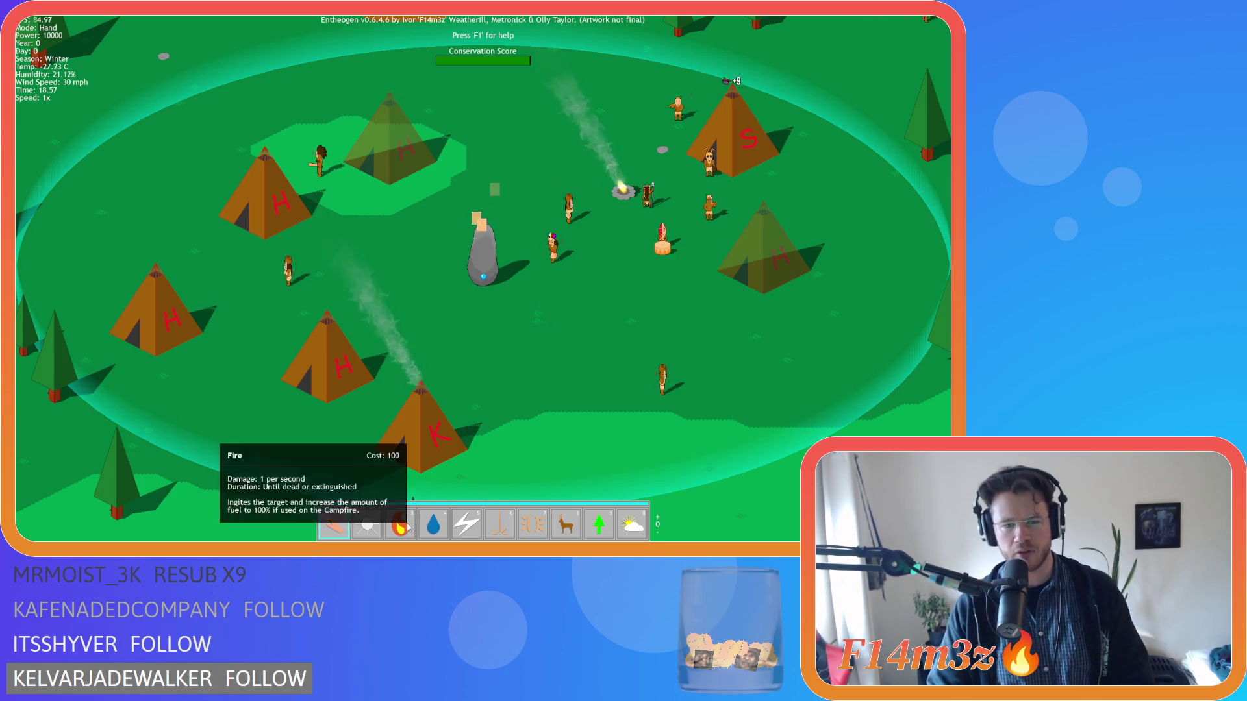
{"action": "key", "text": "t"}
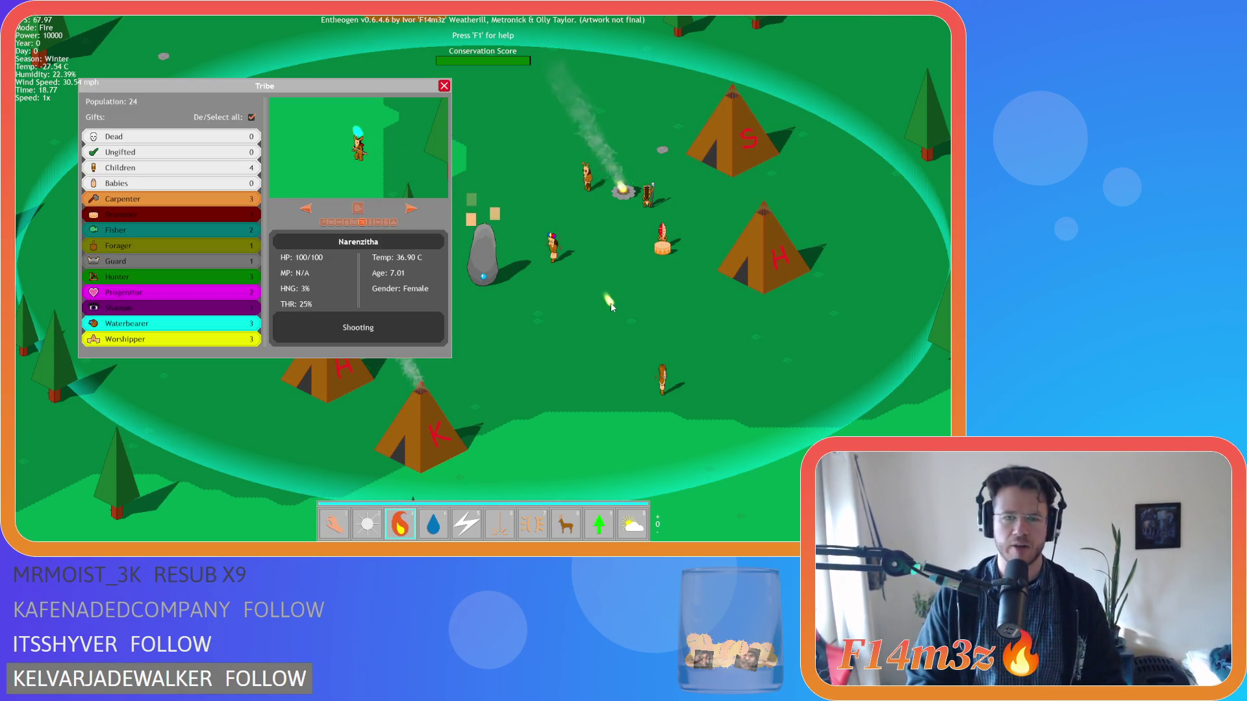
{"action": "key", "text": "1"}
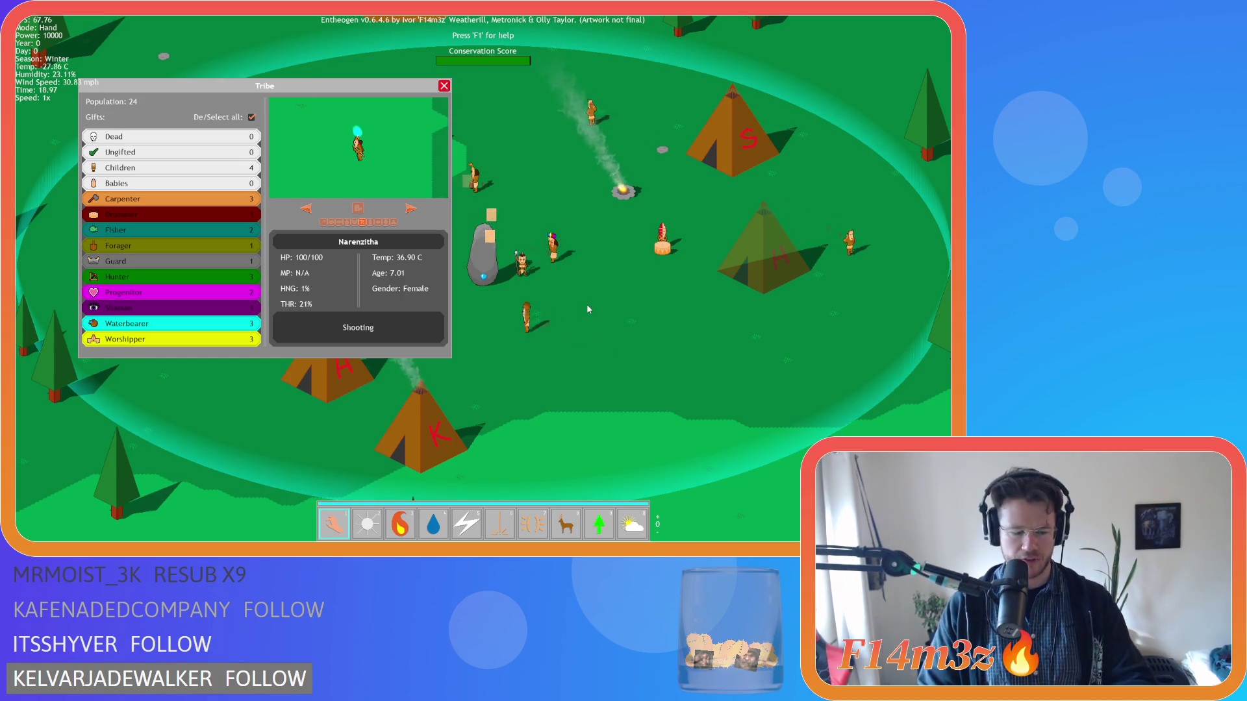
{"action": "key", "text": "Escape"}
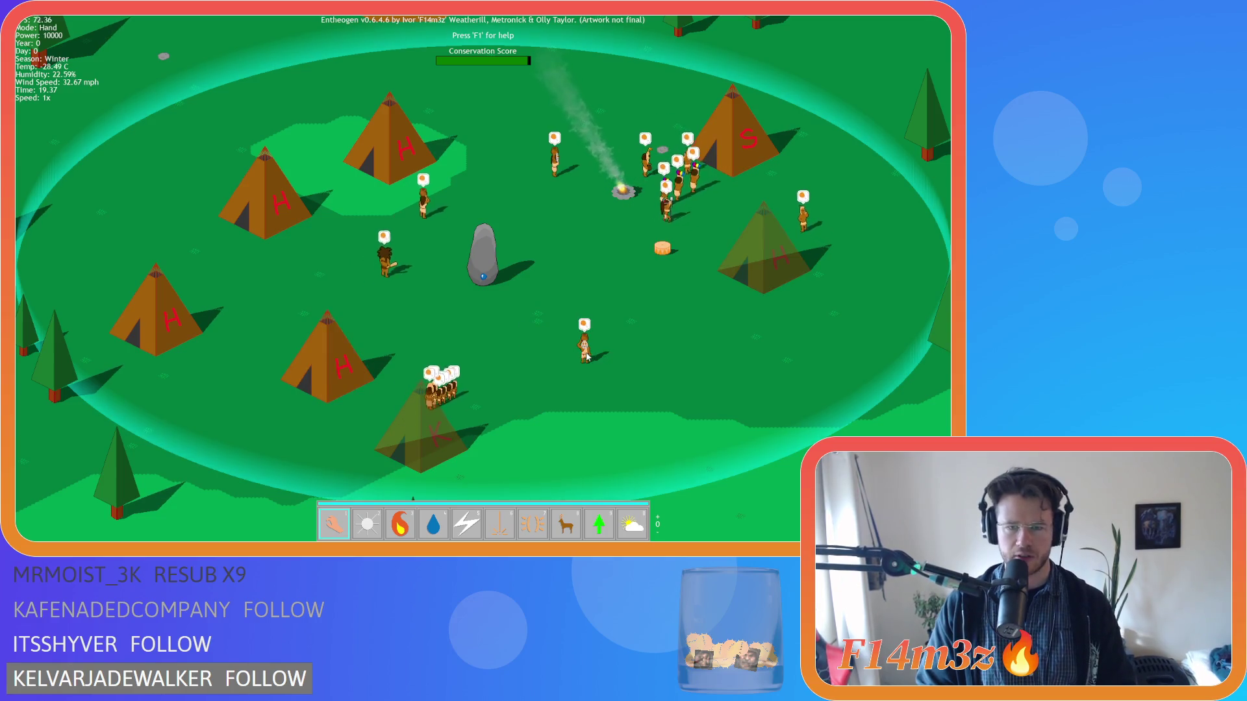
{"action": "key", "text": "a"}
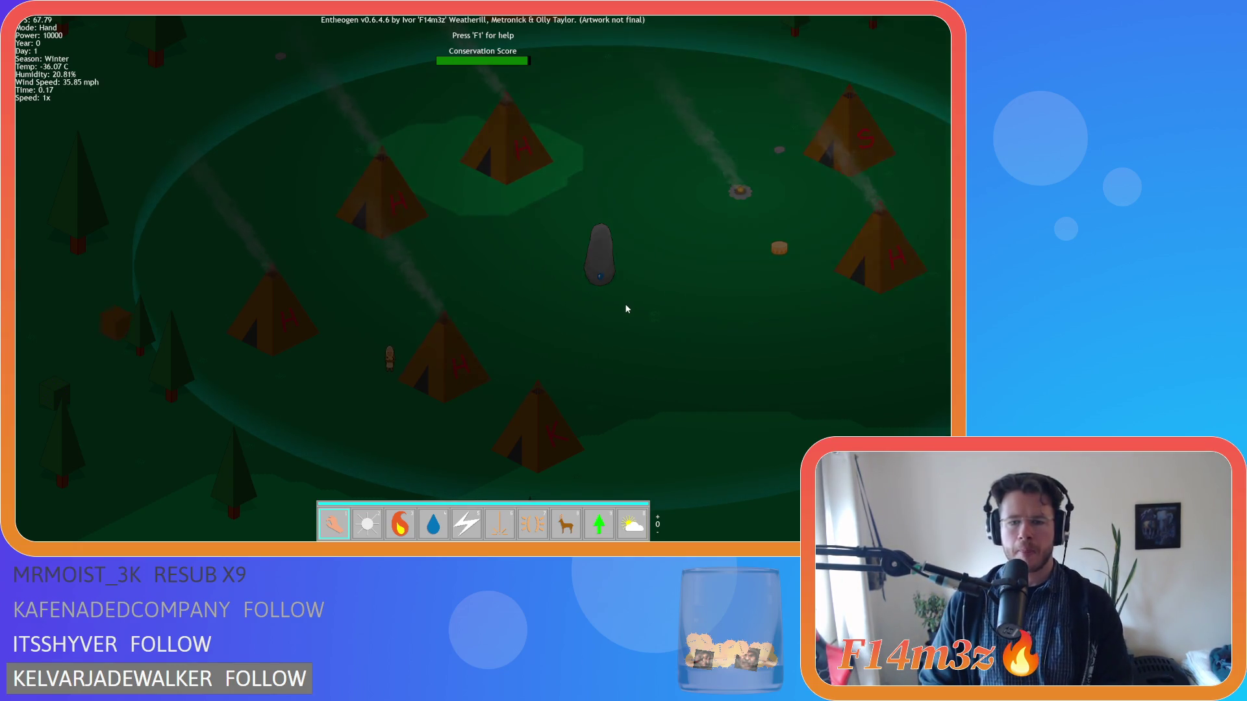
Step: Let the game run into day 1's night, flipping the hotbar to the item set
{"action": "scroll", "coordinate": [648, 278], "scroll_direction": "up", "scroll_amount": 1}
Step: Flip hotbar pages with the wheel and pan the camera left and right across the village
{"action": "scroll", "coordinate": [648, 278], "scroll_direction": "down", "scroll_amount": 1}
{"action": "scroll", "coordinate": [648, 279], "scroll_direction": "up", "scroll_amount": 1}
{"action": "scroll", "coordinate": [648, 280], "scroll_direction": "down", "scroll_amount": 1}
{"action": "scroll", "coordinate": [649, 280], "scroll_direction": "up", "scroll_amount": 1}
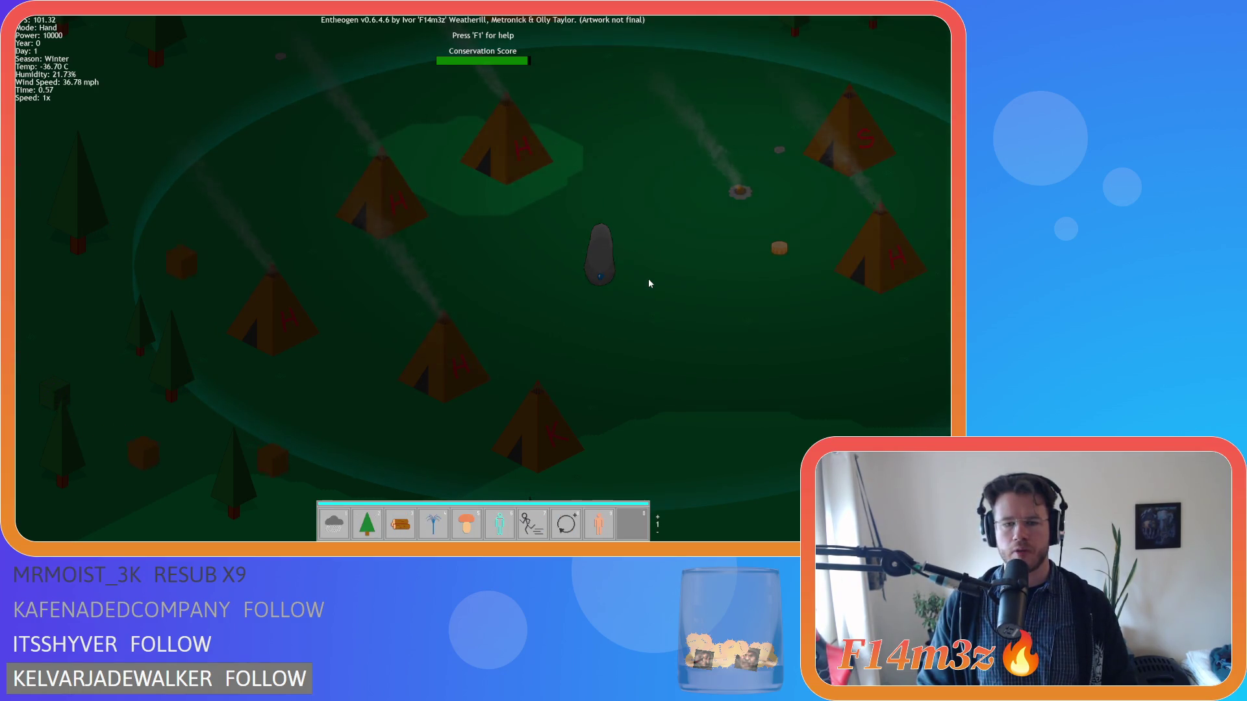
{"action": "key", "text": "a"}
{"action": "key", "text": "d"}
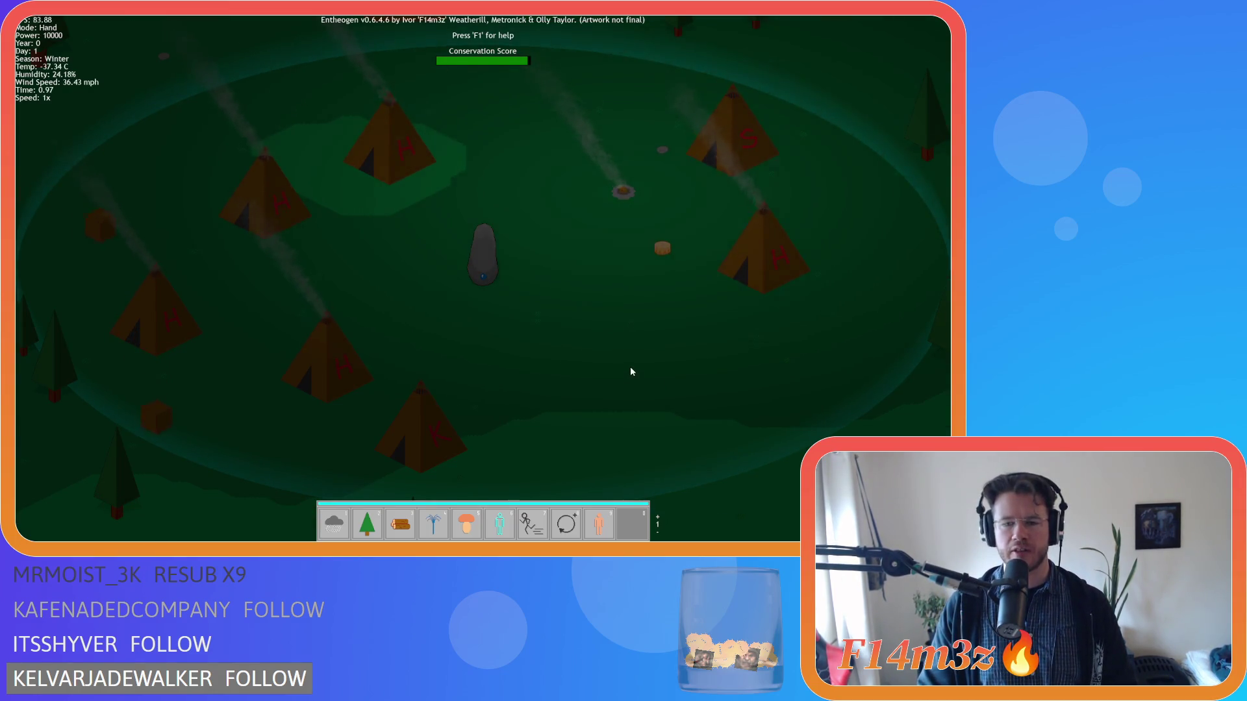
Step: Keep flipping between the item and power hotbar pages, then bring up the Miracles list
{"action": "scroll", "coordinate": [630, 370], "scroll_direction": "down", "scroll_amount": 1}
{"action": "scroll", "coordinate": [629, 369], "scroll_direction": "up", "scroll_amount": 1}
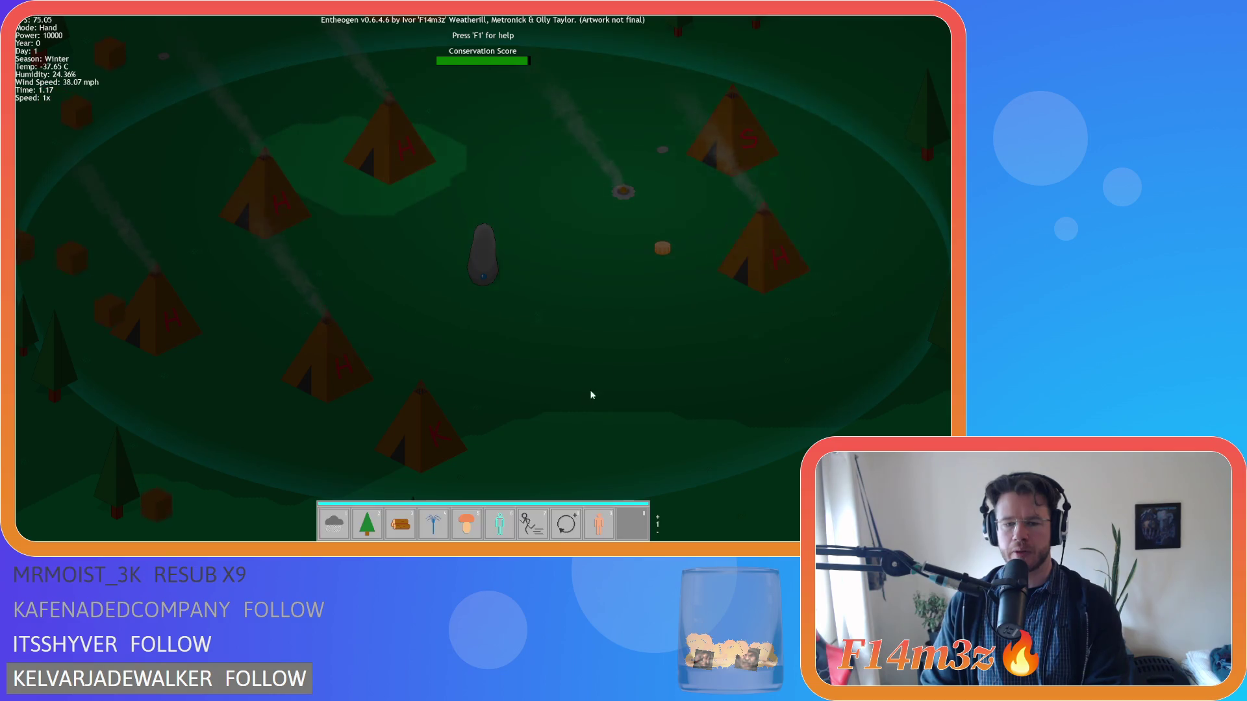
{"action": "scroll", "coordinate": [483, 518], "scroll_direction": "down", "scroll_amount": 1}
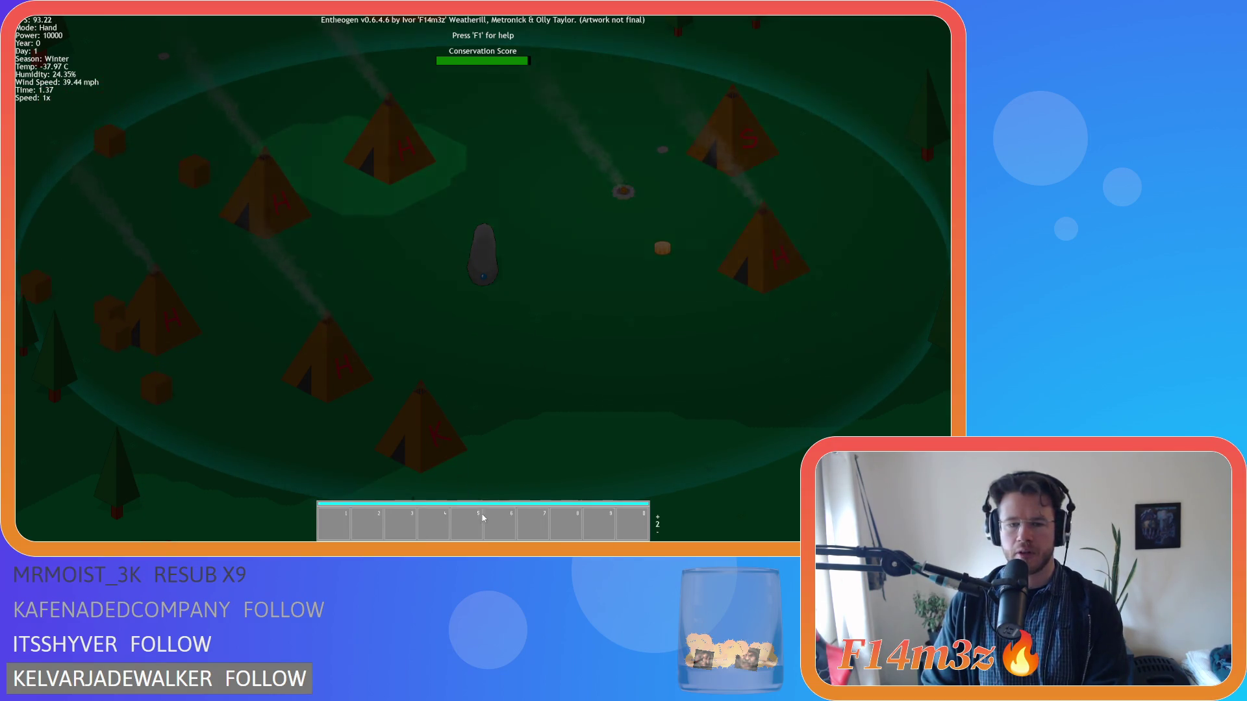
{"action": "scroll", "coordinate": [474, 512], "scroll_direction": "up", "scroll_amount": 1}
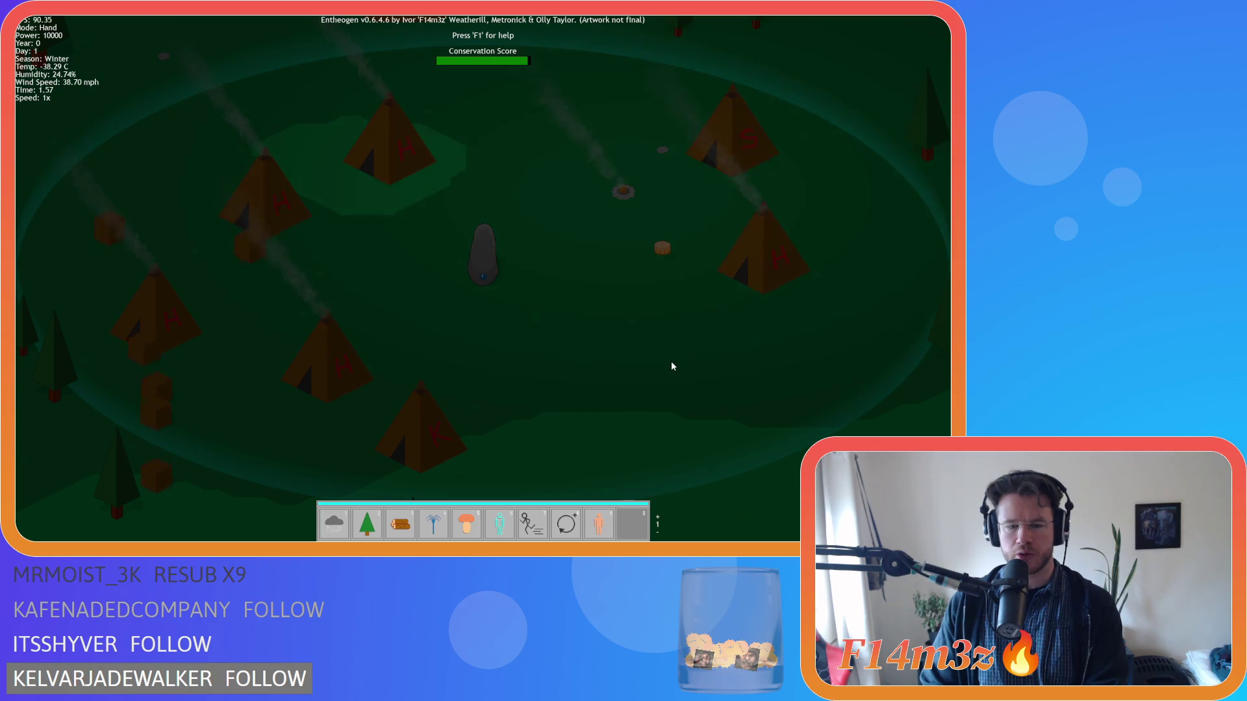
{"action": "scroll", "coordinate": [624, 387], "scroll_direction": "down", "scroll_amount": 1}
{"action": "scroll", "coordinate": [624, 388], "scroll_direction": "up", "scroll_amount": 1}
{"action": "scroll", "coordinate": [625, 389], "scroll_direction": "down", "scroll_amount": 1}
{"action": "scroll", "coordinate": [624, 389], "scroll_direction": "up", "scroll_amount": 1}
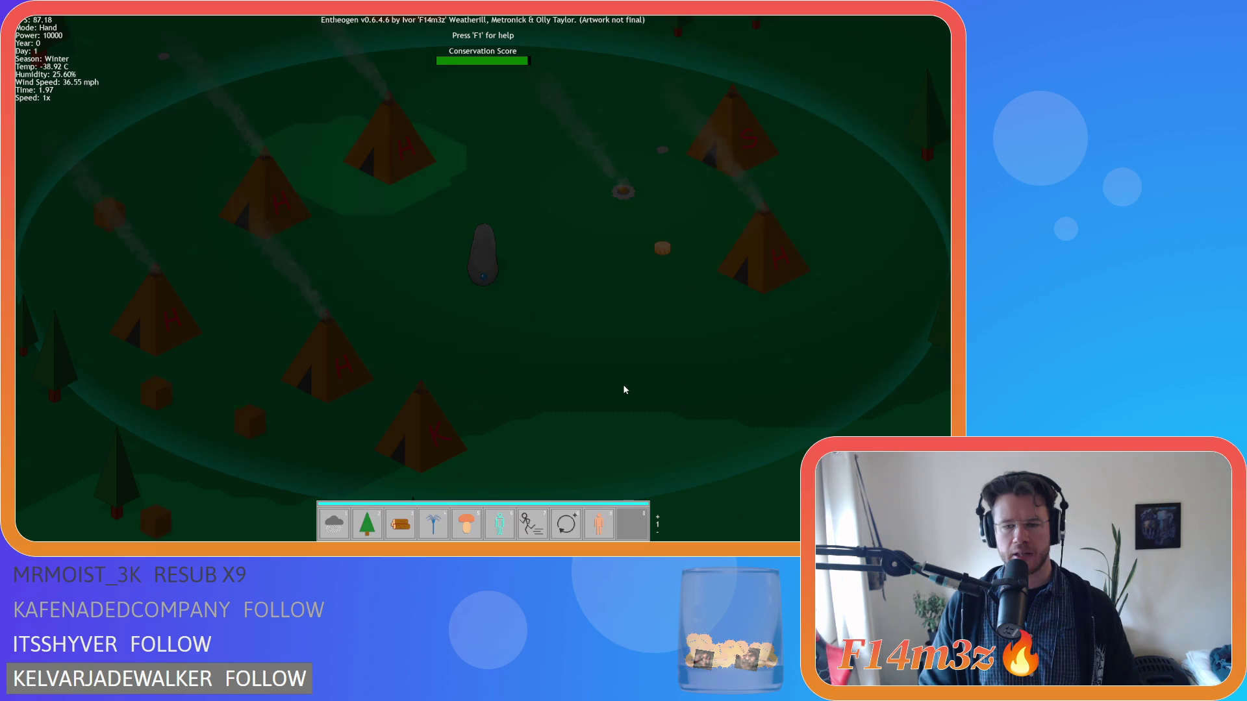
{"action": "scroll", "coordinate": [625, 389], "scroll_direction": "up", "scroll_amount": 1}
{"action": "scroll", "coordinate": [625, 390], "scroll_direction": "down", "scroll_amount": 1}
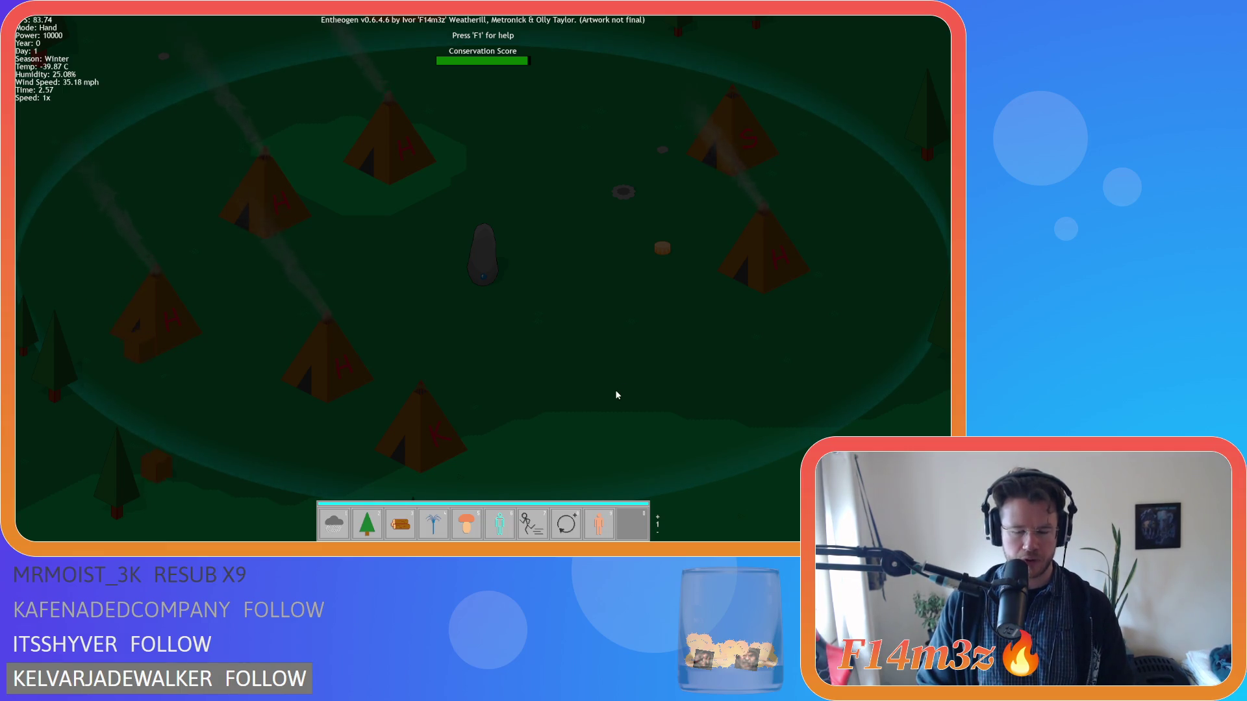
{"action": "key", "text": "m"}
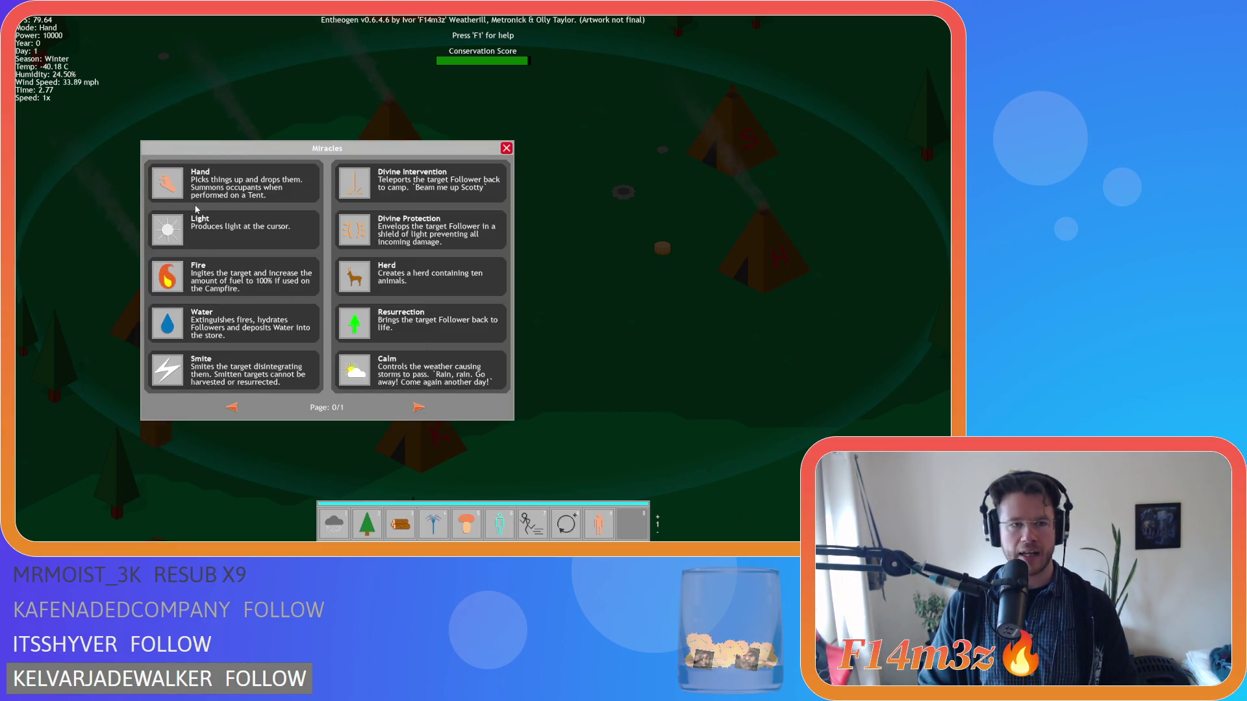
Step: Put Hand in hotbar slot 1 and Fire in slot 2, then close the Miracles list
{"action": "left_click_drag", "start_coordinate": [298, 350], "coordinate": [656, 308]}
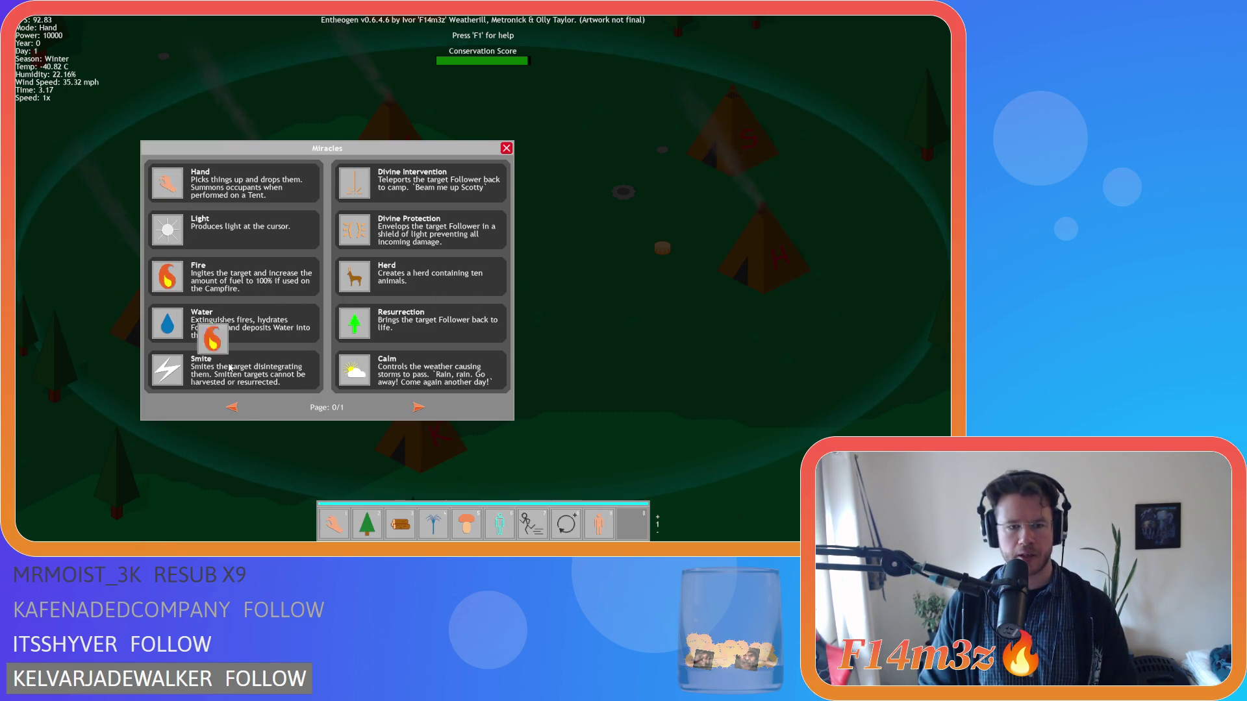
{"action": "left_click_drag", "start_coordinate": [566, 420], "coordinate": [597, 400]}
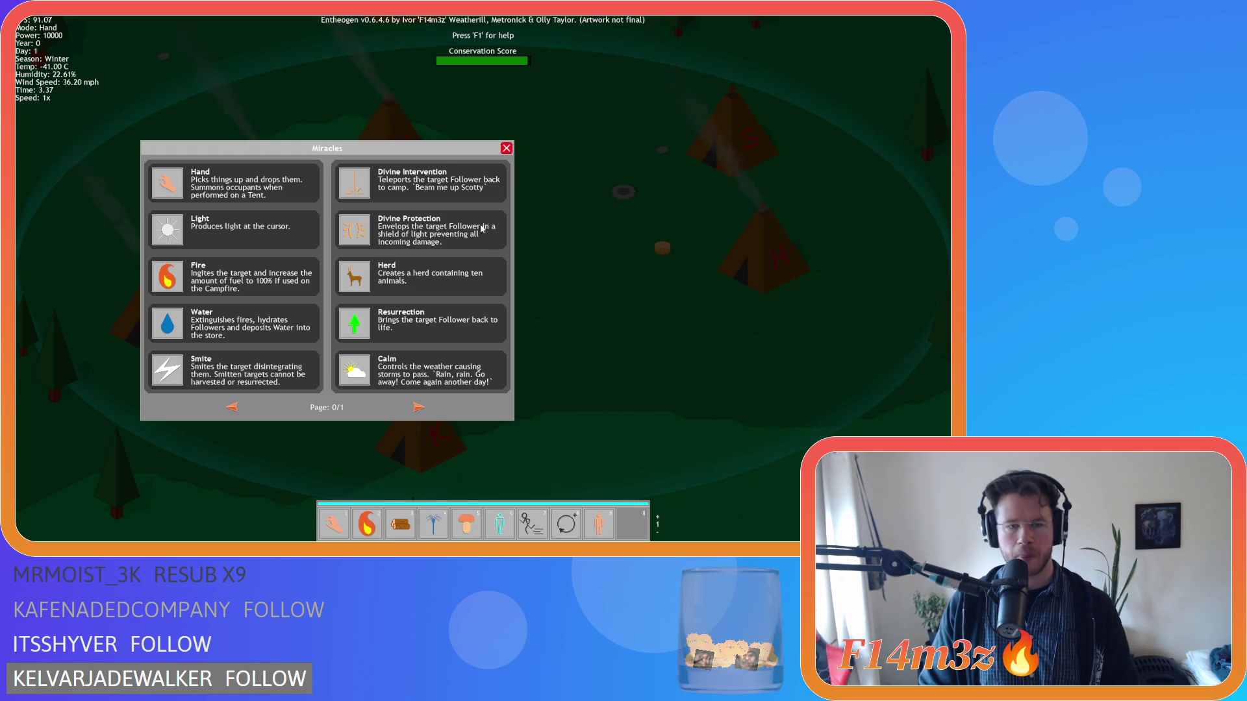
{"action": "left_click", "coordinate": [506, 149]}
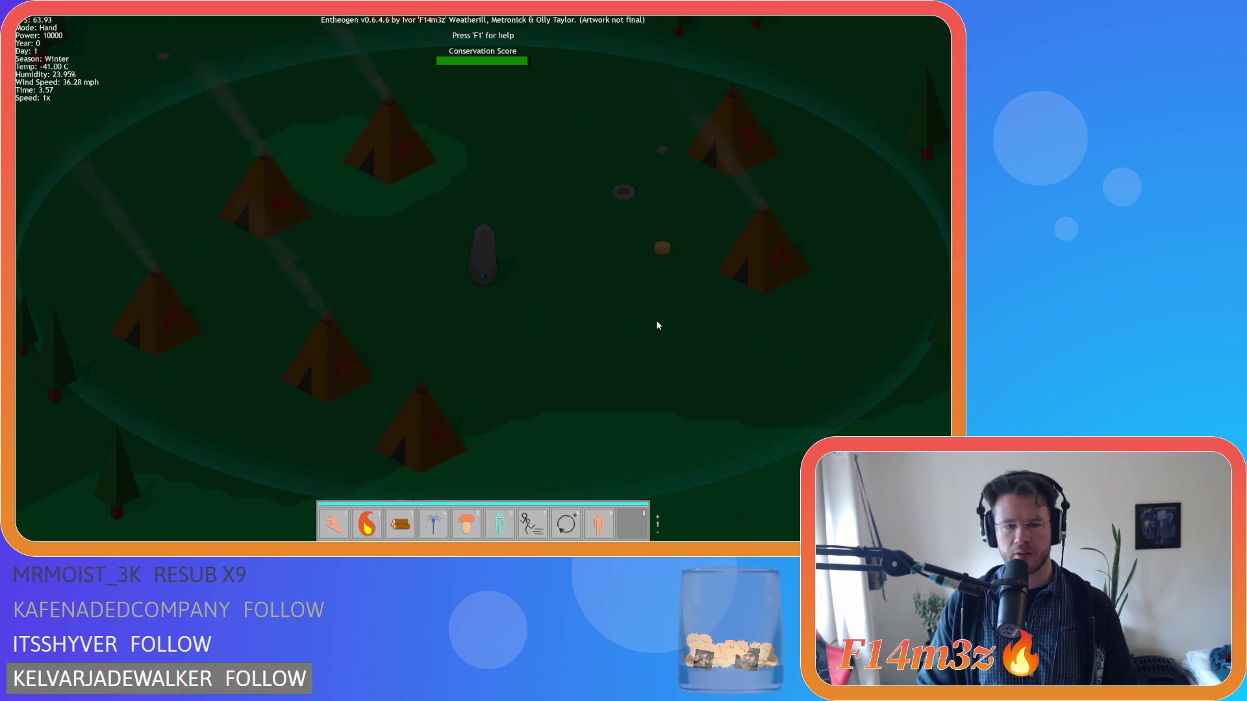
Step: Toggle the hotbar between the miracles and powers pages, then pan the camera left
{"action": "key", "text": "minus"}
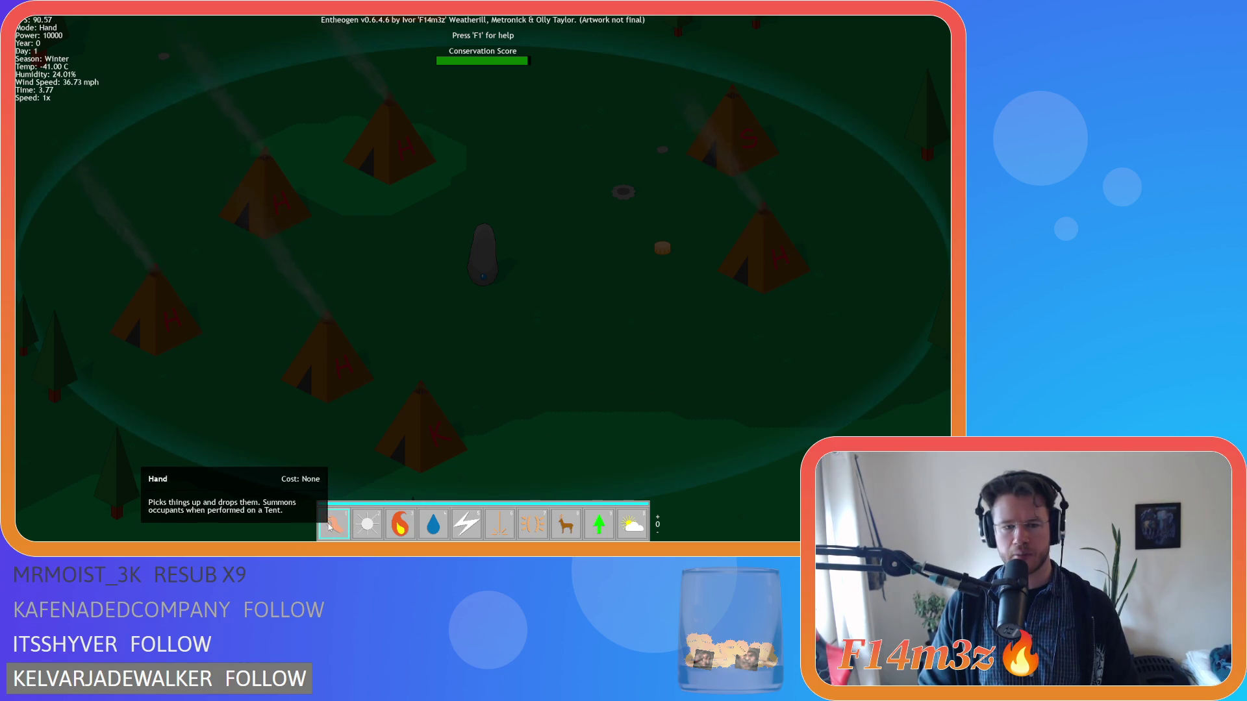
{"action": "left_click", "coordinate": [657, 517]}
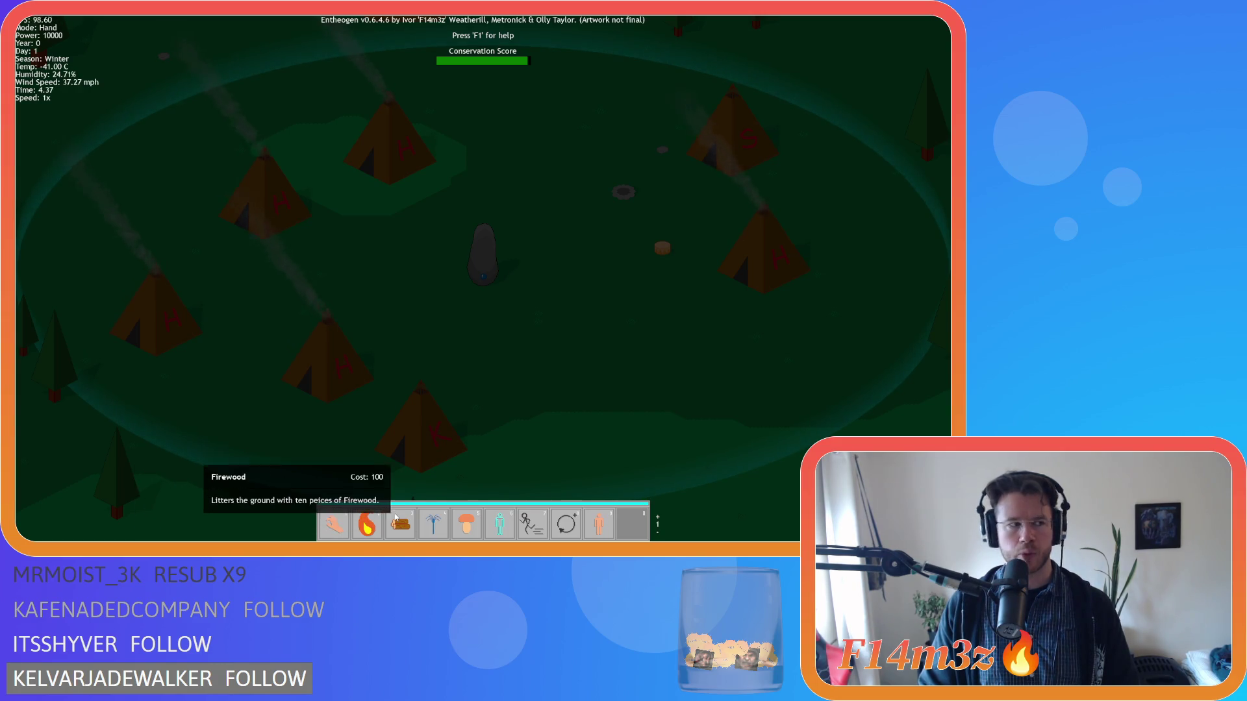
{"action": "scroll", "coordinate": [399, 524], "scroll_direction": "down", "scroll_amount": 1}
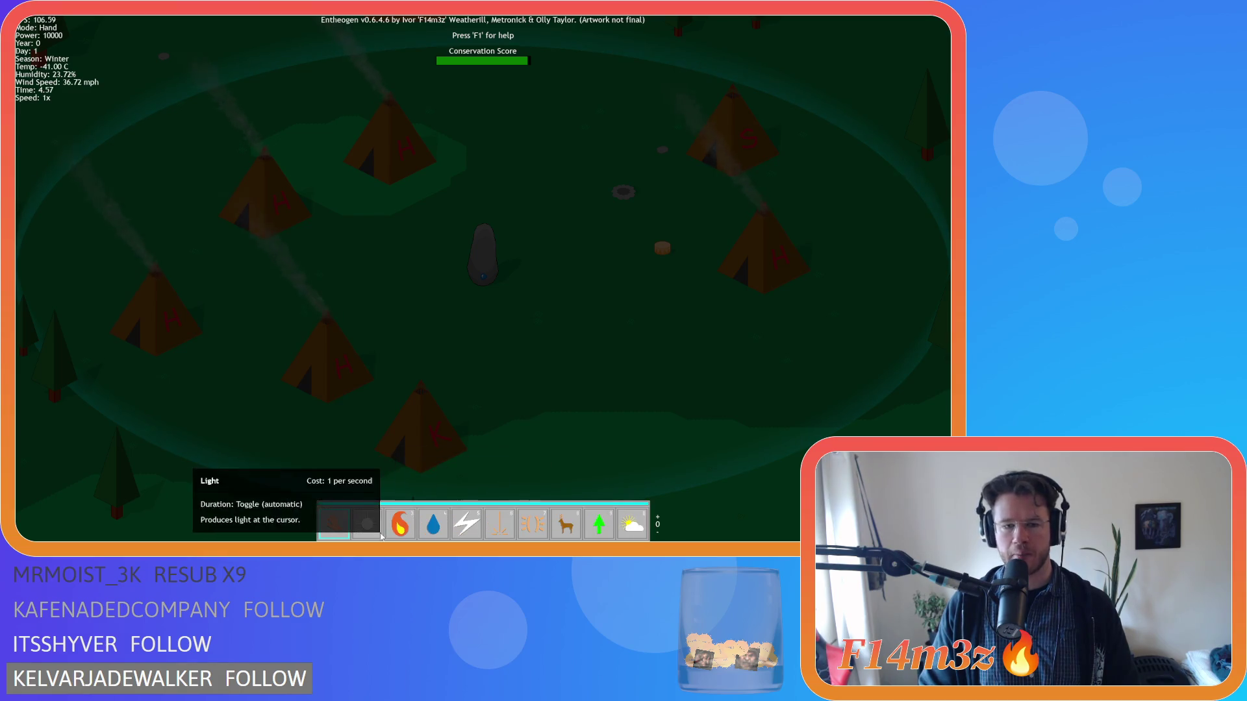
{"action": "scroll", "coordinate": [713, 512], "scroll_direction": "up", "scroll_amount": 1}
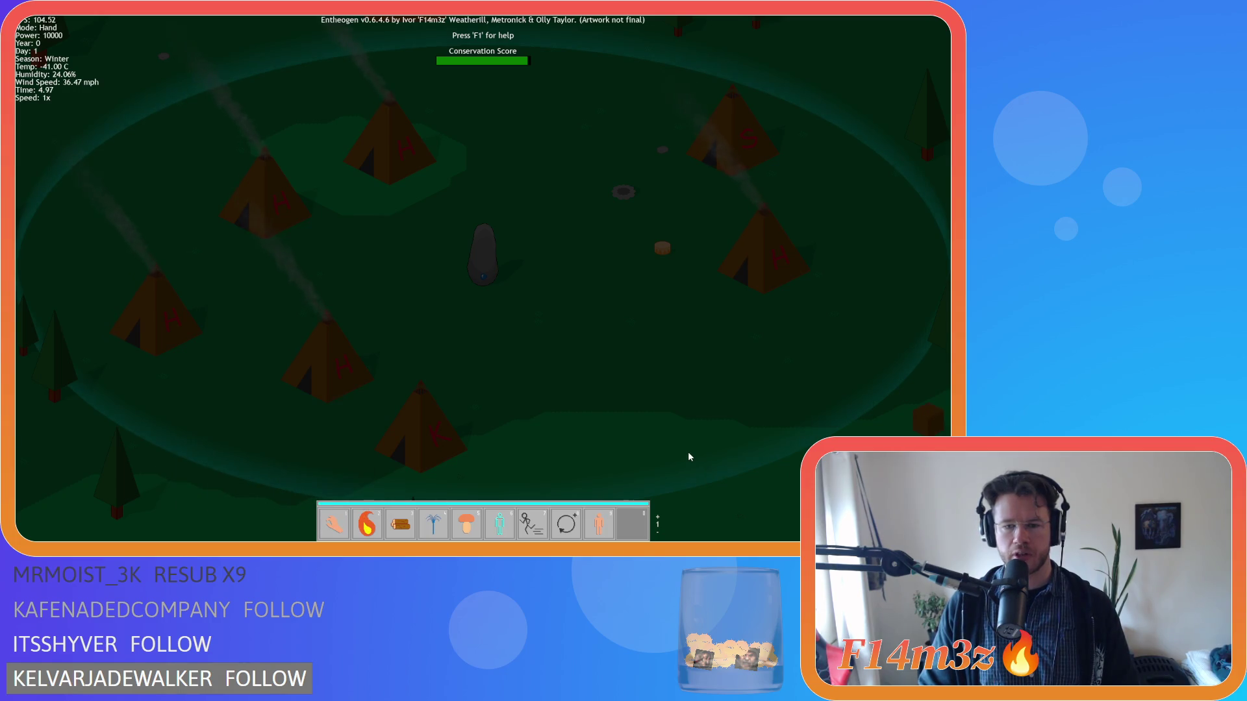
{"action": "scroll", "coordinate": [622, 497], "scroll_direction": "down", "scroll_amount": 1}
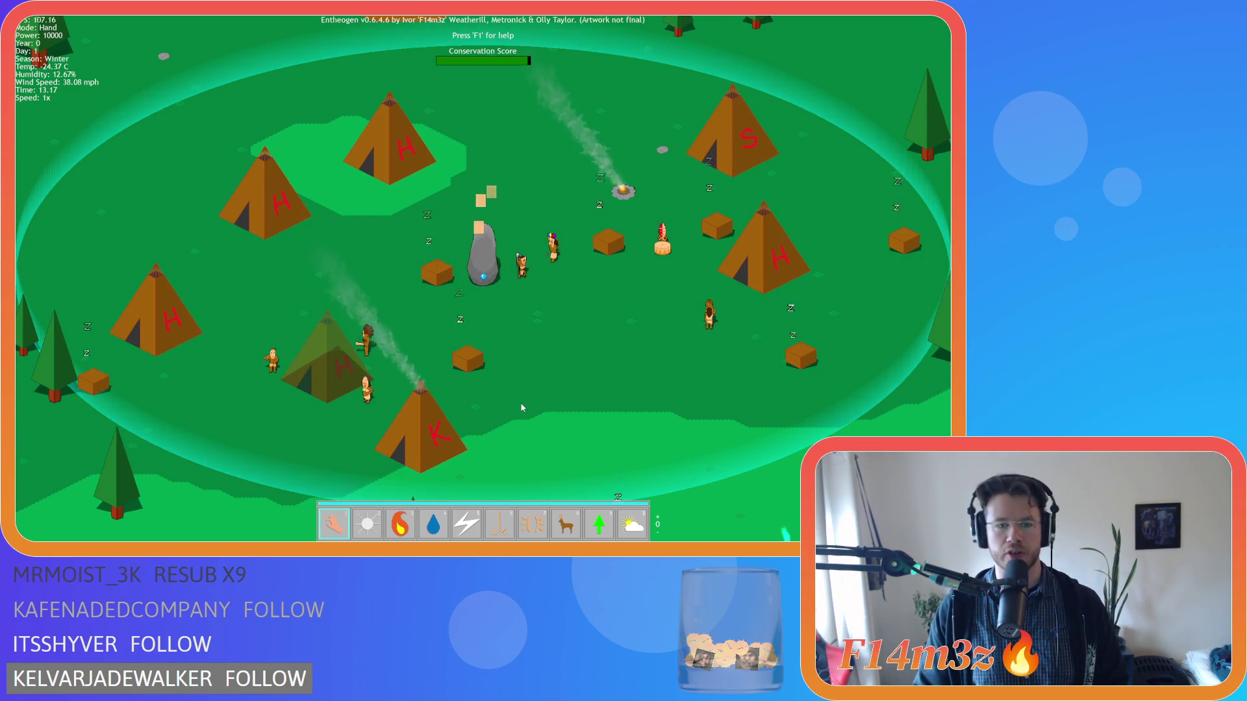
{"action": "key", "text": "a"}
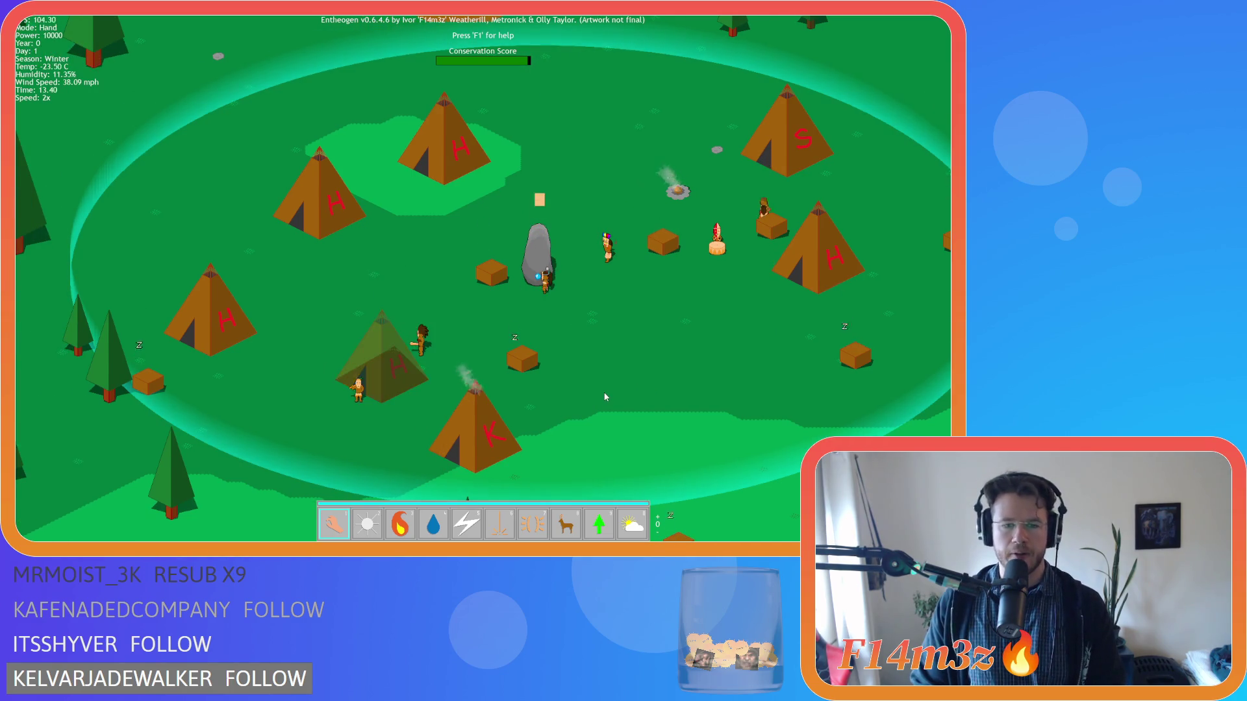
{"action": "key", "text": "d"}
{"action": "key", "text": "d"}
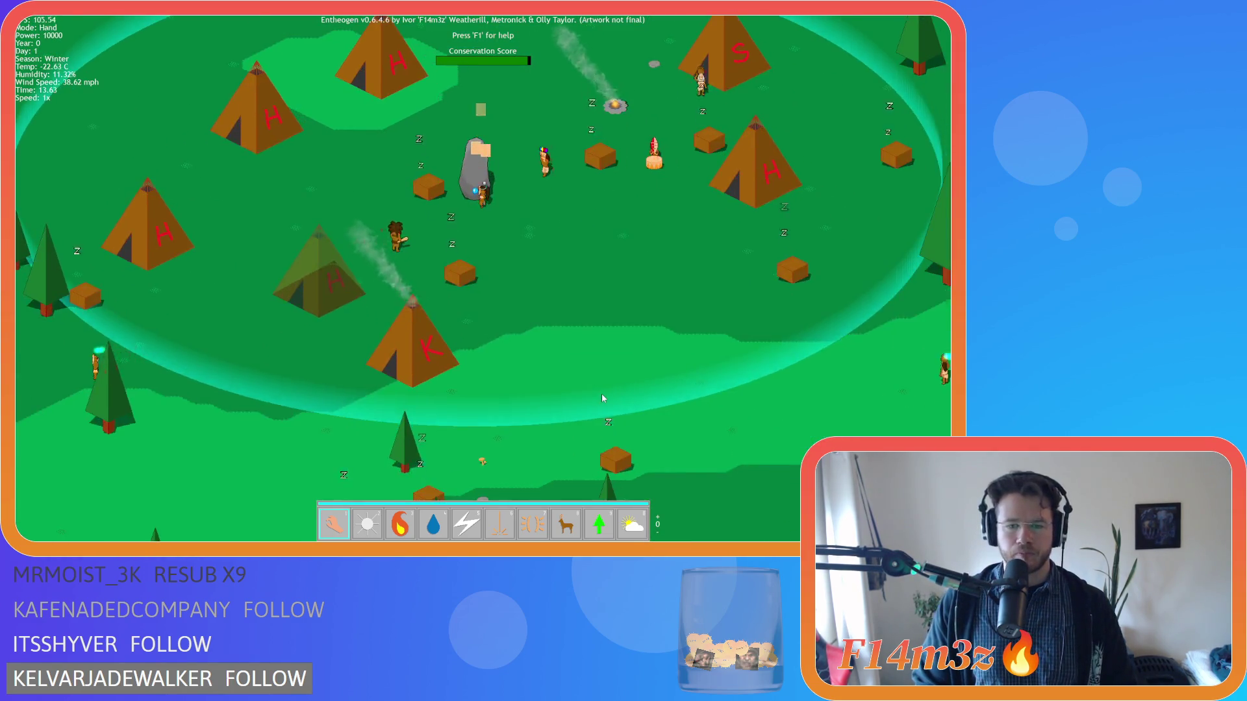
{"action": "scroll", "coordinate": [602, 394], "scroll_direction": "up", "scroll_amount": 1}
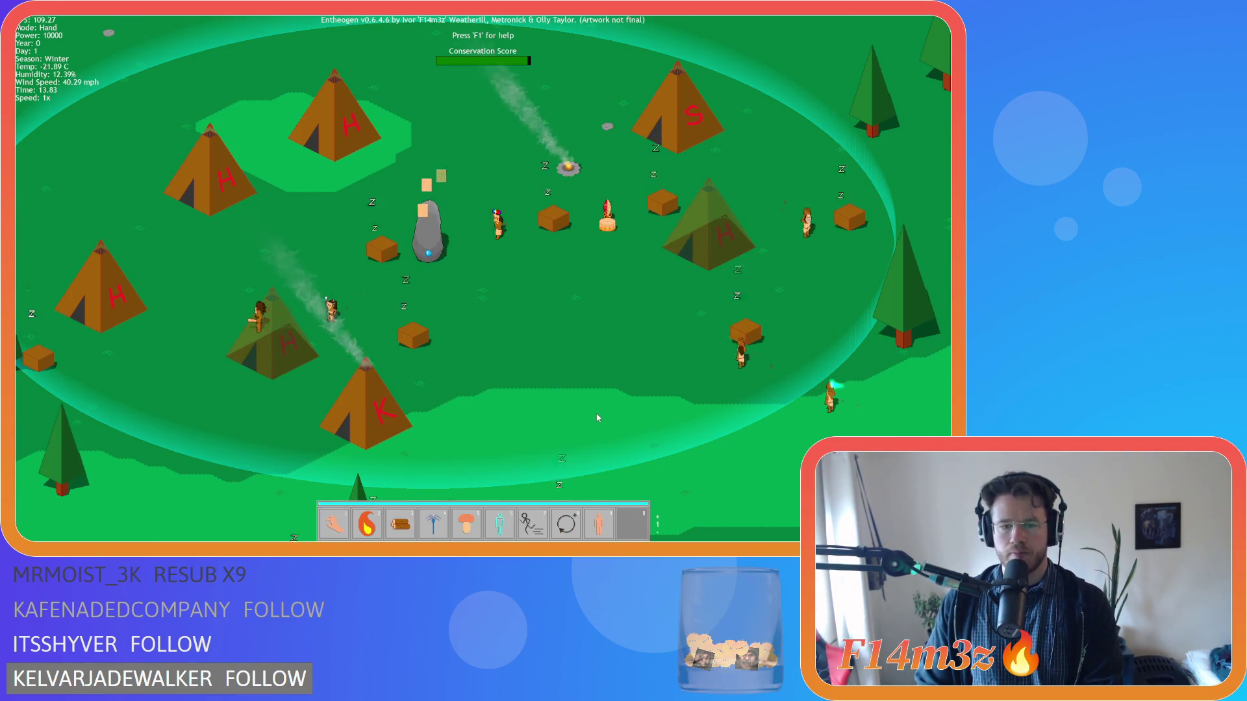
{"action": "scroll", "coordinate": [598, 417], "scroll_direction": "down", "scroll_amount": 1}
{"action": "key", "text": "a"}
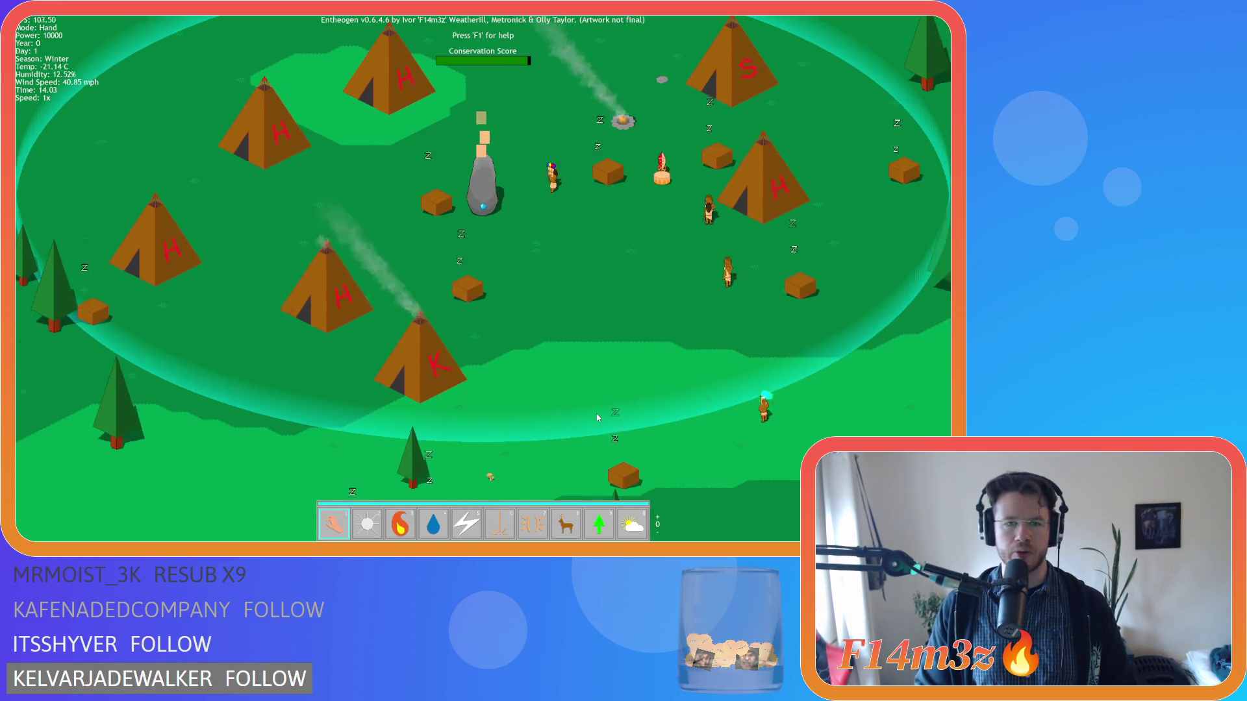
{"action": "key", "text": "w"}
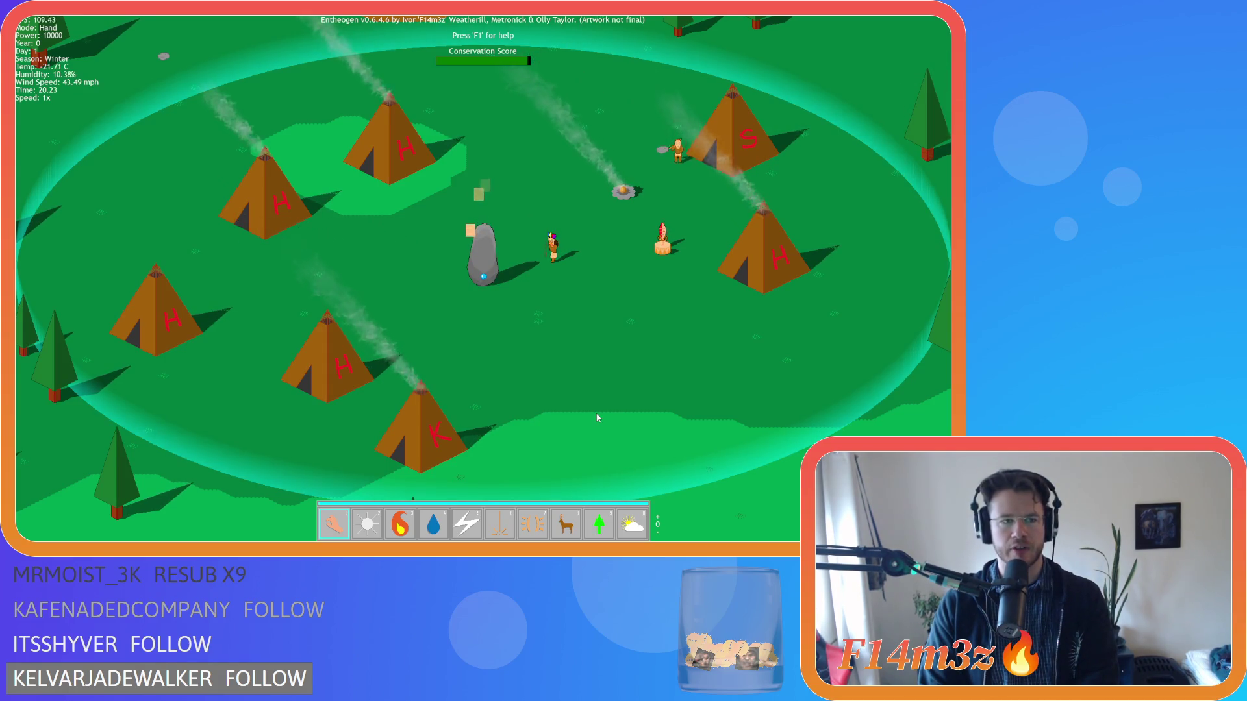
{"action": "key", "text": "plus"}
{"action": "key", "text": "plus"}
{"action": "key", "text": "plus"}
{"action": "key", "text": "minus"}
{"action": "key", "text": "minus"}
{"action": "key", "text": "minus"}
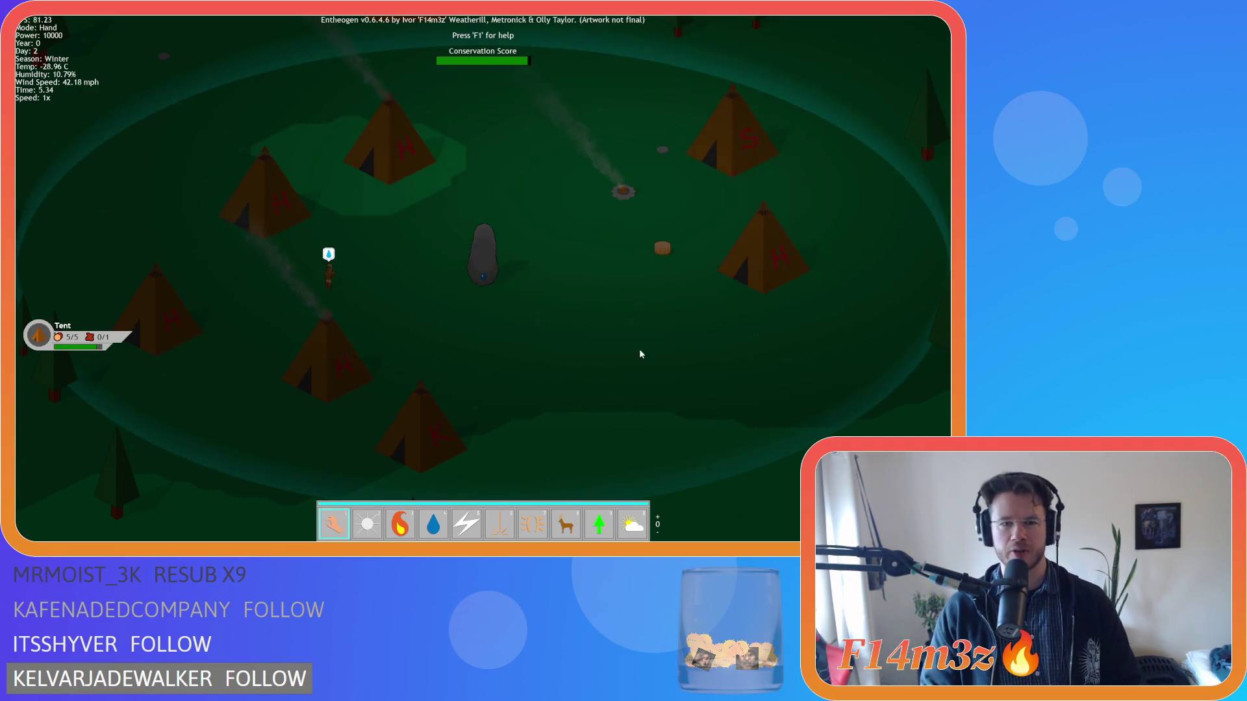
{"action": "key", "text": "a"}
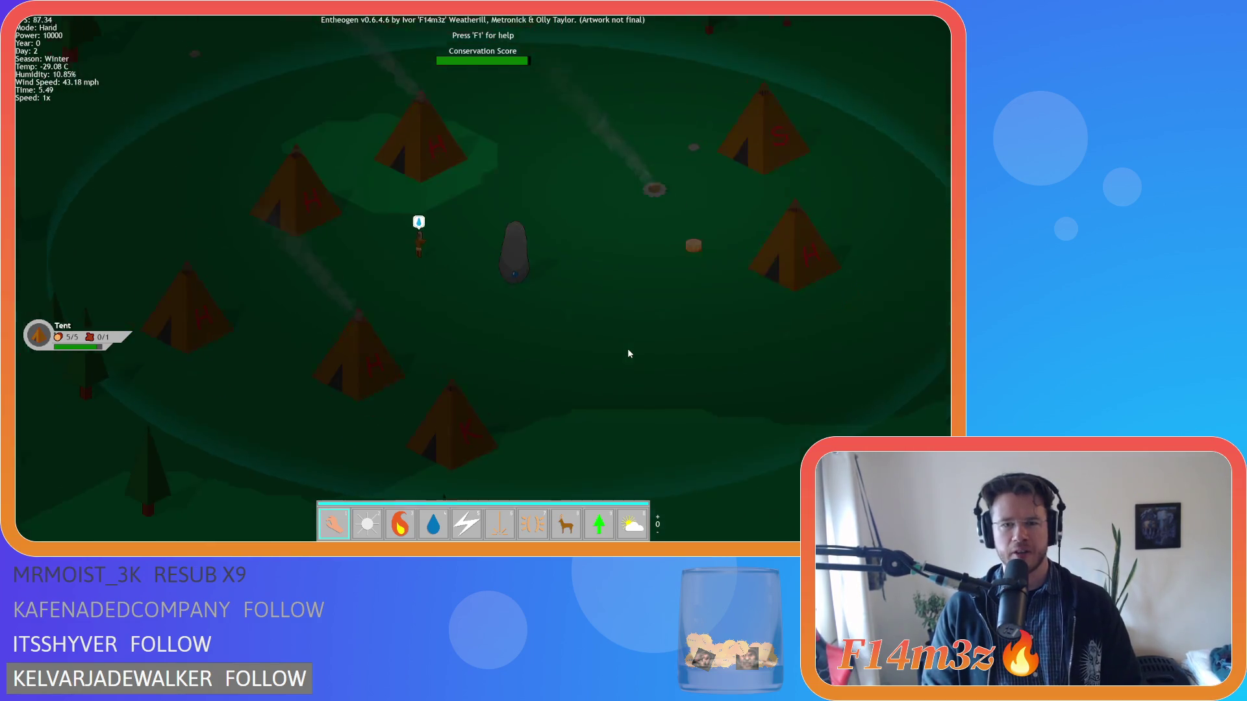
Step: Pan the map once more, confirm quitting to the title screen with Y, and choose Quit
{"action": "key", "text": "d"}
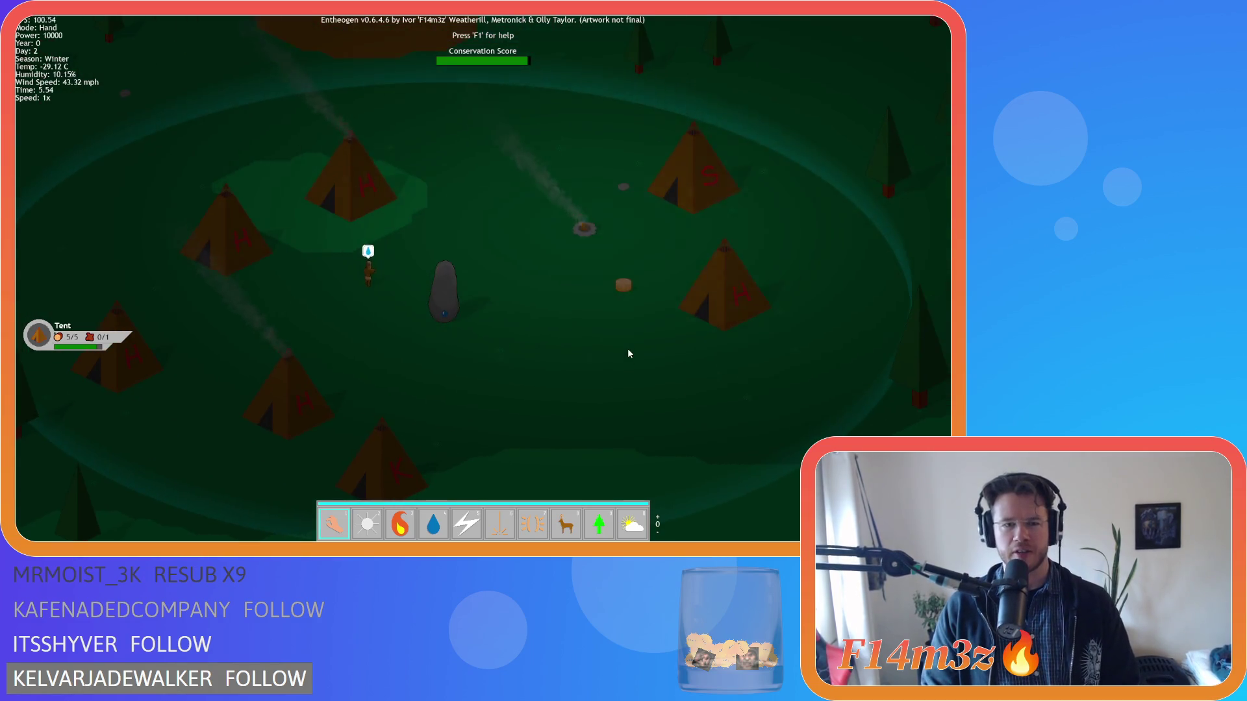
{"action": "key", "text": "s"}
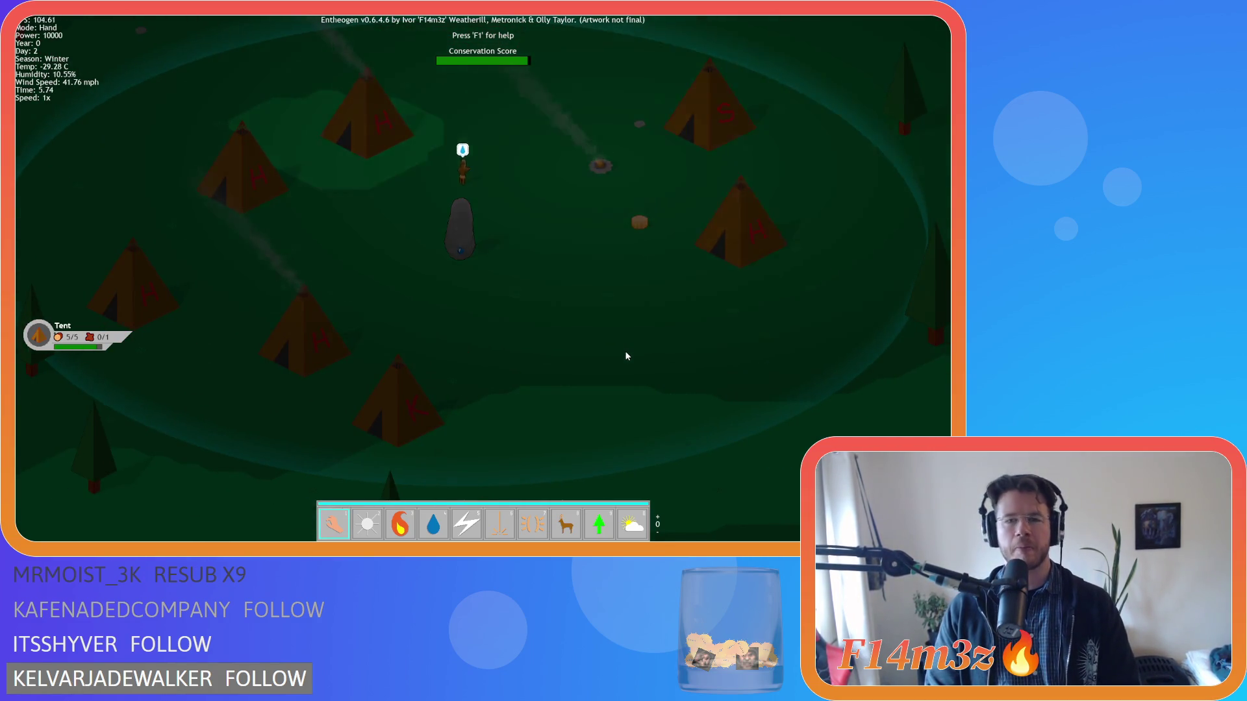
{"action": "key", "text": "Escape"}
{"action": "key", "text": "y"}
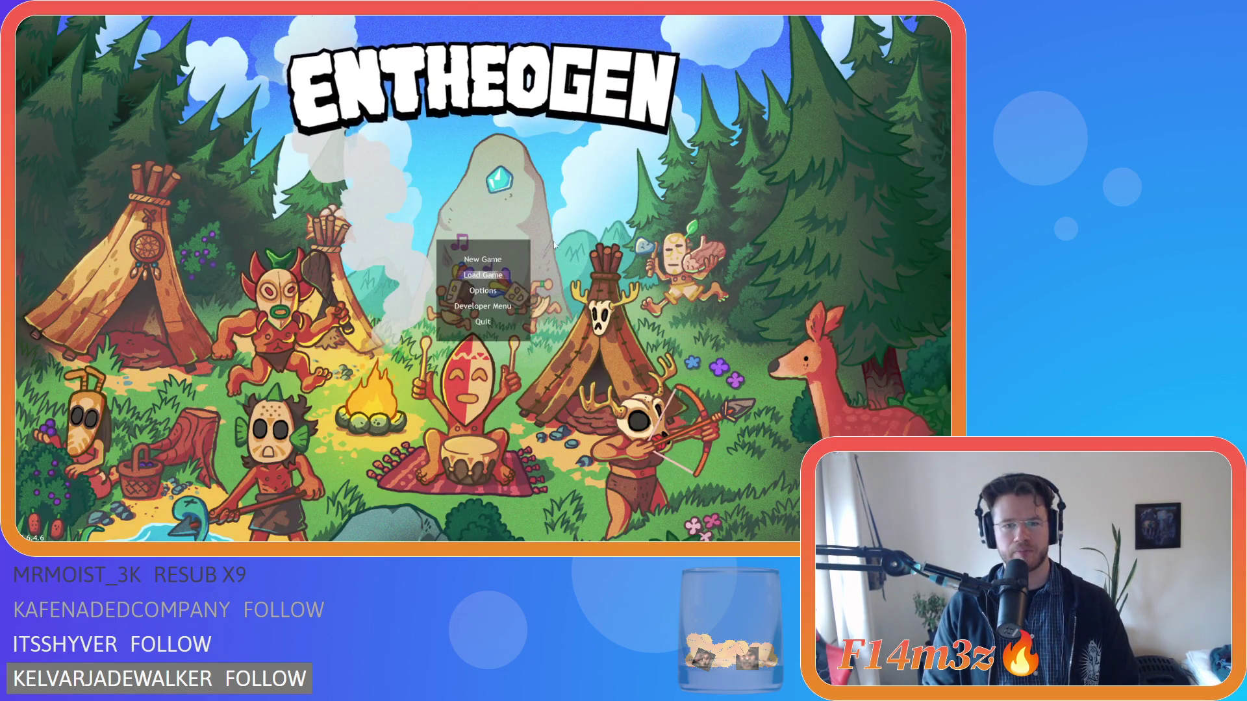
{"action": "key", "text": "Return"}
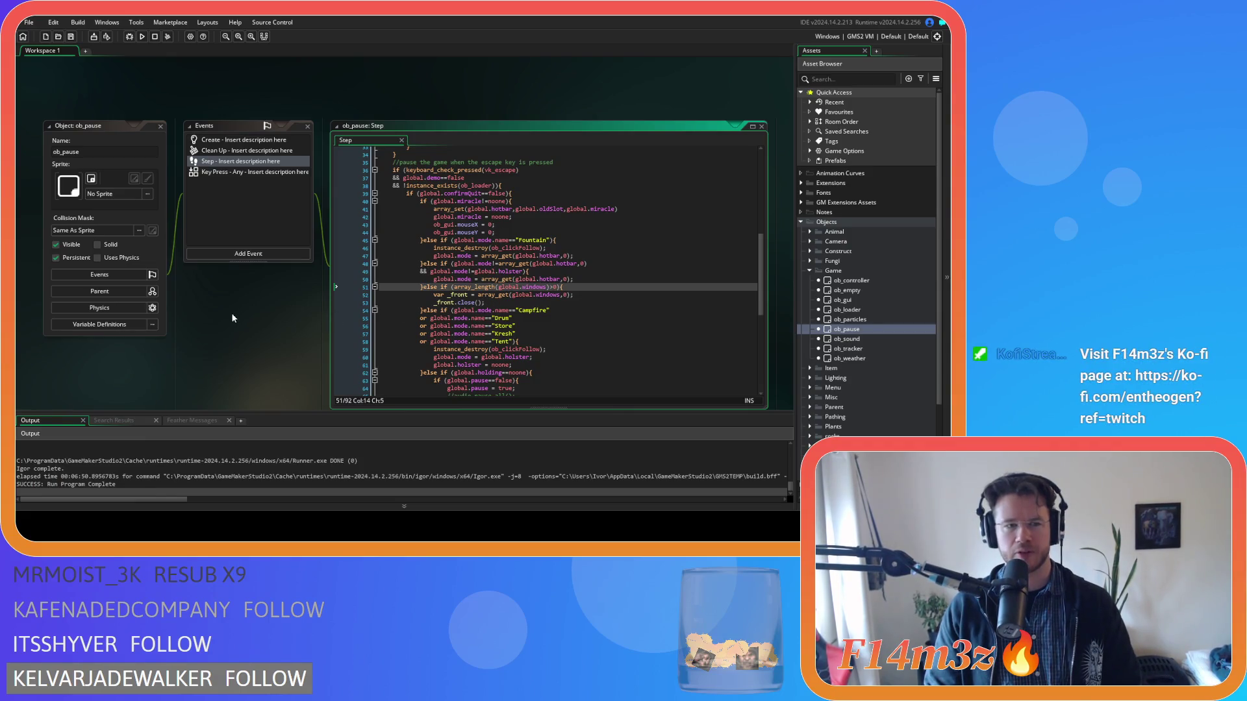
Step: Collapse all editor windows from the workspace context menu, then close them all
{"action": "scroll", "coordinate": [232, 313], "scroll_direction": "down", "scroll_amount": 1}
{"action": "right_click", "coordinate": [251, 320]}
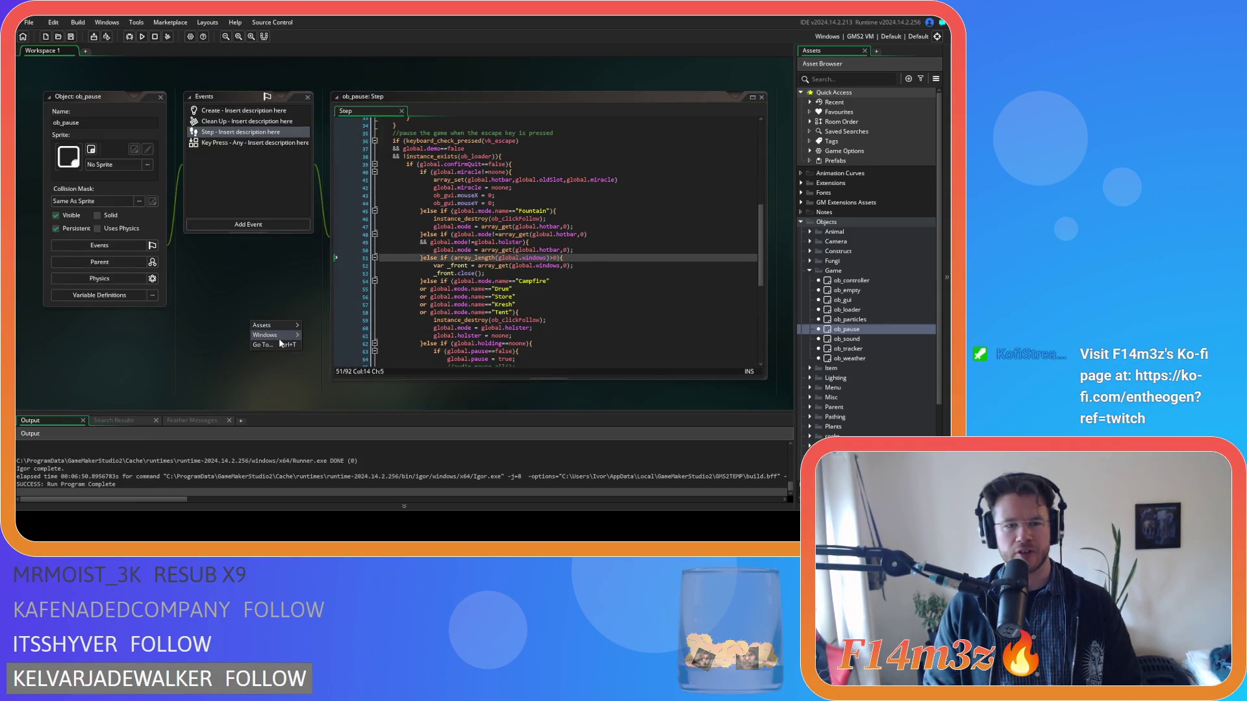
{"action": "left_click", "coordinate": [322, 357]}
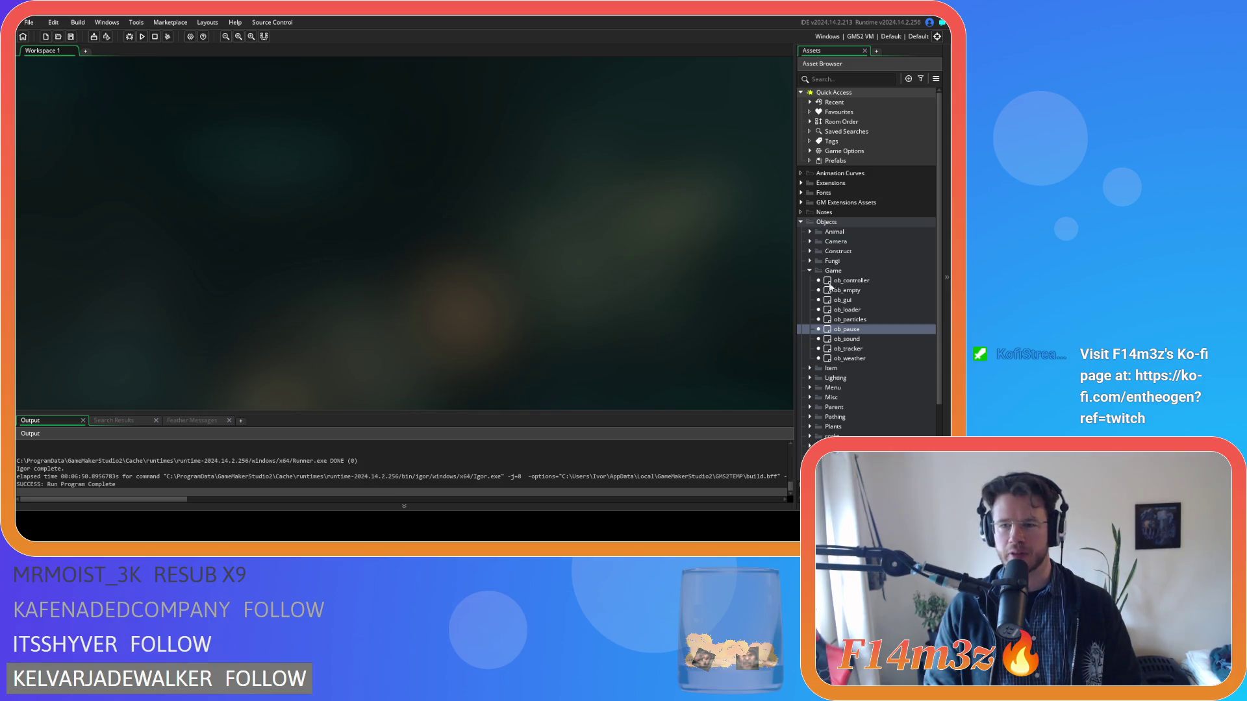
{"action": "left_click", "coordinate": [800, 222]}
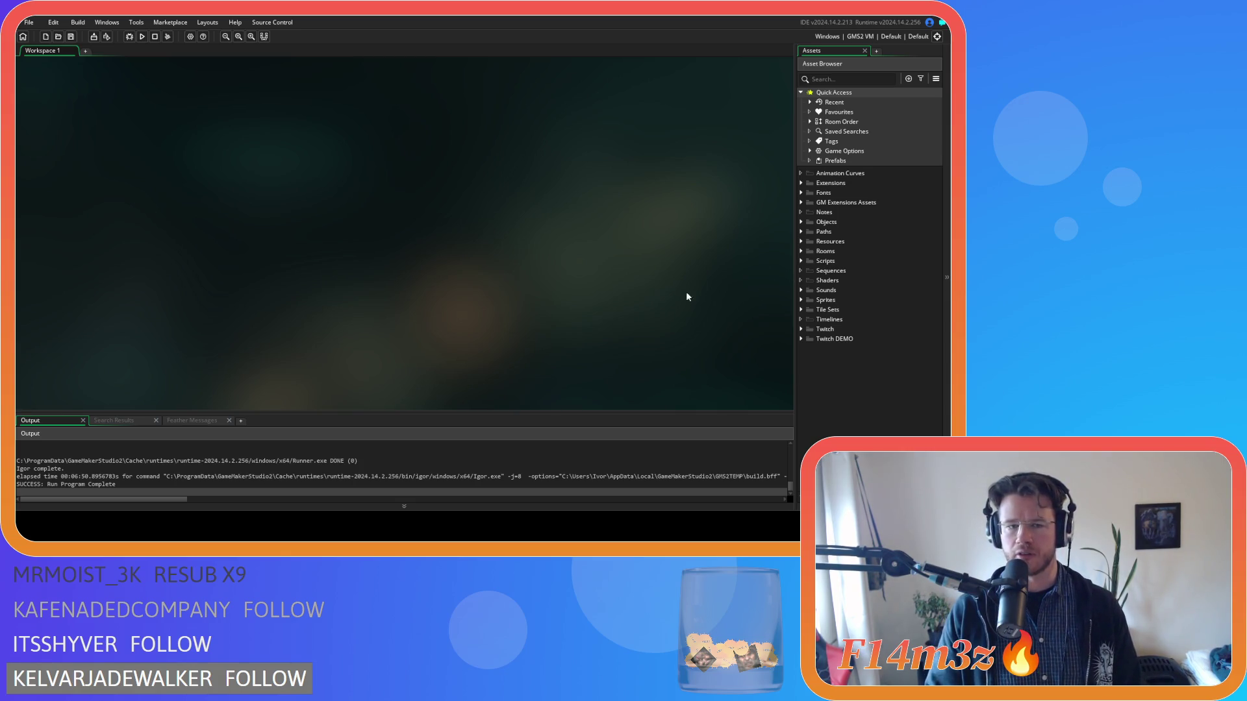
Step: Open sc_windowBuild from Scripts > GUI > Build in the Asset Browser
{"action": "left_click", "coordinate": [800, 261]}
{"action": "scroll", "coordinate": [805, 273], "scroll_direction": "down", "scroll_amount": 3}
{"action": "left_click", "coordinate": [809, 298]}
{"action": "left_click", "coordinate": [819, 306]}
{"action": "double_click", "coordinate": [844, 316]}
Step: Review the sc_windowBuild code around line 9, including the Build window drawing and constructs loop
{"action": "left_click", "coordinate": [246, 175]}
{"action": "scroll", "coordinate": [396, 221], "scroll_direction": "down", "scroll_amount": 4}
{"action": "scroll", "coordinate": [396, 228], "scroll_direction": "up", "scroll_amount": 4}
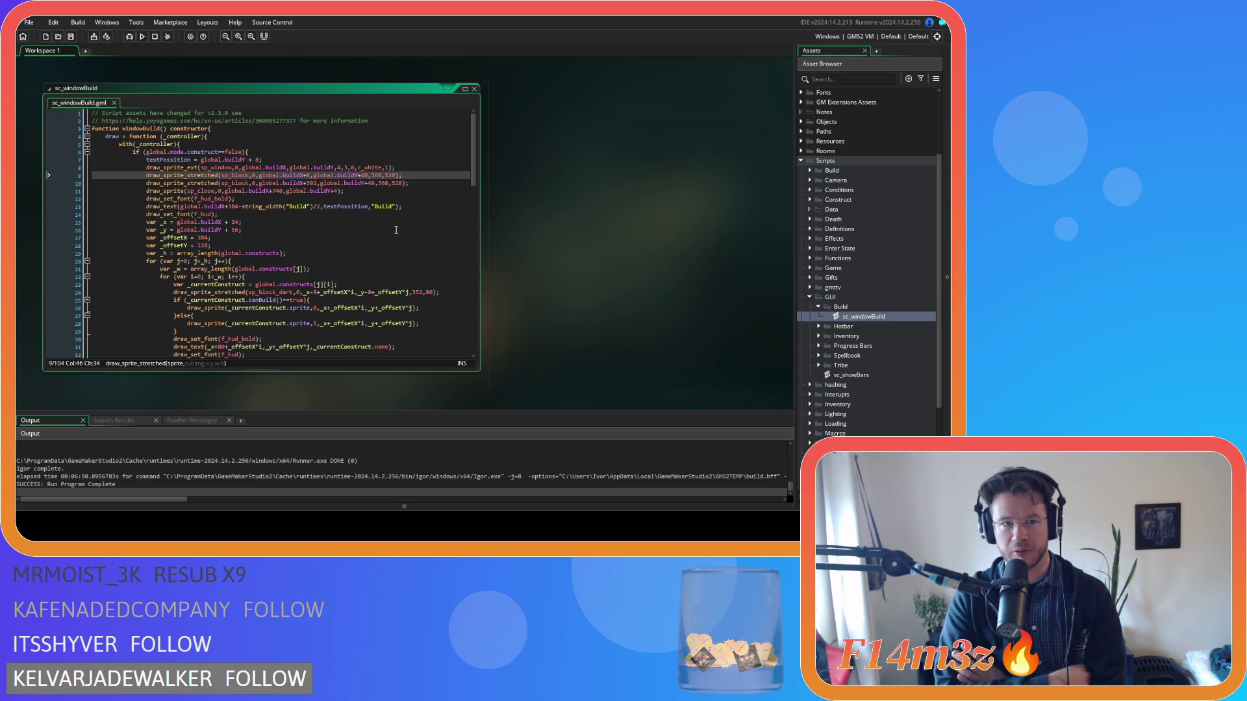
{"action": "left_click", "coordinate": [418, 184]}
{"action": "left_click", "coordinate": [402, 191]}
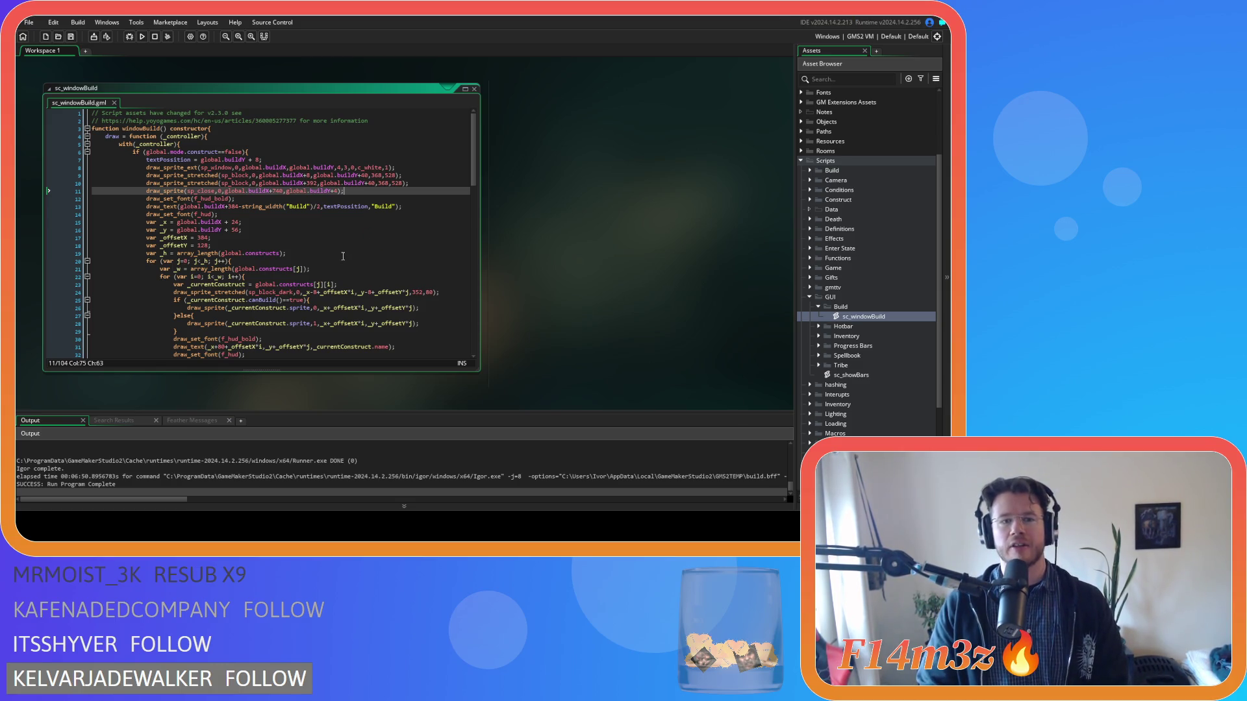
{"action": "left_click", "coordinate": [254, 223]}
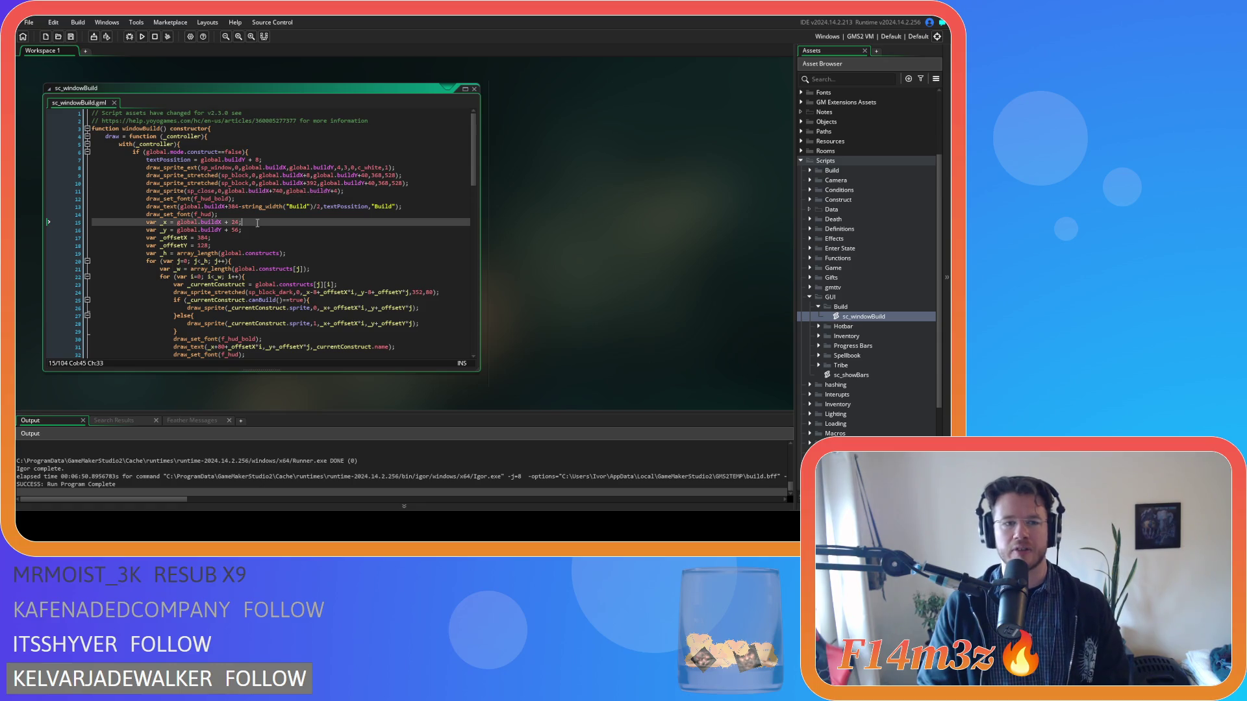
{"action": "left_click", "coordinate": [230, 229]}
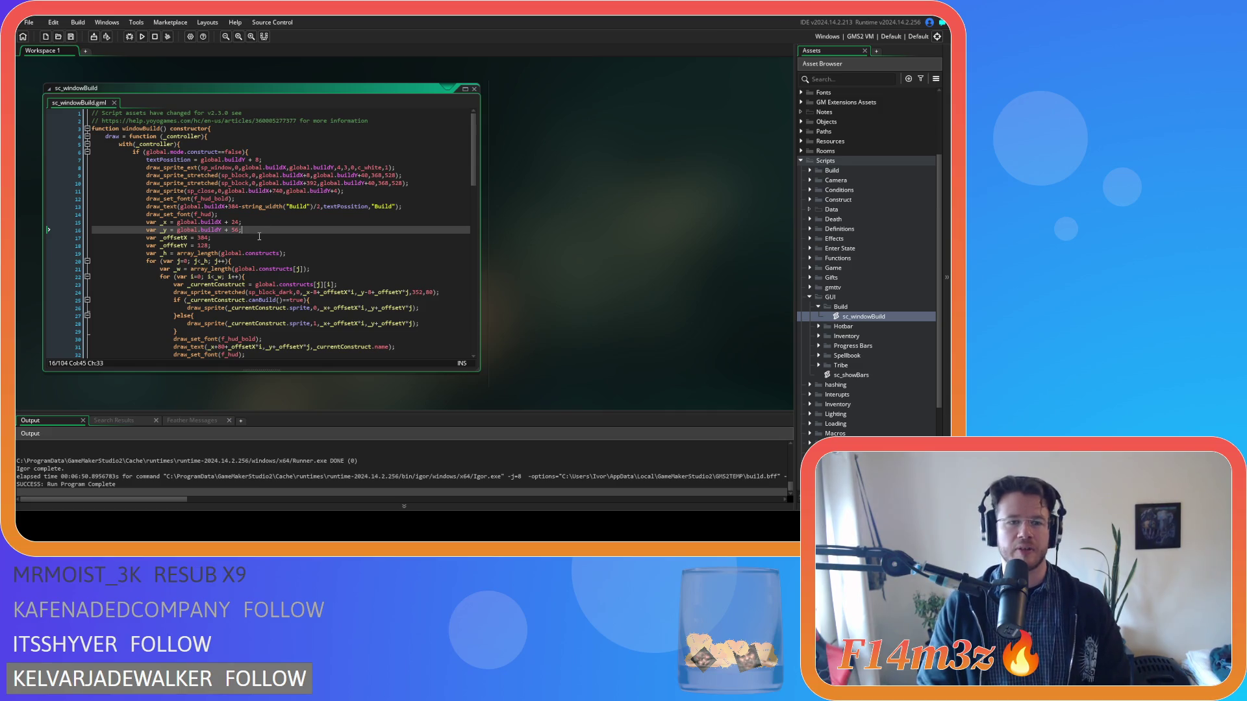
{"action": "left_click", "coordinate": [283, 223]}
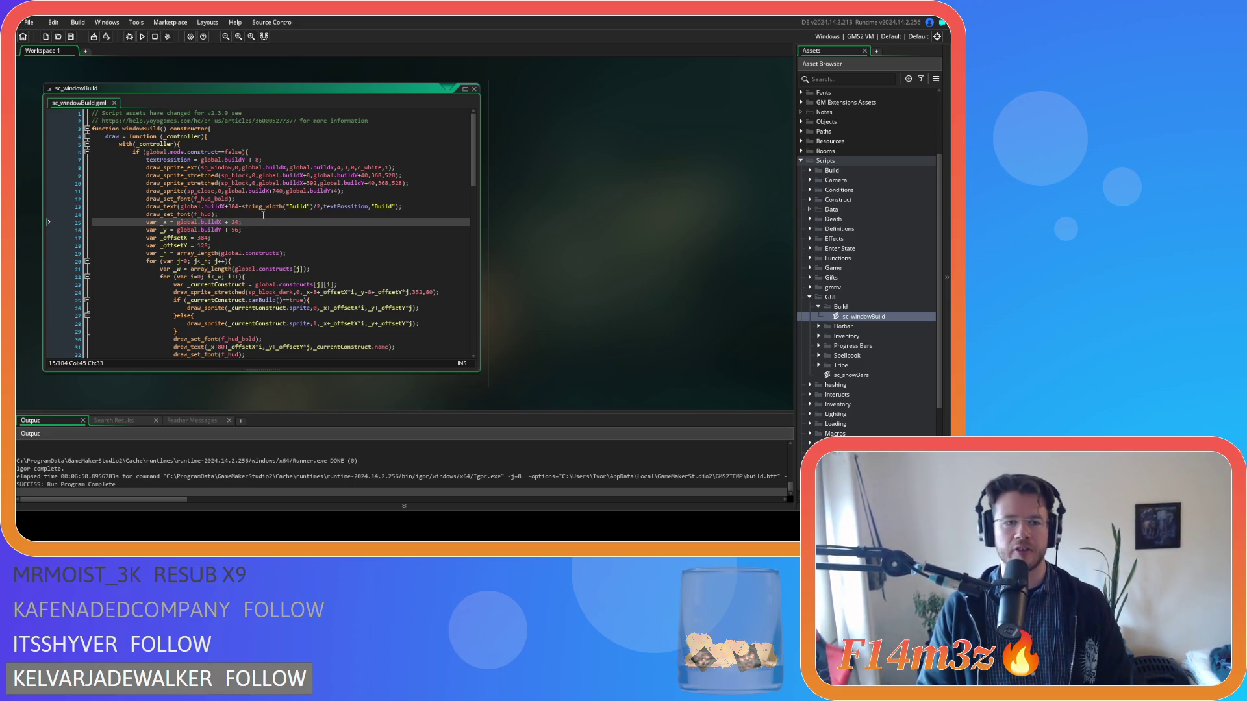
{"action": "left_click", "coordinate": [263, 215]}
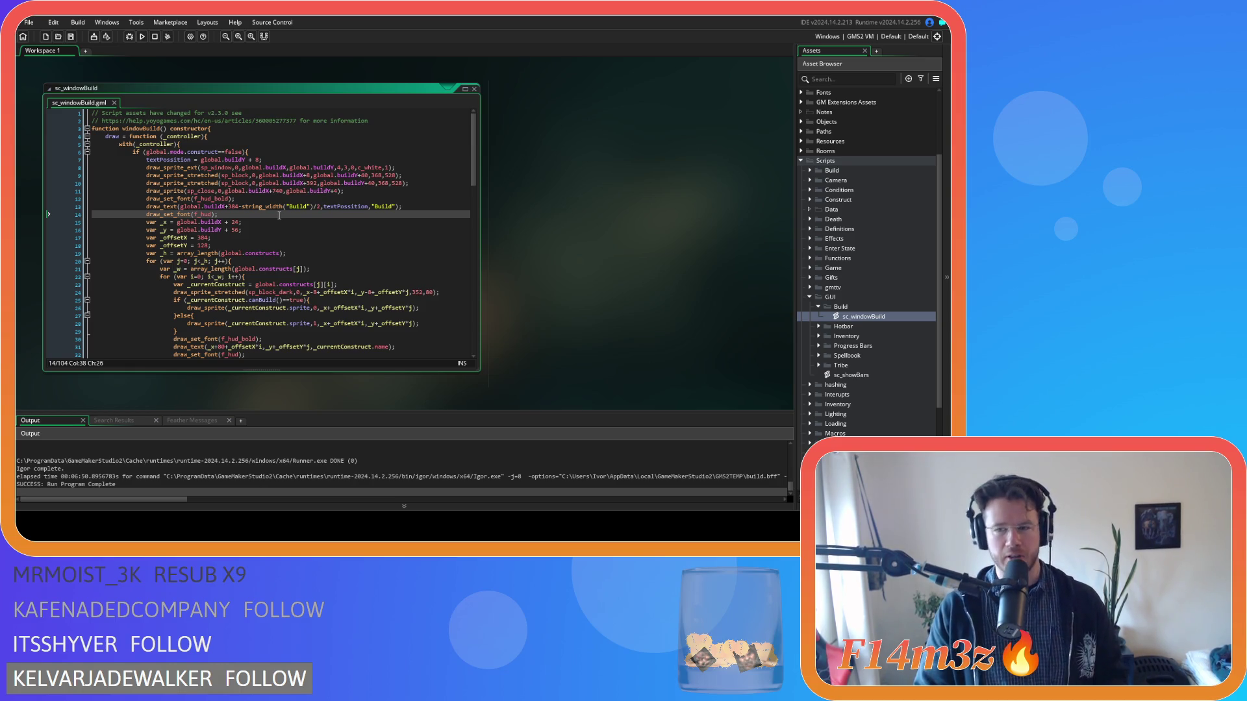
{"action": "left_click", "coordinate": [248, 222]}
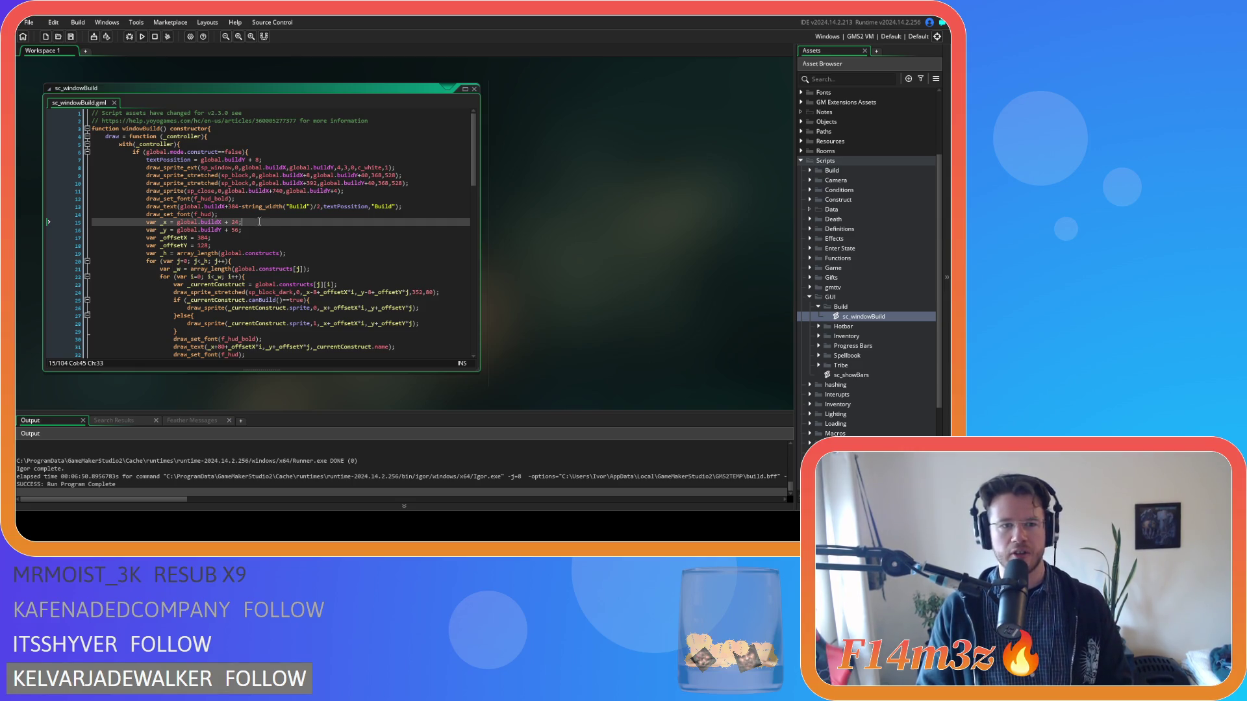
{"action": "left_click", "coordinate": [259, 214]}
{"action": "left_click", "coordinate": [259, 230]}
{"action": "left_click", "coordinate": [260, 254]}
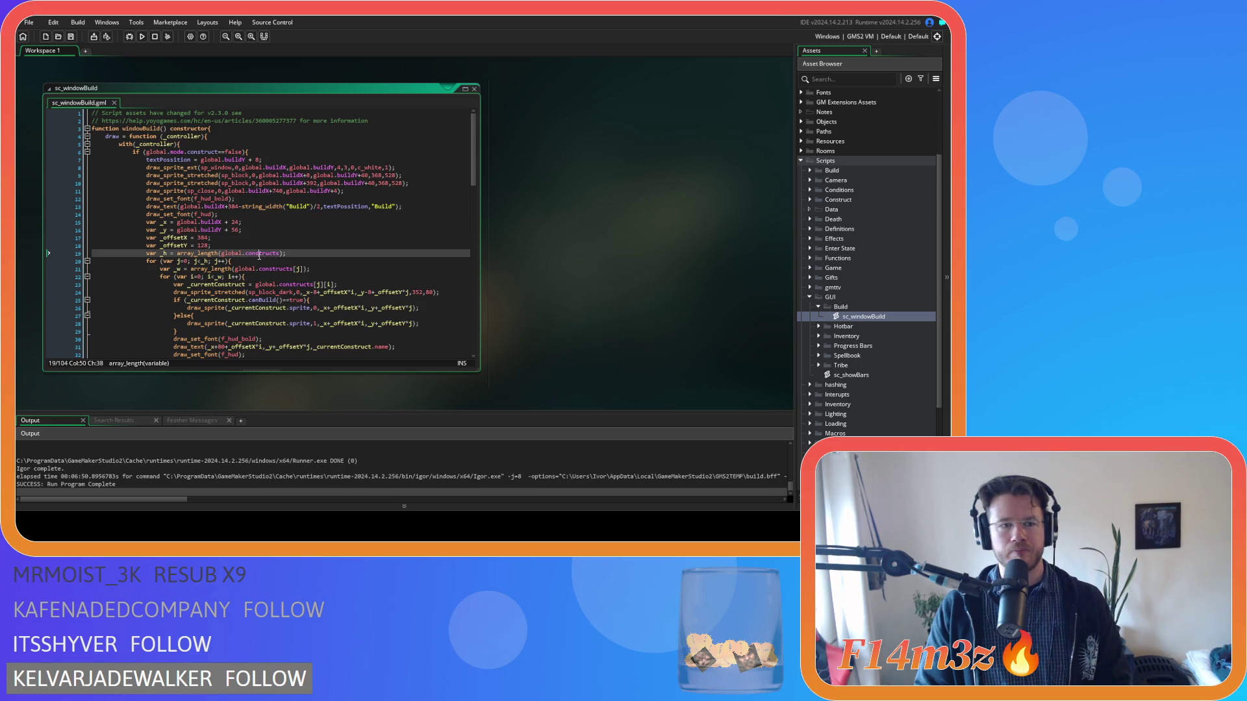
{"action": "left_click_drag", "start_coordinate": [295, 241], "coordinate": [312, 233]}
{"action": "left_click", "coordinate": [424, 206]}
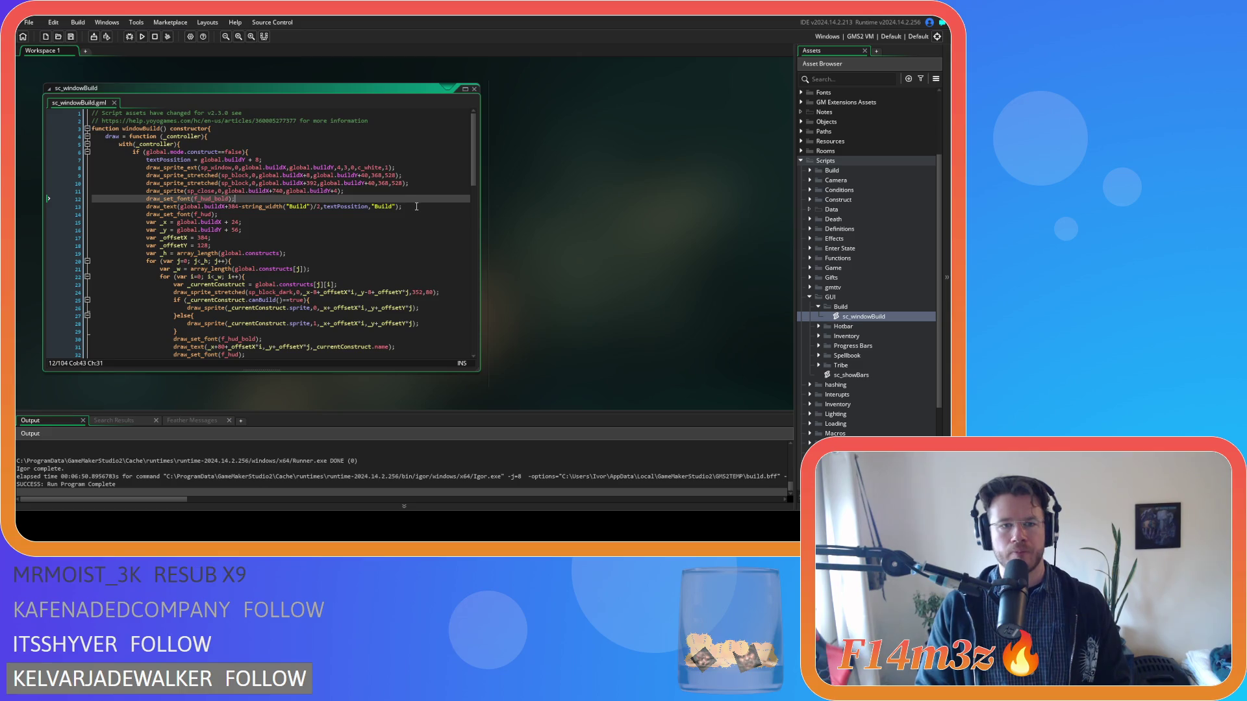
{"action": "scroll", "coordinate": [409, 202], "scroll_direction": "down", "scroll_amount": 3}
{"action": "scroll", "coordinate": [416, 206], "scroll_direction": "down", "scroll_amount": 10}
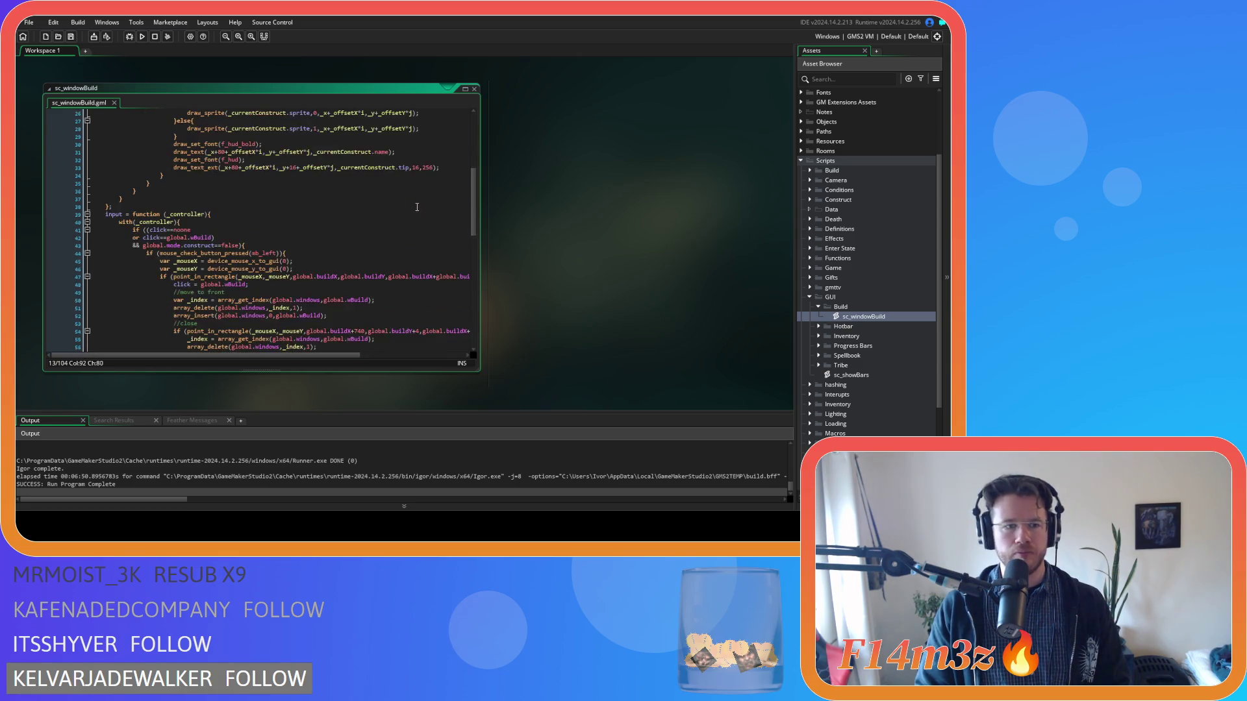